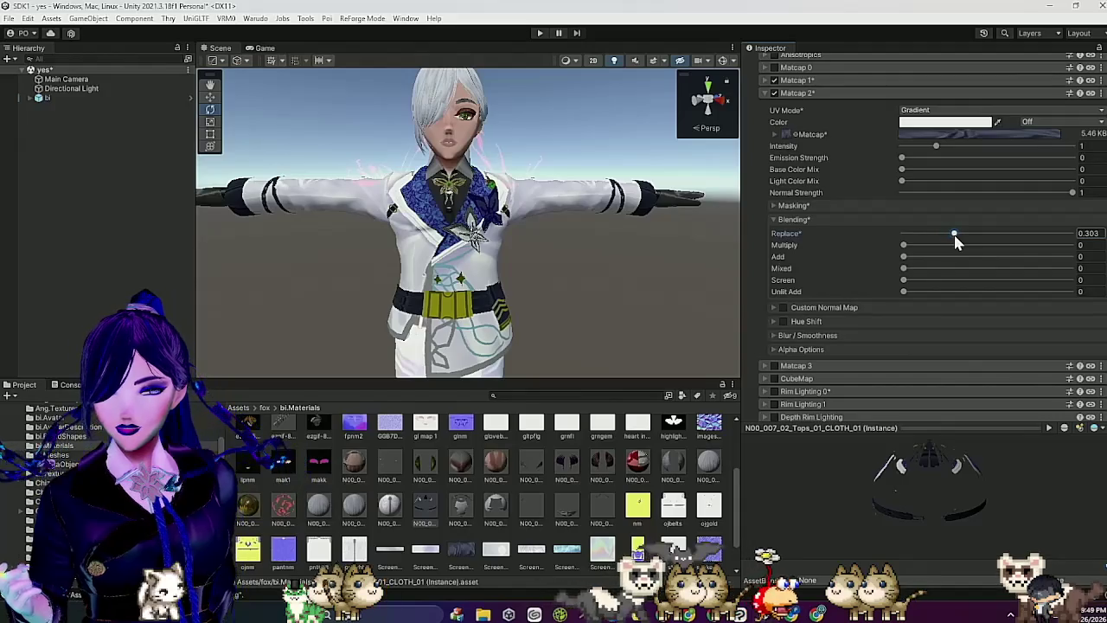
Step: Set Matcap 2 blending to Replace 0.303, Mixed 0.913, Base Color Mix 0.18, Light Color Mix 0.457
left_click_drag(906, 269, 910, 268)
left_click_drag(1021, 268, 1040, 268)
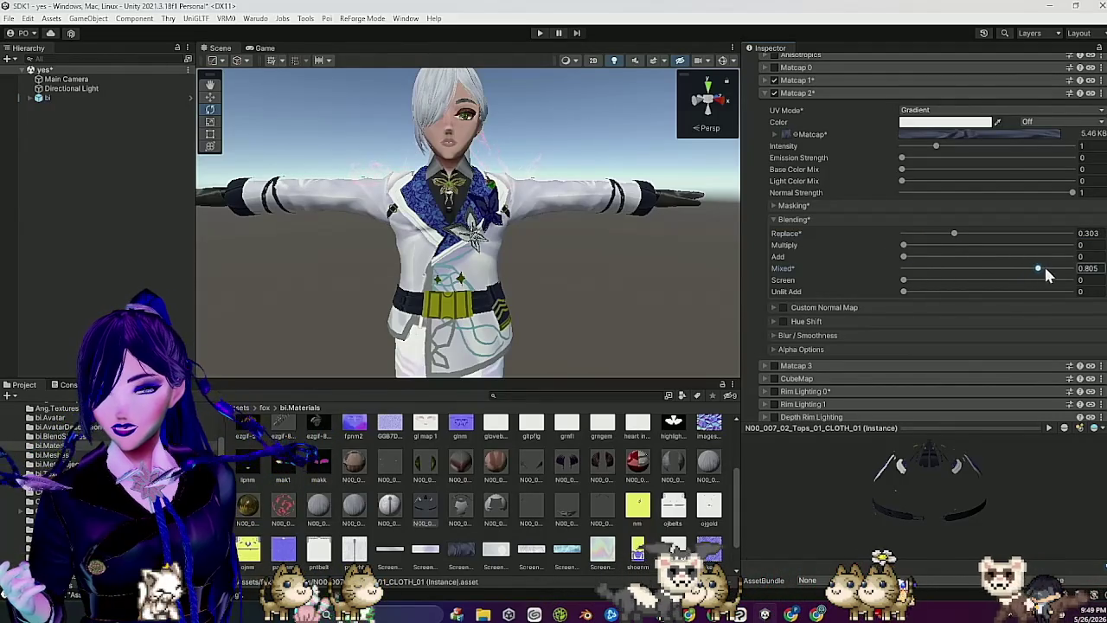
left_click(932, 169)
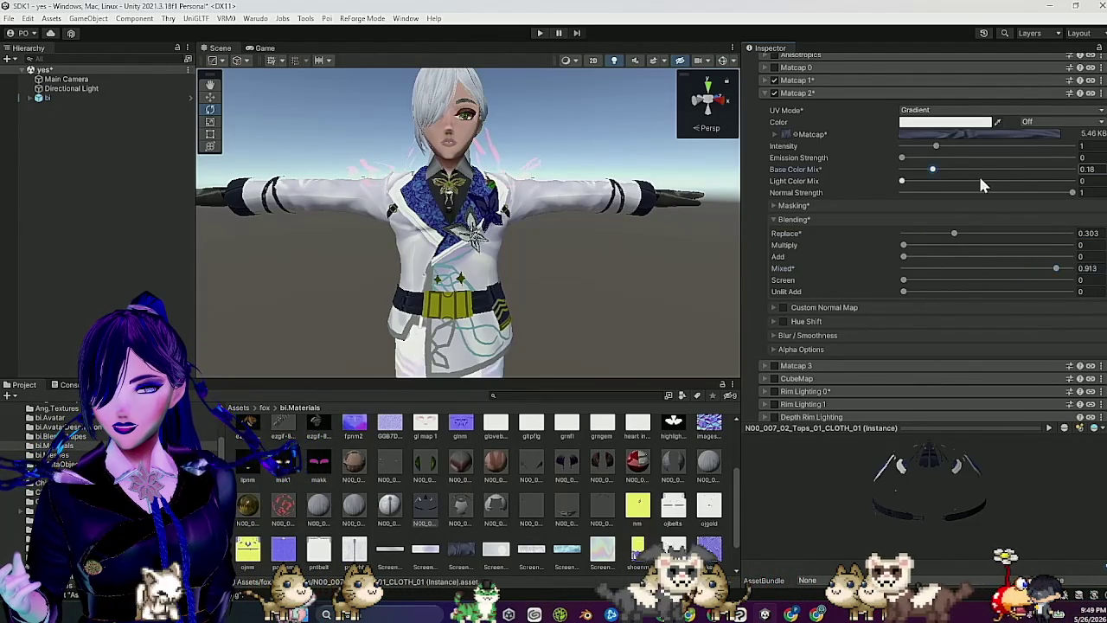
left_click(979, 181)
Step: Orbit the Scene view to check the jacket from the front, then collapse Matcap 2
mouse_move(561, 227)
left_mouse_down()
mouse_move(519, 229)
mouse_move(573, 230)
mouse_move(555, 234)
mouse_move(563, 262)
mouse_move(504, 257)
mouse_move(525, 252)
left_mouse_up()
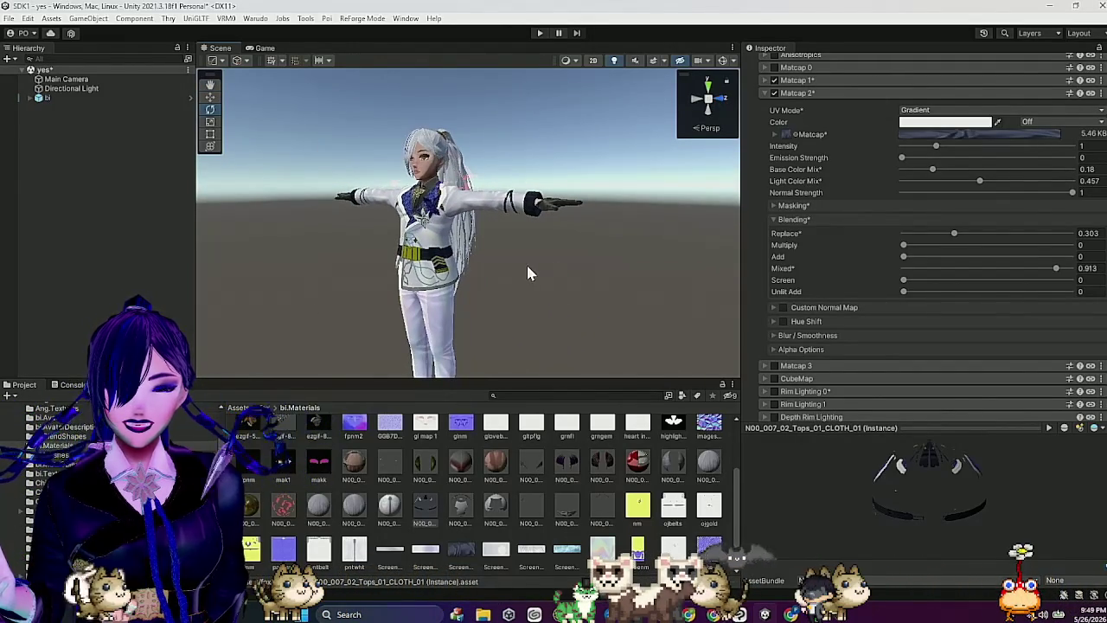
mouse_move(492, 262)
left_mouse_down()
mouse_move(631, 259)
mouse_move(532, 286)
left_mouse_up()
scroll(558, 251, "up", 5)
scroll(605, 285, "down", 5)
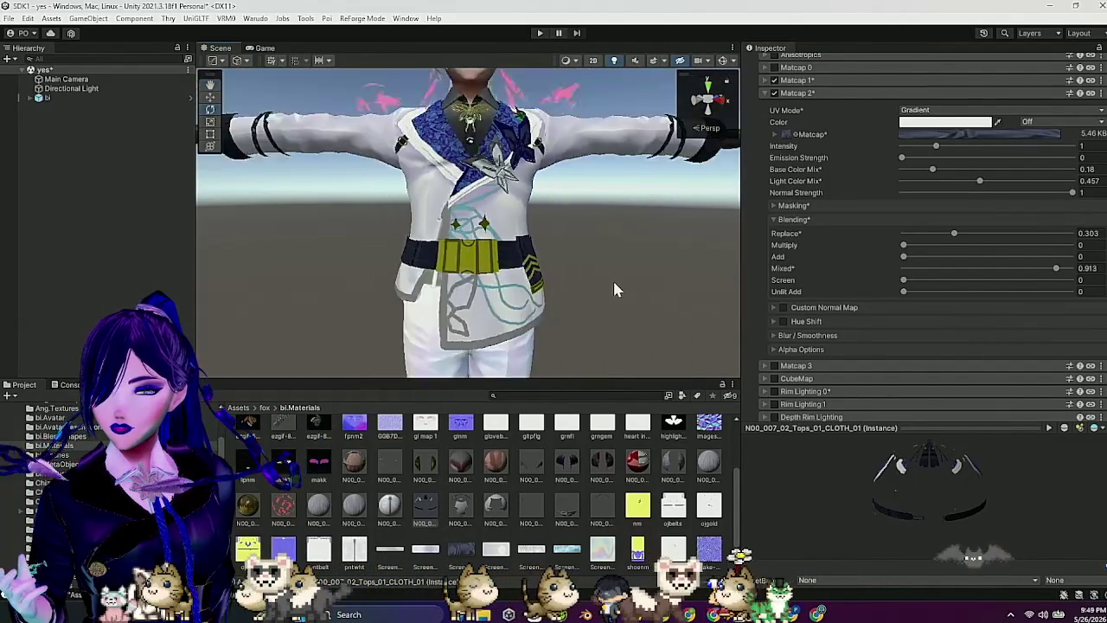
left_click(832, 91)
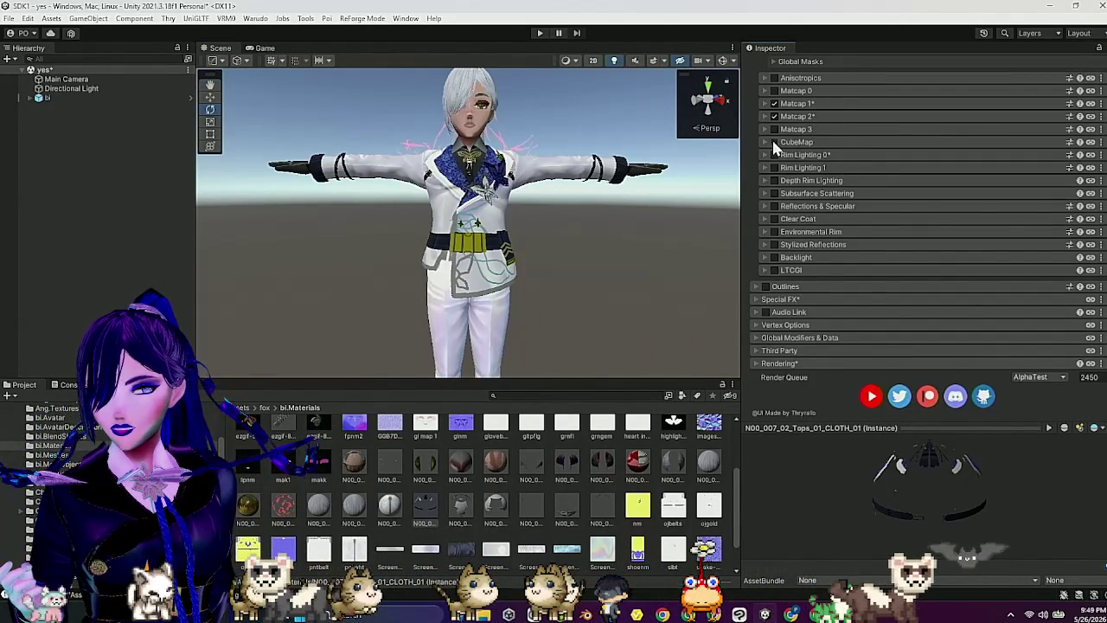
Step: Enable the CubeMap layer using the T_Gold_CM gold cubemap
left_click(774, 142)
left_click(794, 176)
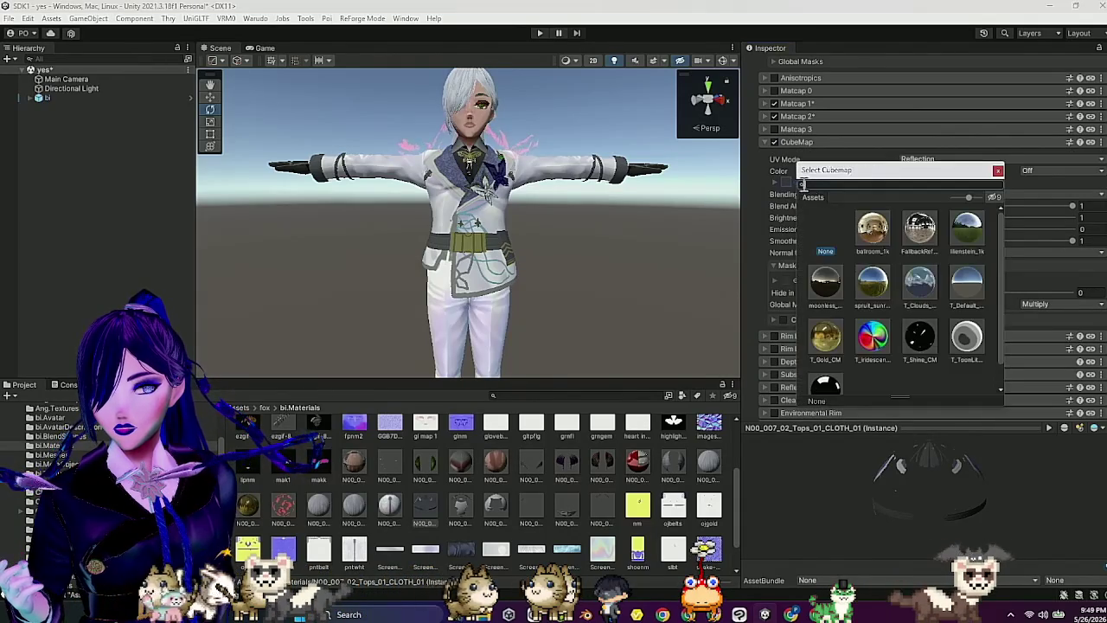
left_click(828, 339)
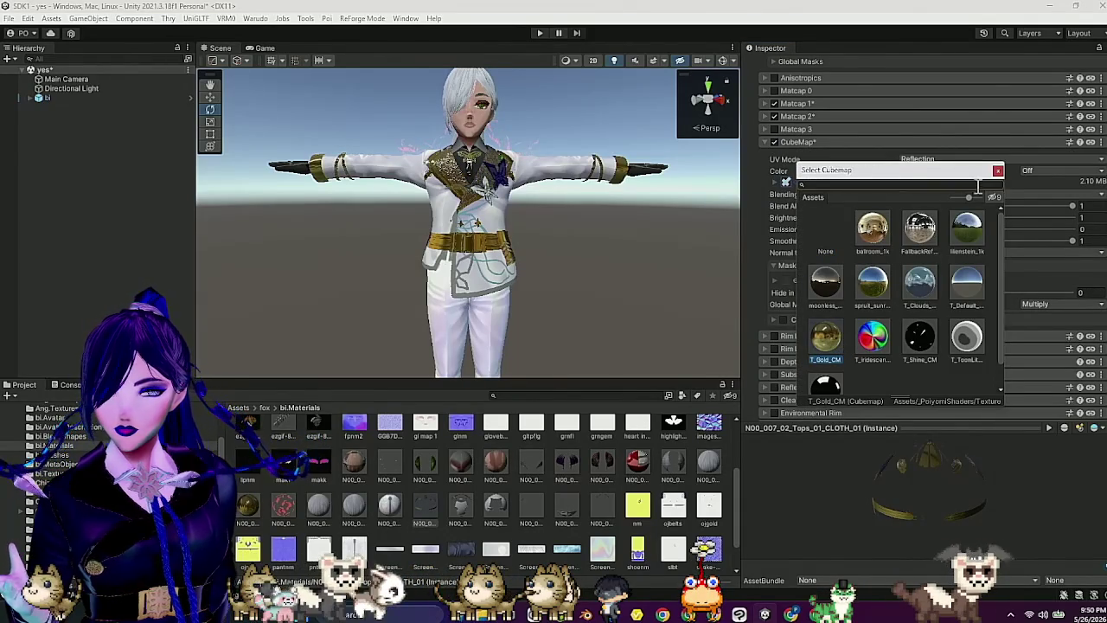
left_click(998, 170)
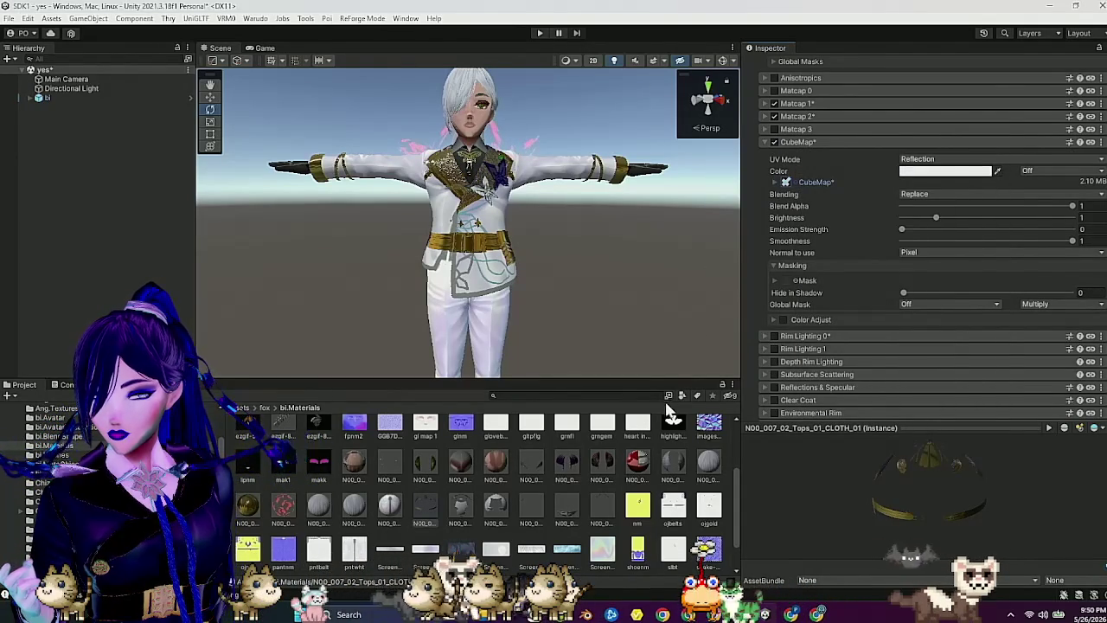
Step: Mask the cubemap with a texture, fix its sRGB warning, and read channel A
scroll(635, 471, "down", 2)
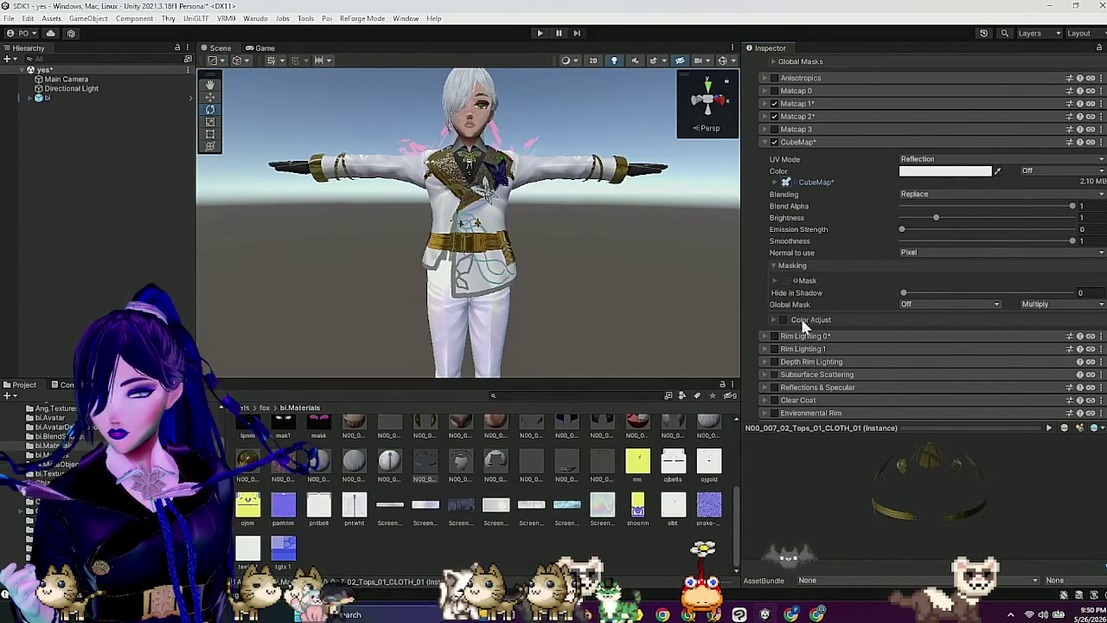
mouse_move(637, 478)
left_mouse_down()
mouse_move(726, 479)
mouse_move(834, 302)
mouse_move(797, 280)
left_mouse_up()
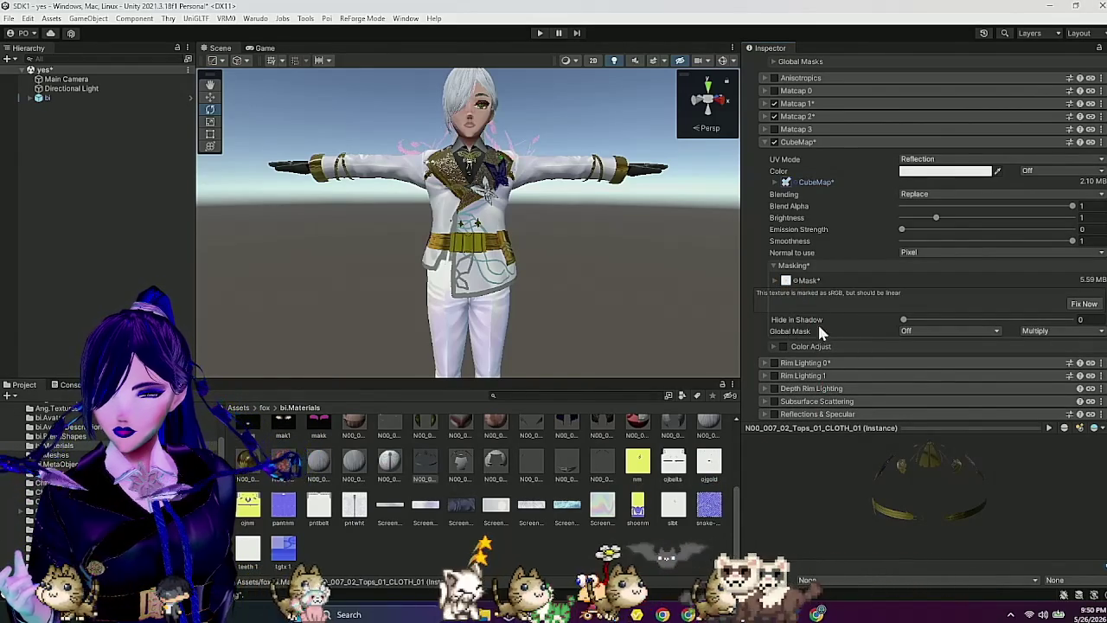
left_click(1083, 304)
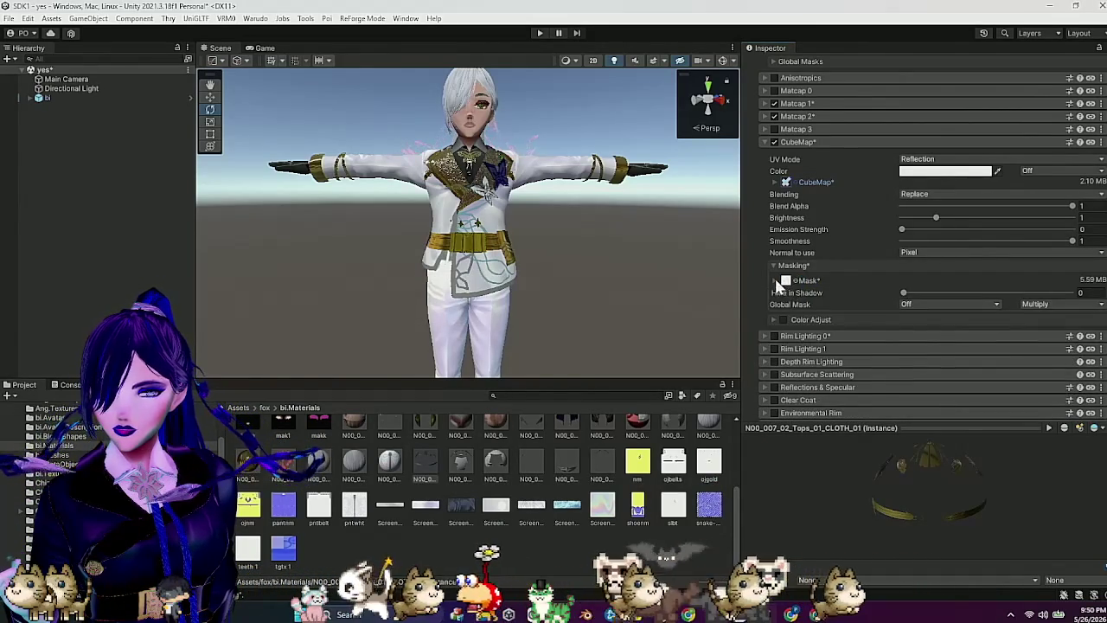
left_click(775, 280)
left_click(938, 342)
left_click(932, 396)
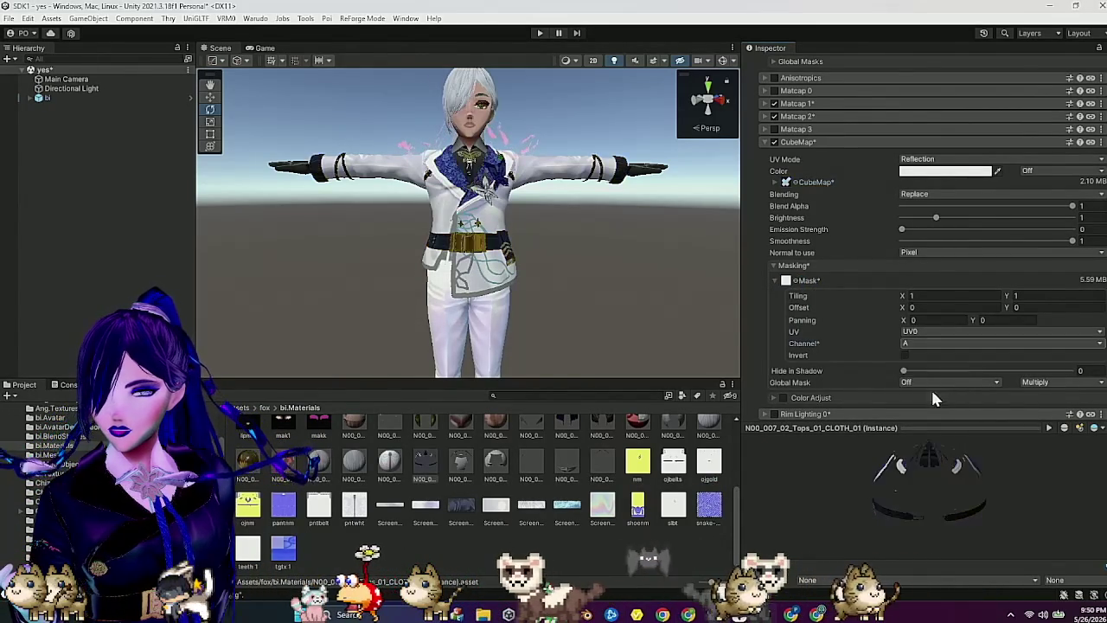
Step: Orbit around the torso, reopen Matcap 2, and switch to Clip Studio Paint
scroll(571, 275, "up", 5)
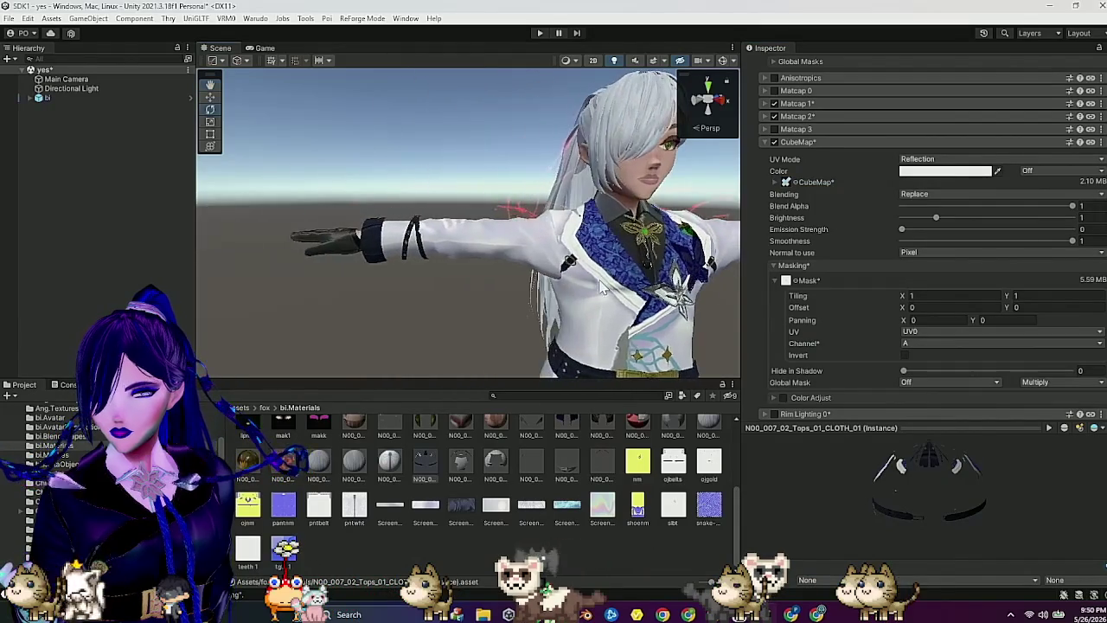
mouse_move(603, 289)
left_mouse_down()
mouse_move(650, 285)
mouse_move(575, 287)
mouse_move(610, 290)
left_mouse_up()
left_click(822, 115)
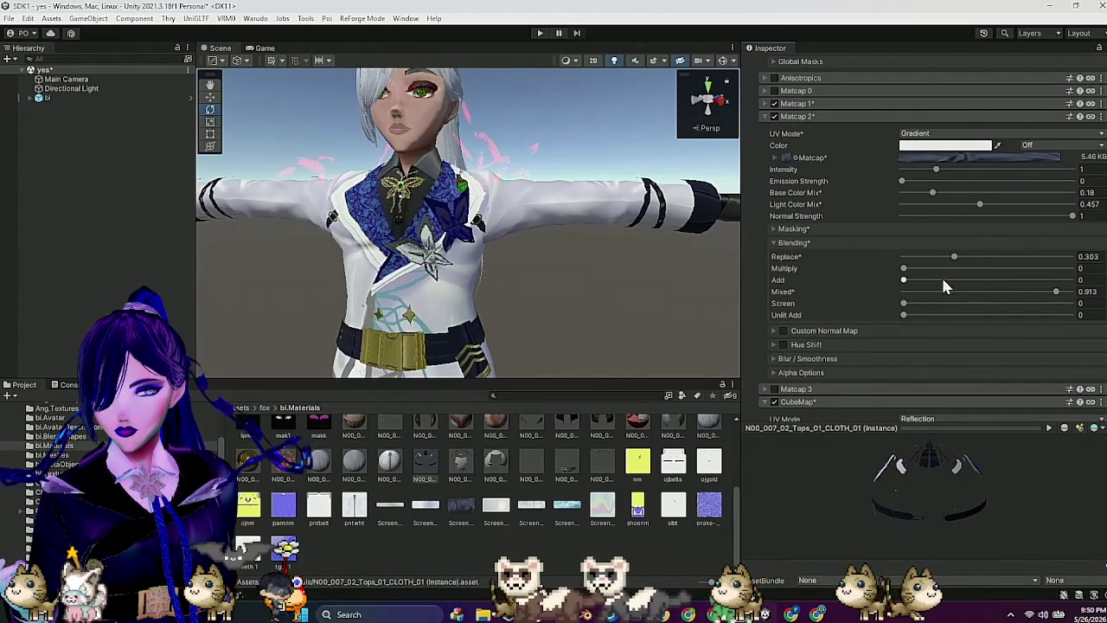
mouse_move(595, 254)
left_mouse_down()
mouse_move(624, 256)
mouse_move(595, 259)
left_mouse_up()
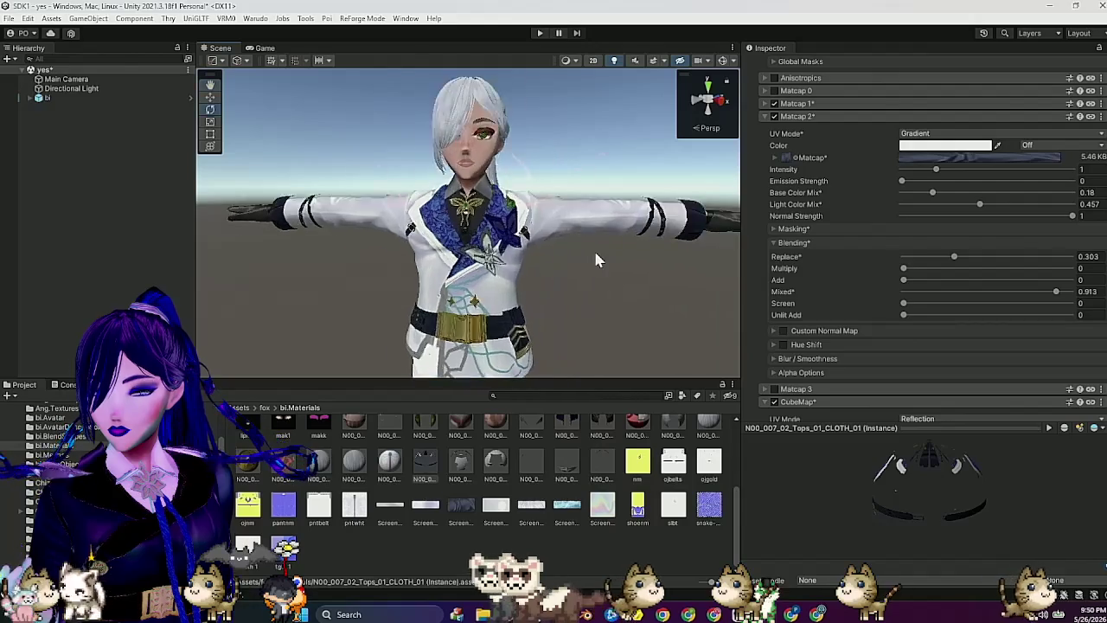
scroll(594, 260, "up", 3)
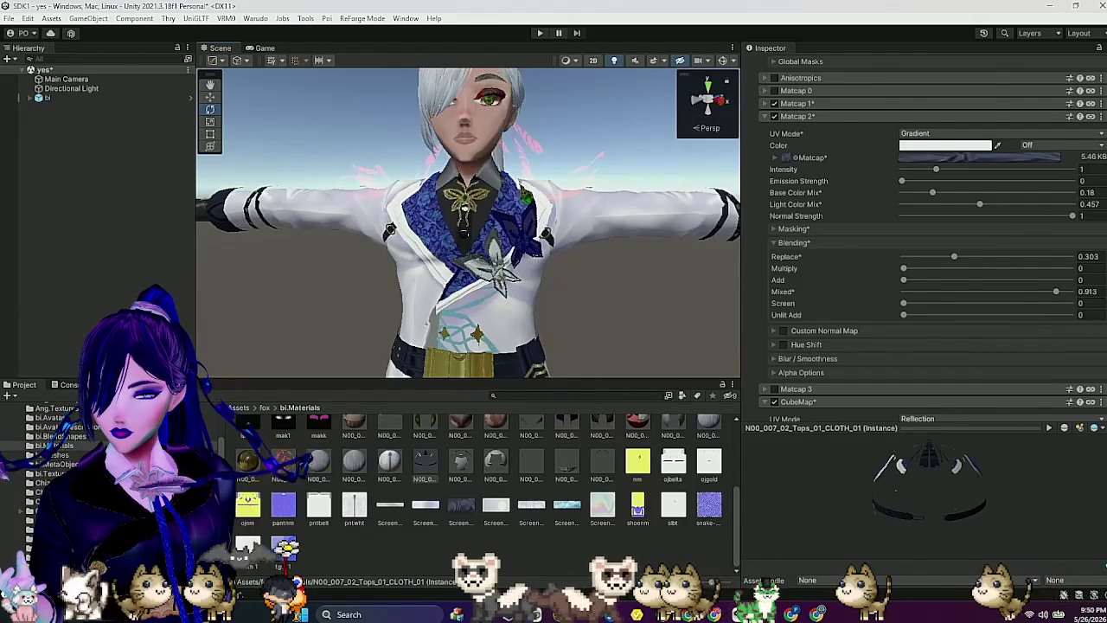
key("alt+Tab")
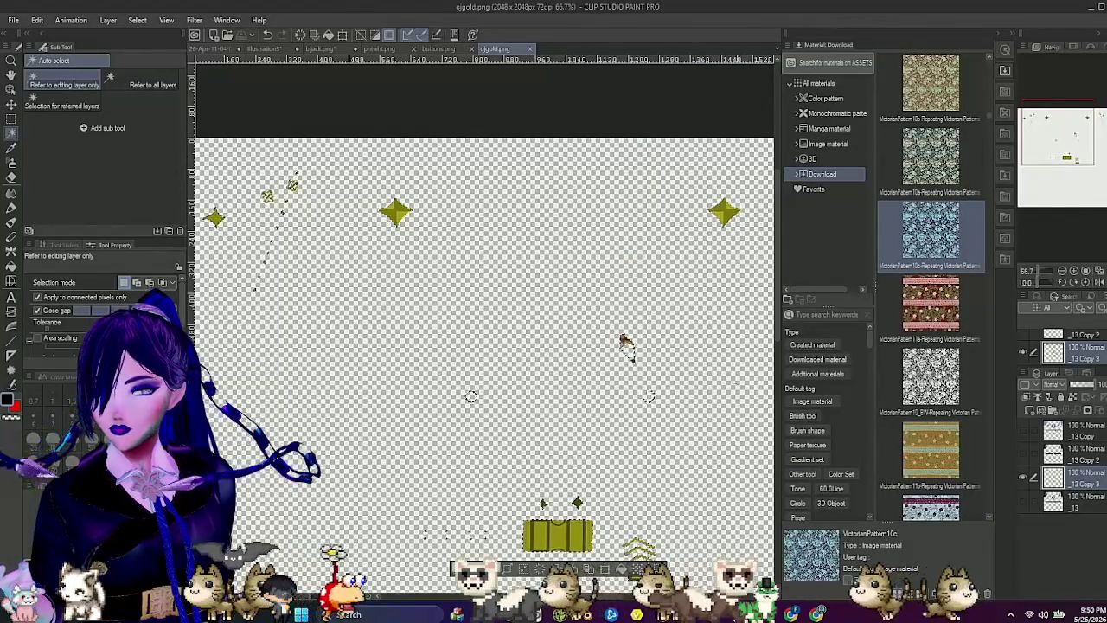
Step: Adjust layer visibility so the _13 layer's artwork shows and make _13 the active layer
left_click(1027, 457)
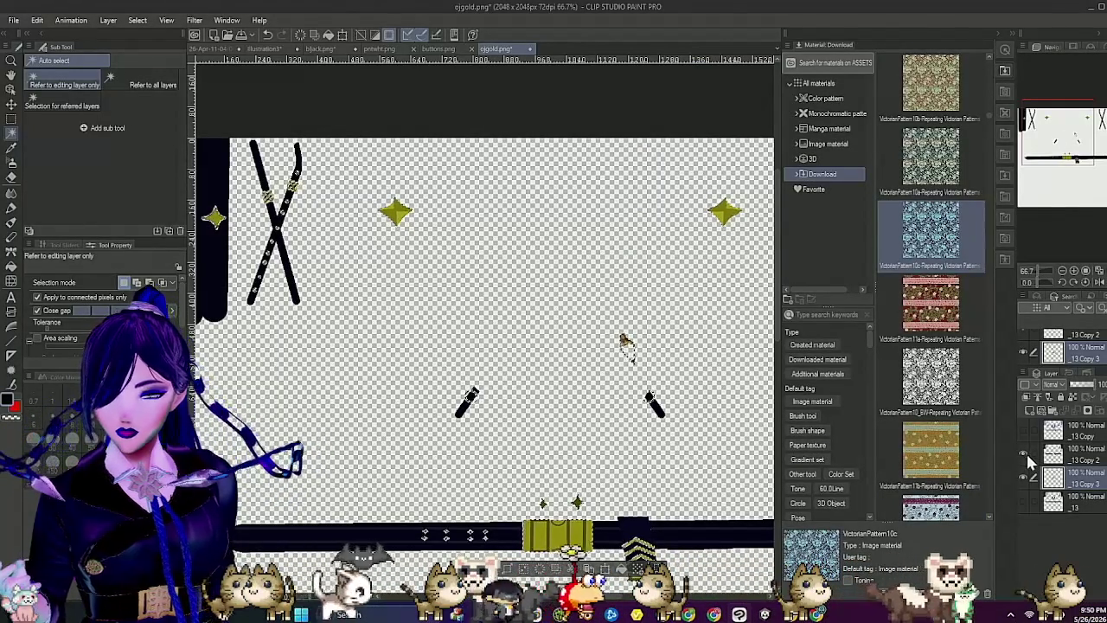
left_click(1023, 477)
left_click(1023, 454)
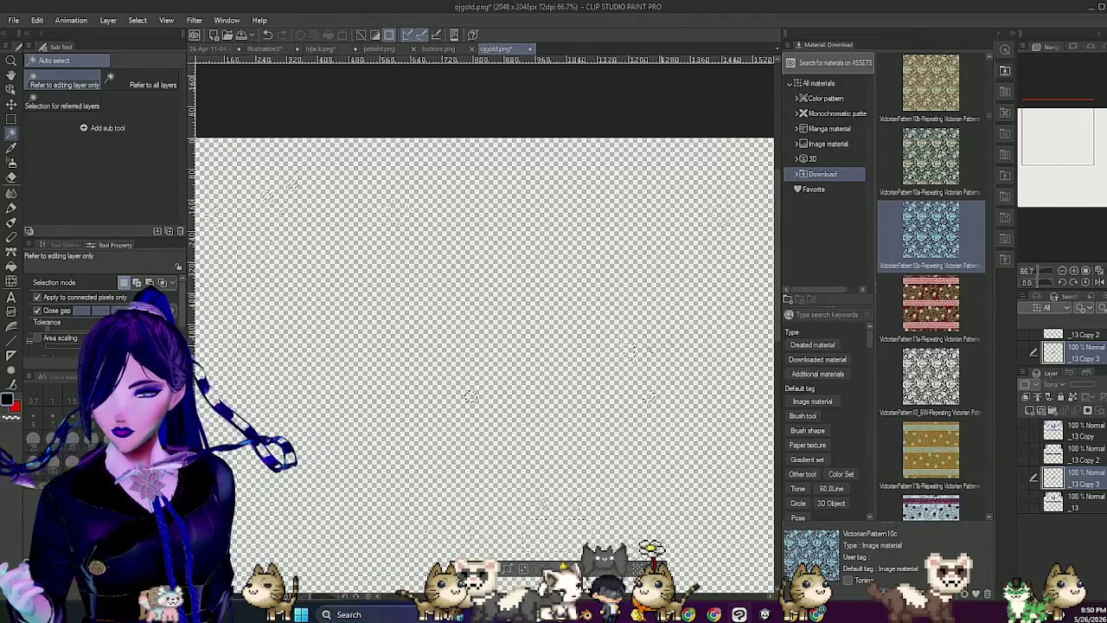
left_click(1078, 453)
left_click(1022, 501)
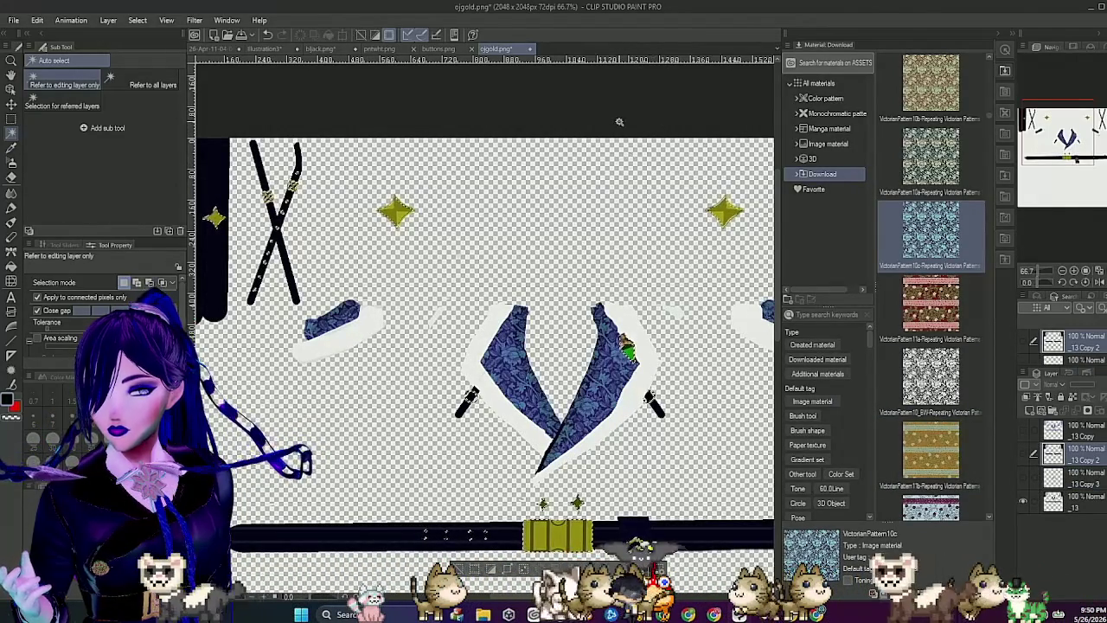
left_click(1081, 499)
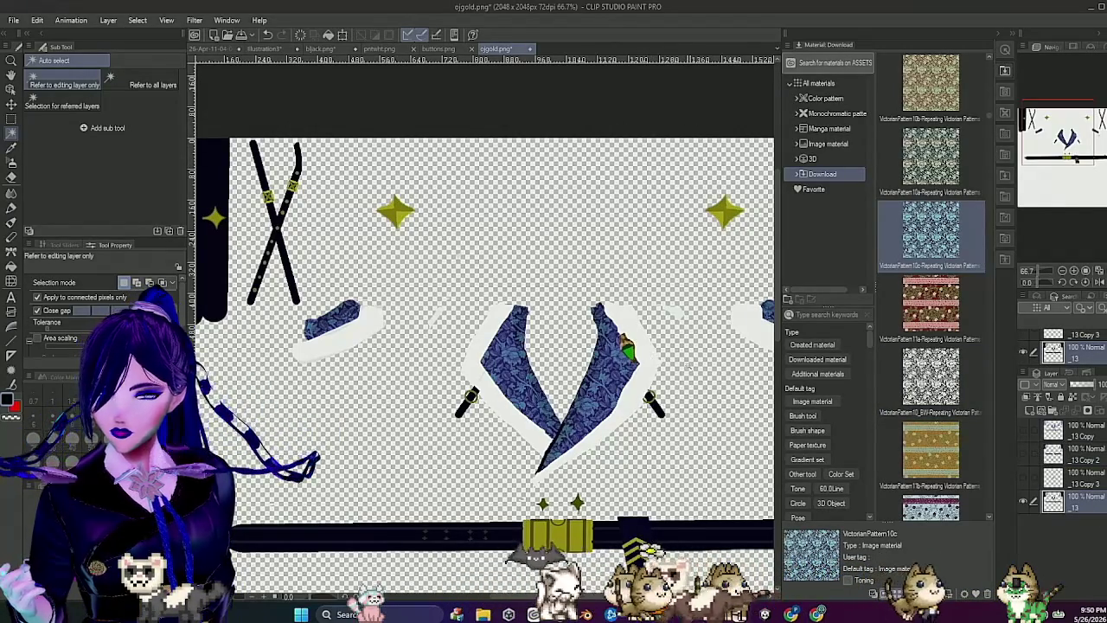
Step: Copy the green collar patch onto its own layer and hide the patterned layer
scroll(686, 381, "up", 5)
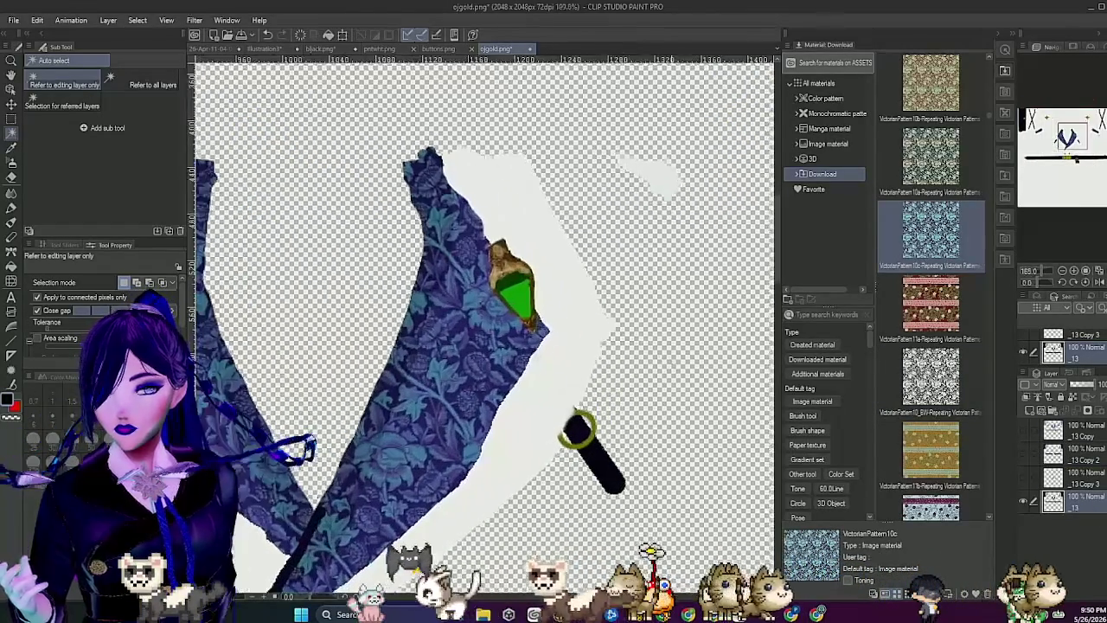
scroll(527, 308, "up", 1)
left_click(518, 298)
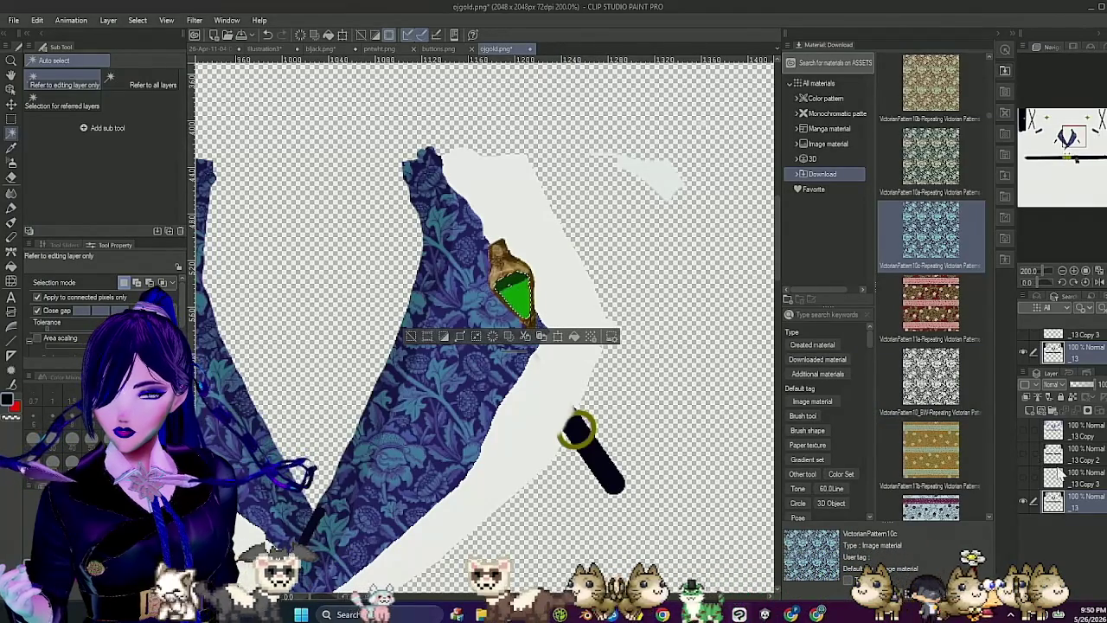
key("ctrl+c")
key("ctrl+v")
left_click(1025, 527)
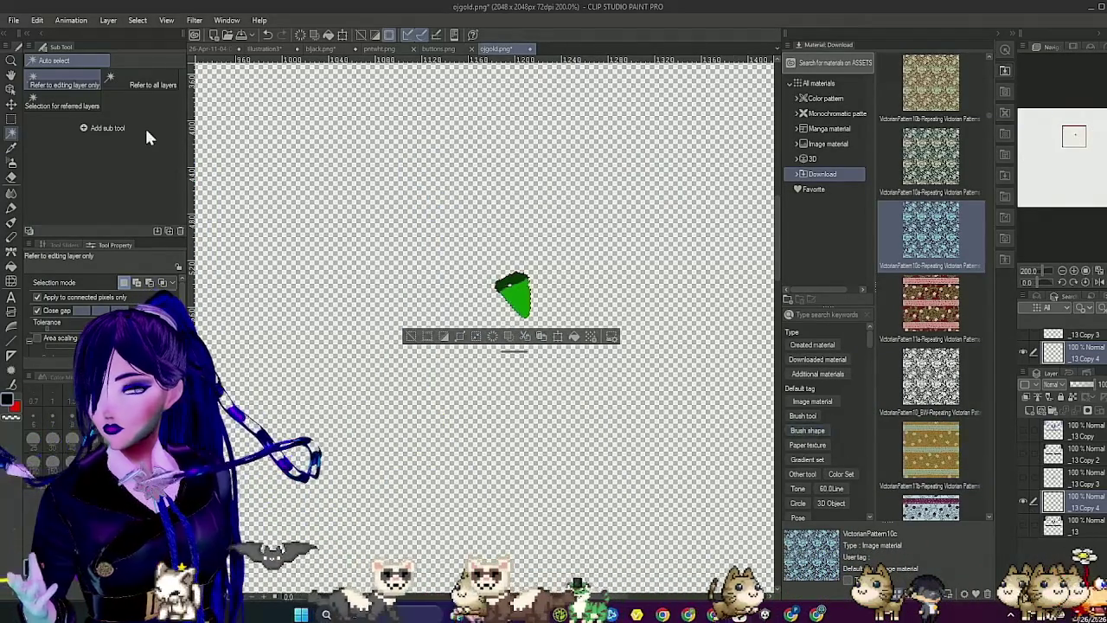
Step: Save the canvas as ijgreen.png, accepting the flatten-to-PNG warning
left_click(13, 20)
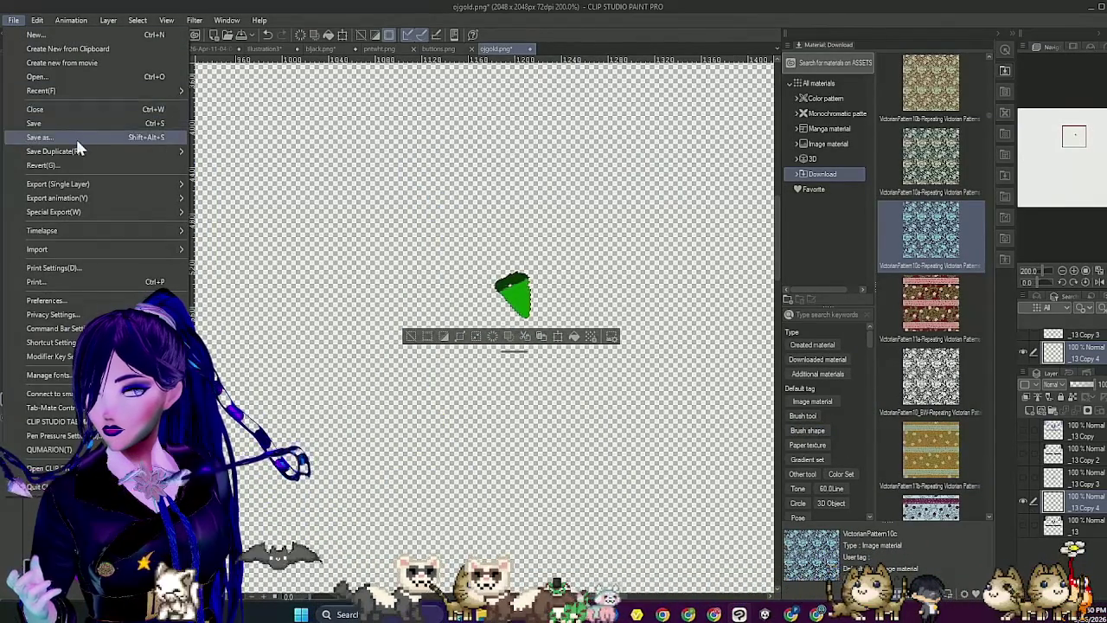
left_click(75, 137)
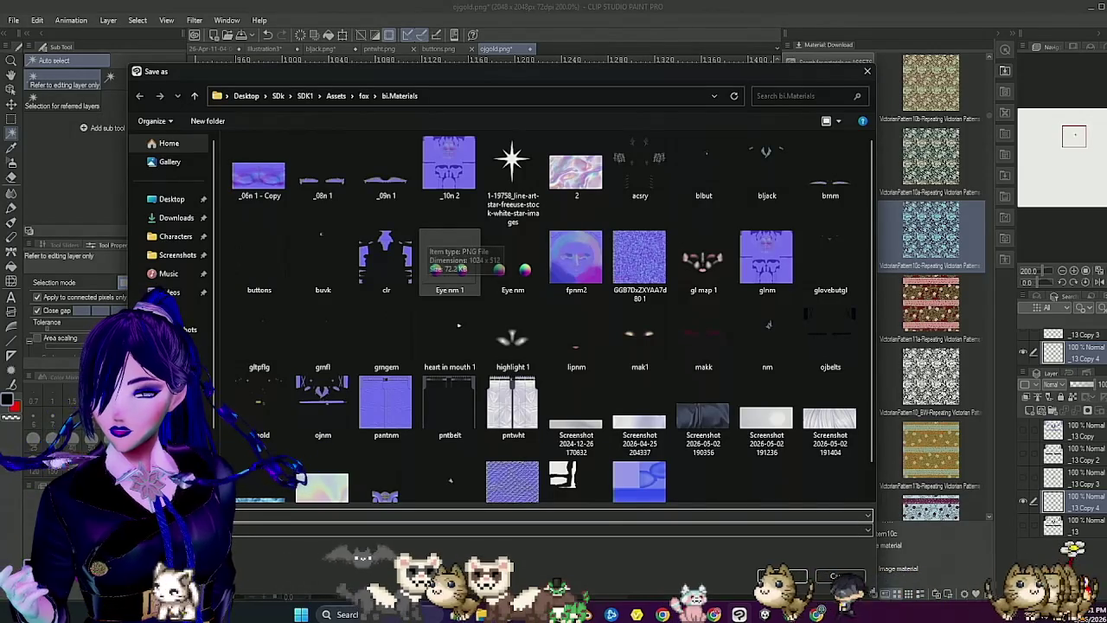
key("Return")
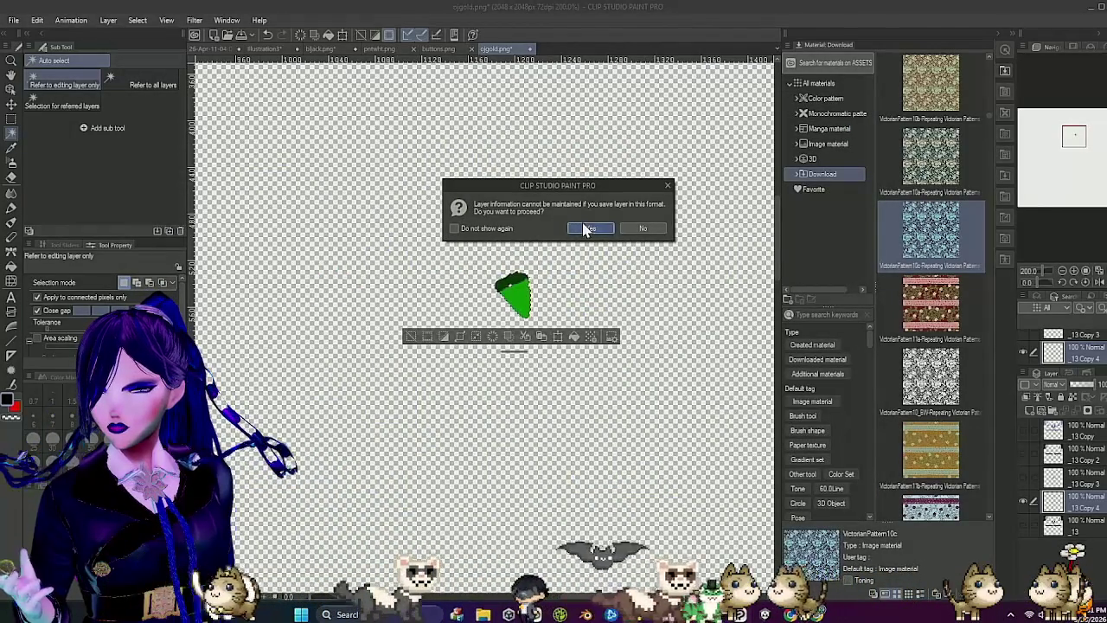
left_click(585, 229)
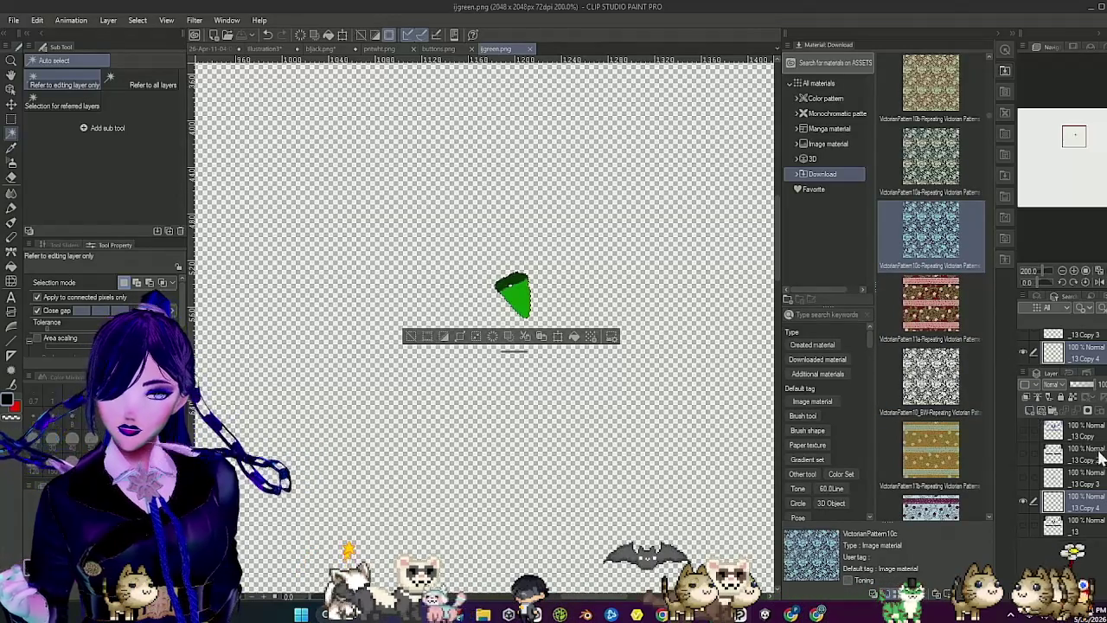
key("ctrl+minus")
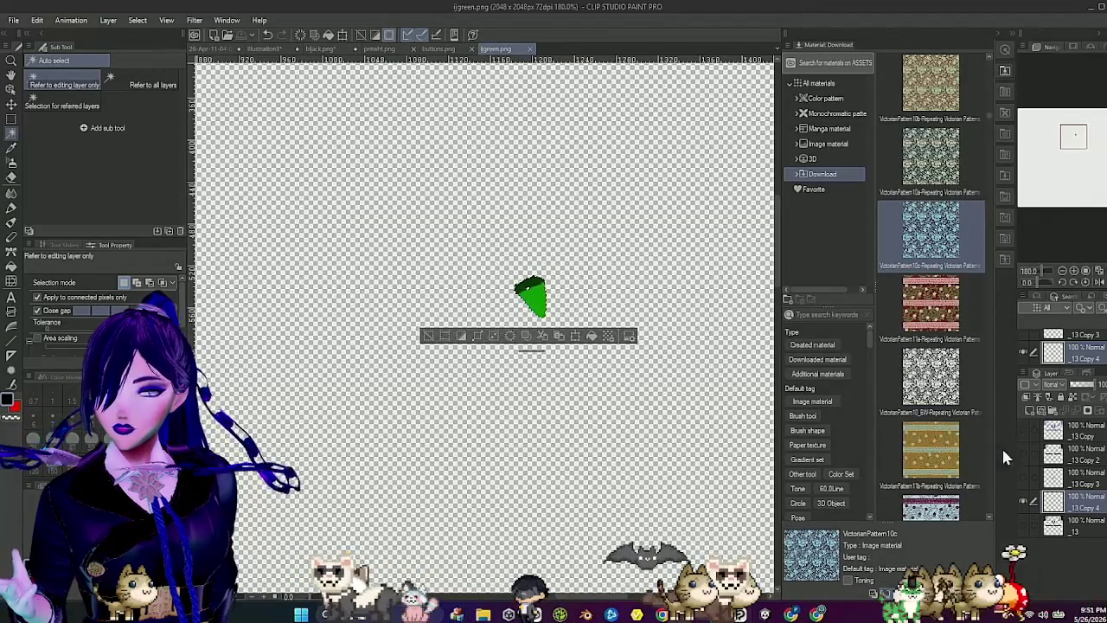
Step: Hide the green patch layer and show and activate the patterned _13 layer
left_click(1023, 497)
left_click(1023, 522)
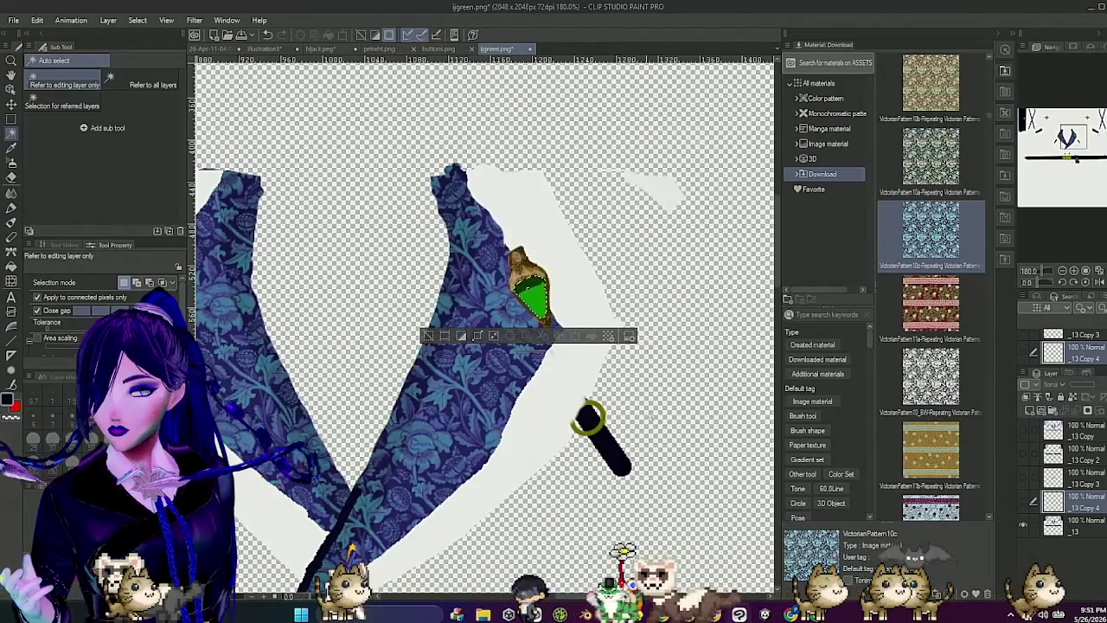
scroll(547, 377, "down", 3)
scroll(547, 377, "down", 2)
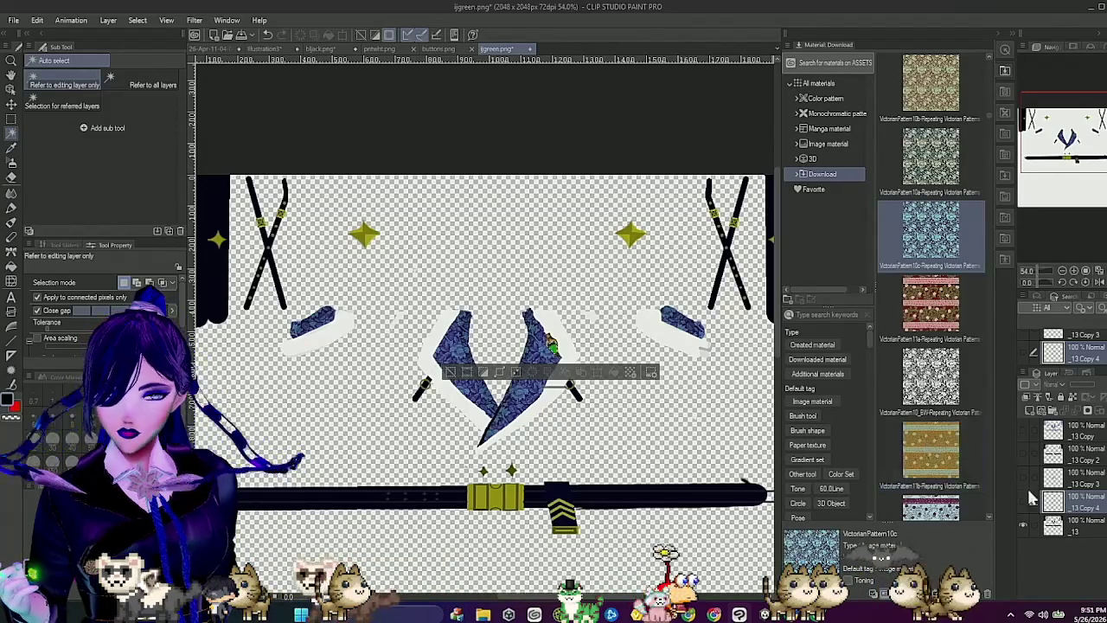
left_click(1076, 525)
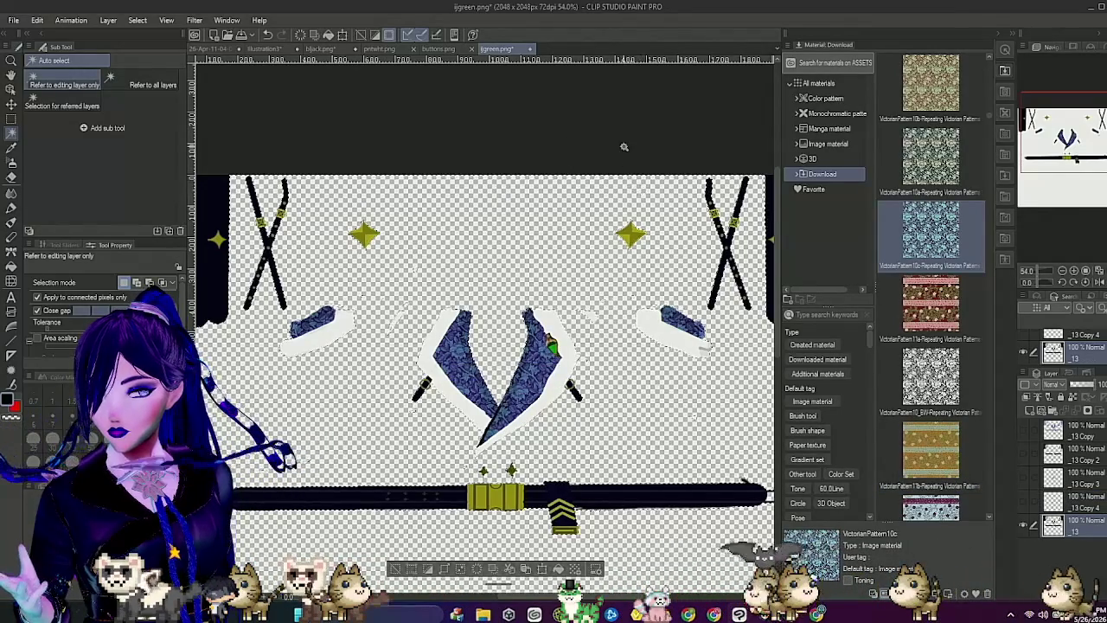
Step: Auto-select the left and right blue lapels, zooming in and out to inspect the collar
left_click(568, 367)
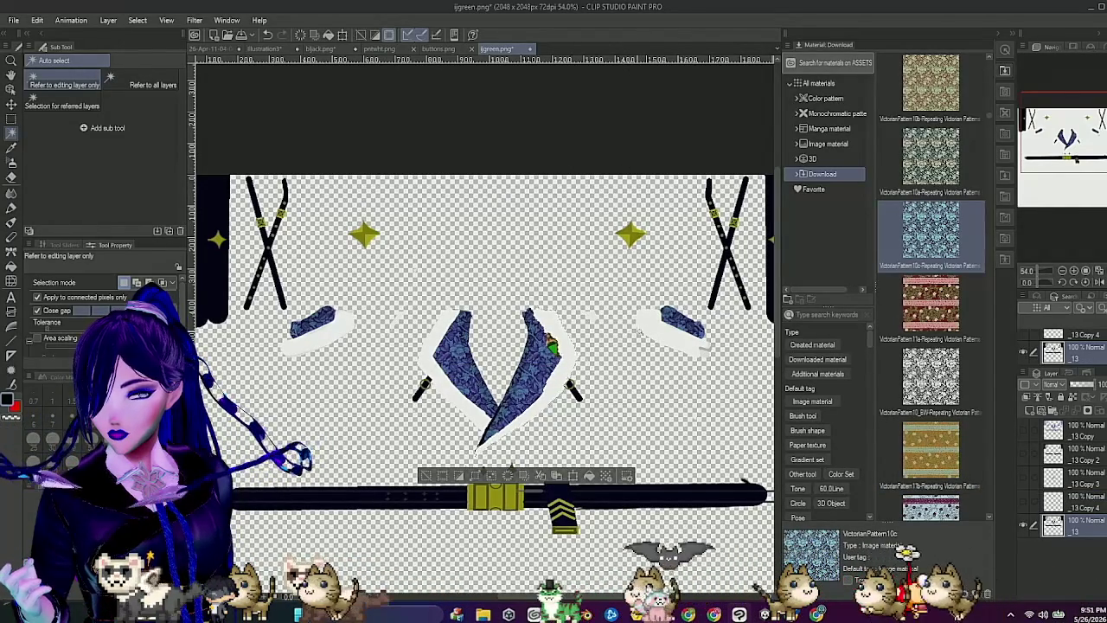
left_click(644, 332)
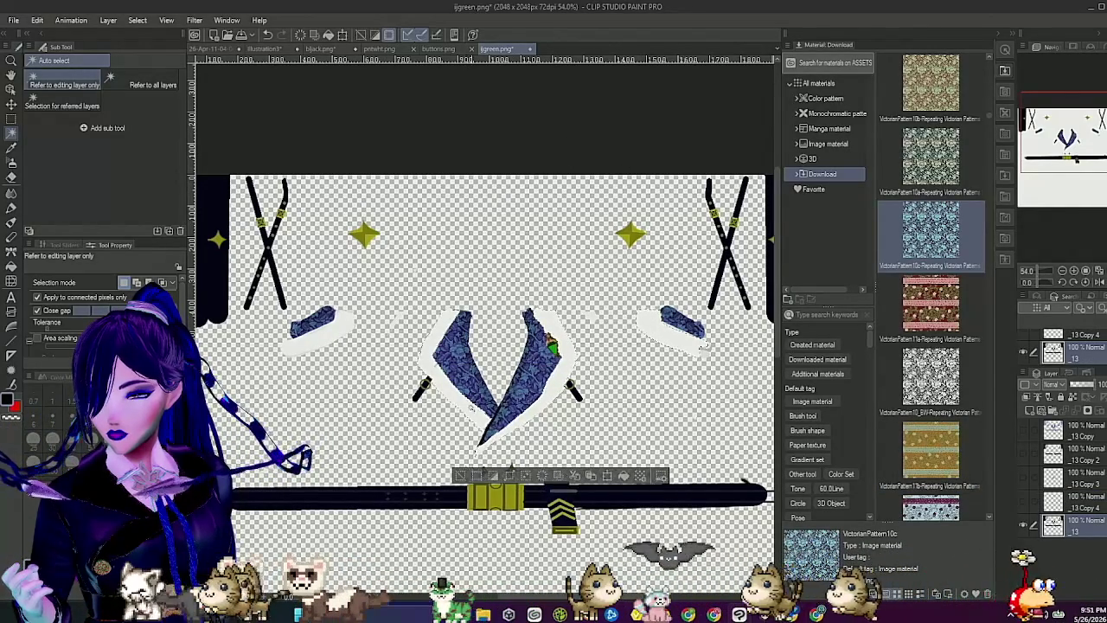
scroll(472, 396, "up", 5)
scroll(438, 370, "up", 5)
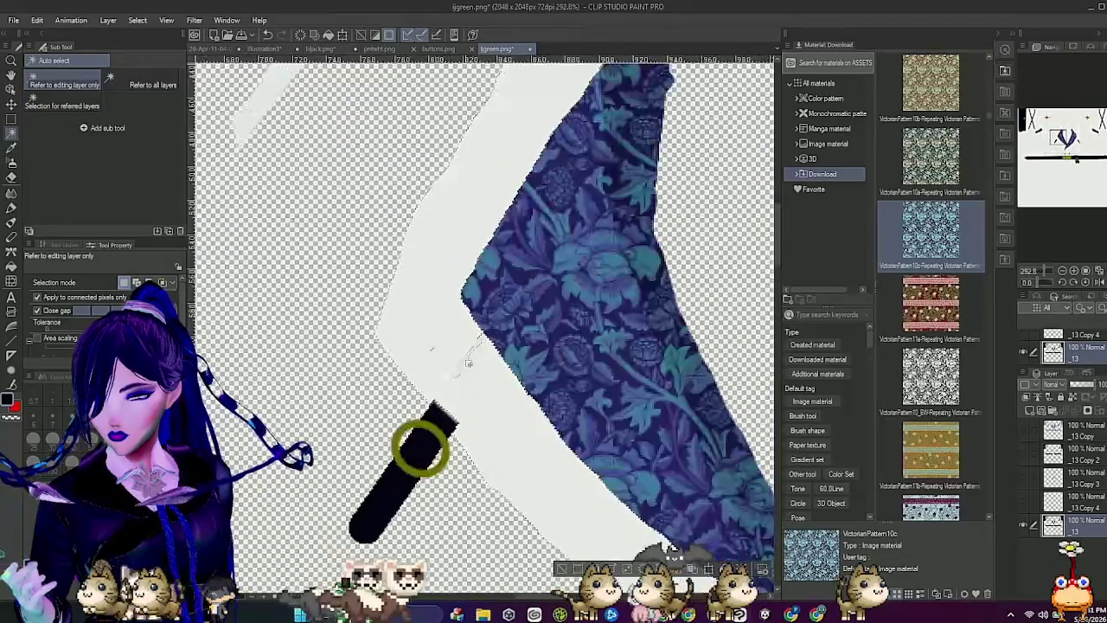
scroll(507, 382, "down", 5)
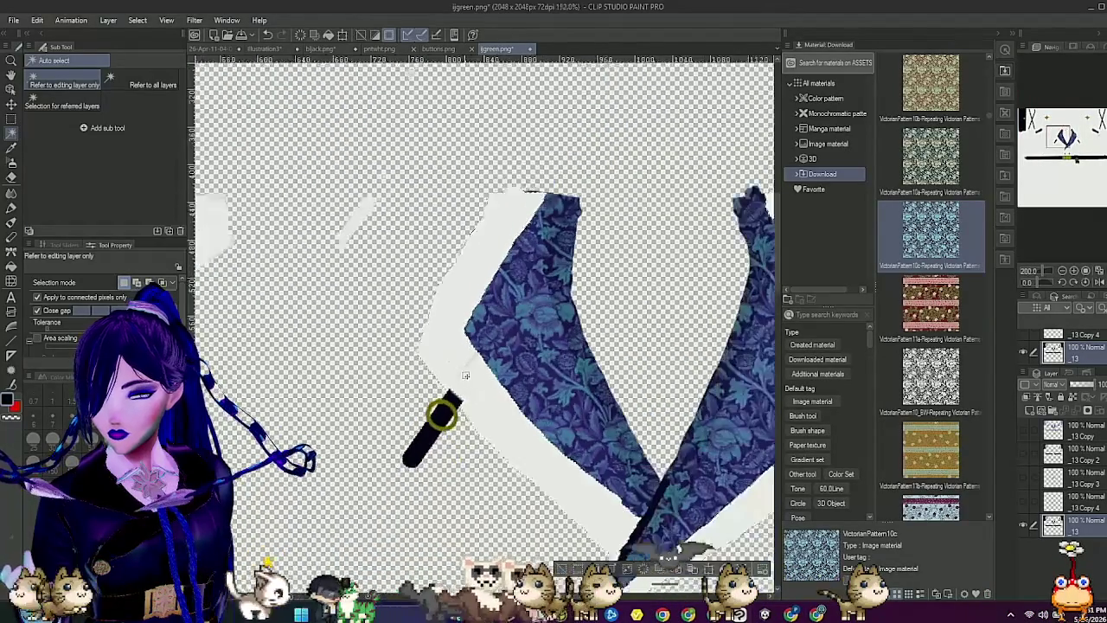
scroll(508, 383, "down", 3)
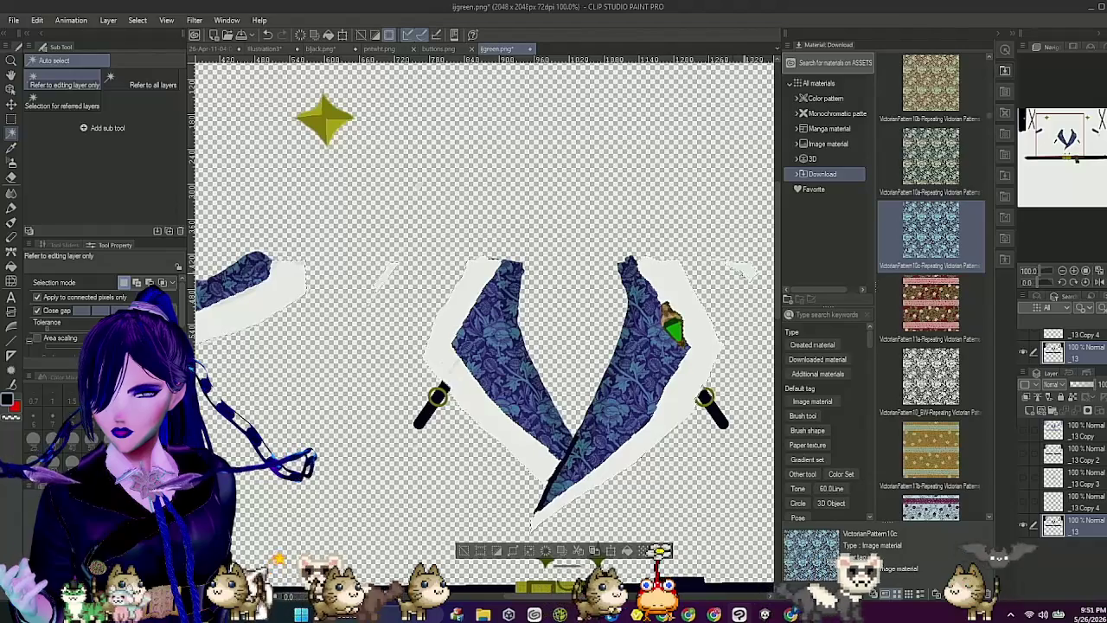
scroll(661, 296, "down", 5)
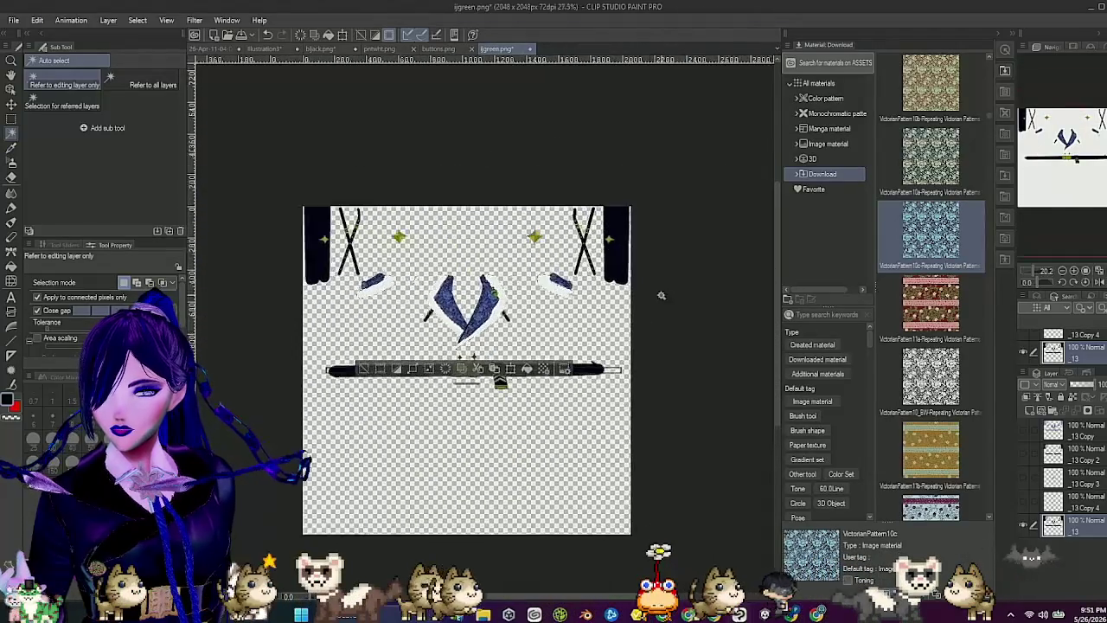
scroll(660, 296, "up", 7)
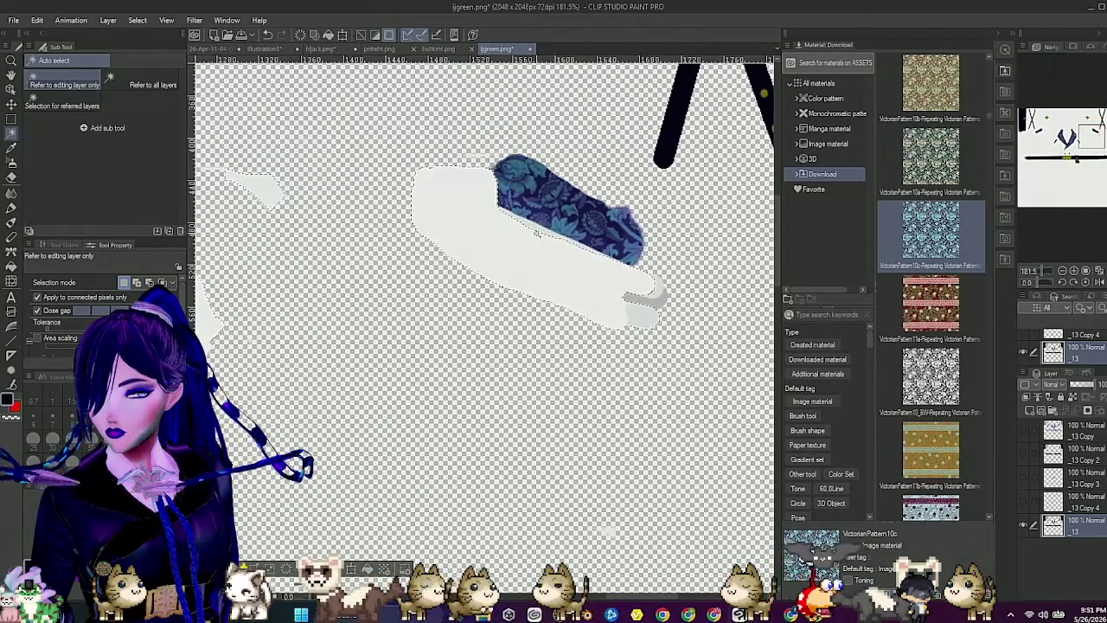
scroll(516, 260, "down", 6)
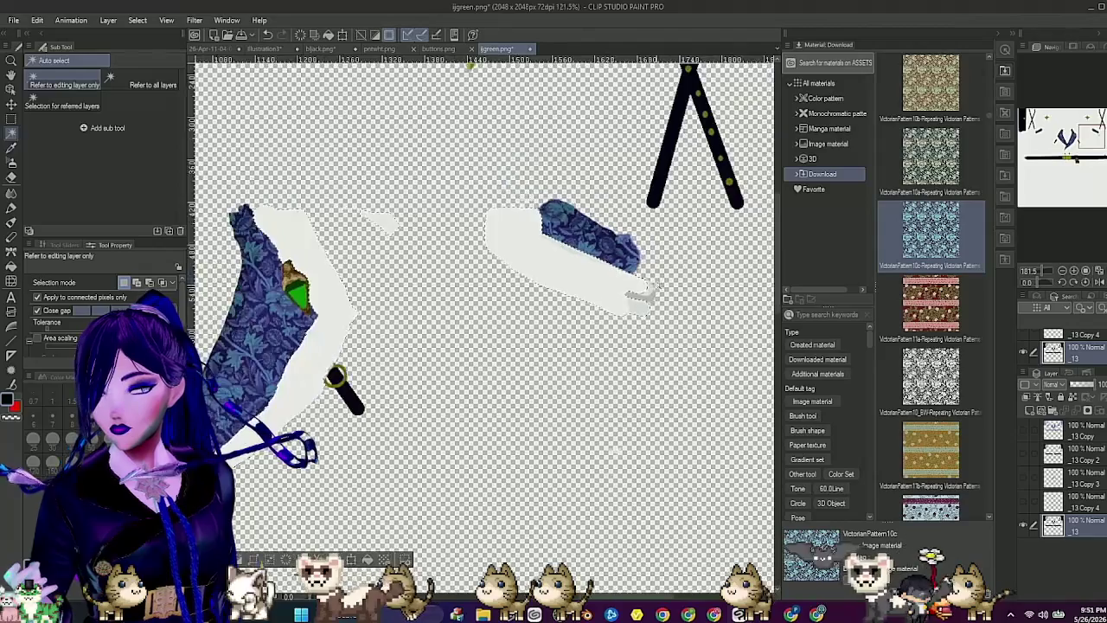
scroll(493, 290, "up", 2)
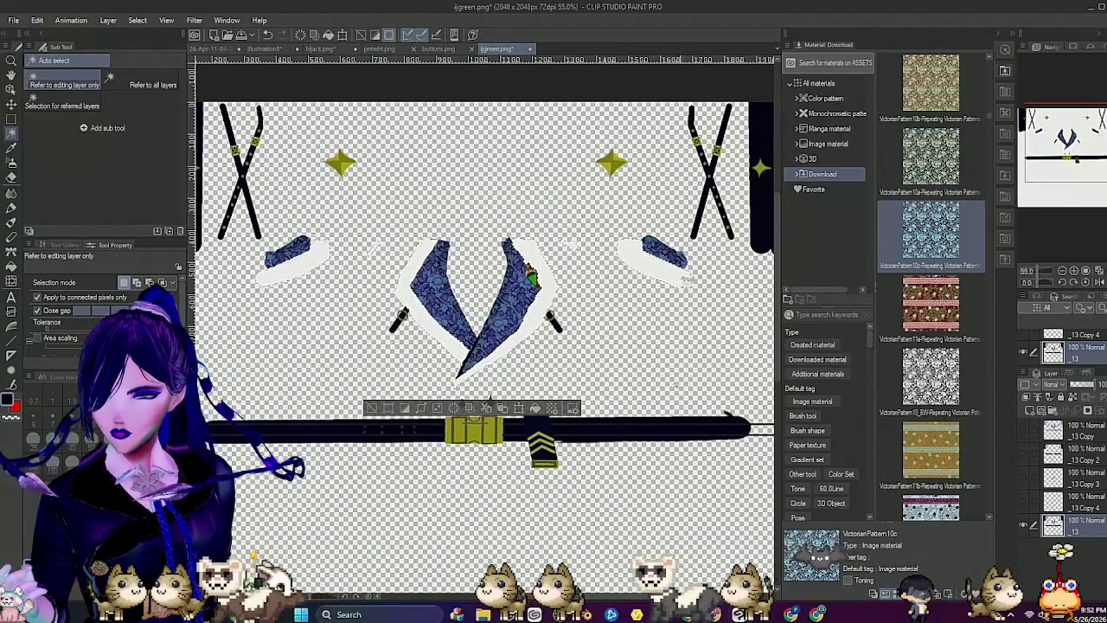
scroll(463, 363, "up", 4)
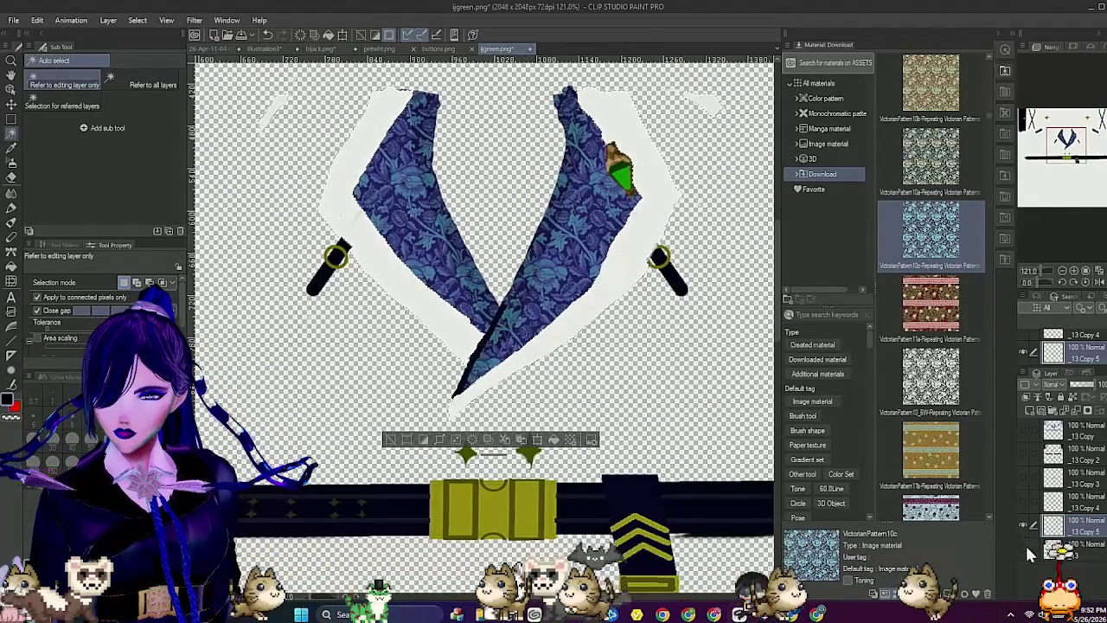
Step: Hide the _13 layer and save the lone white collar as ojwhit.png, flattened to PNG
left_click(1023, 544)
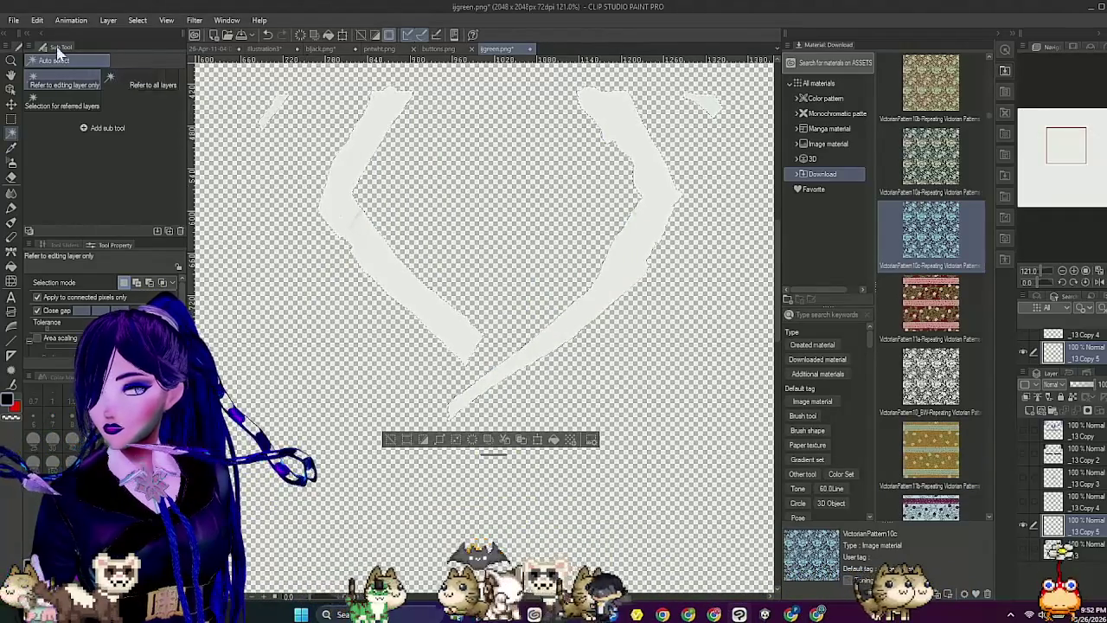
left_click(14, 20)
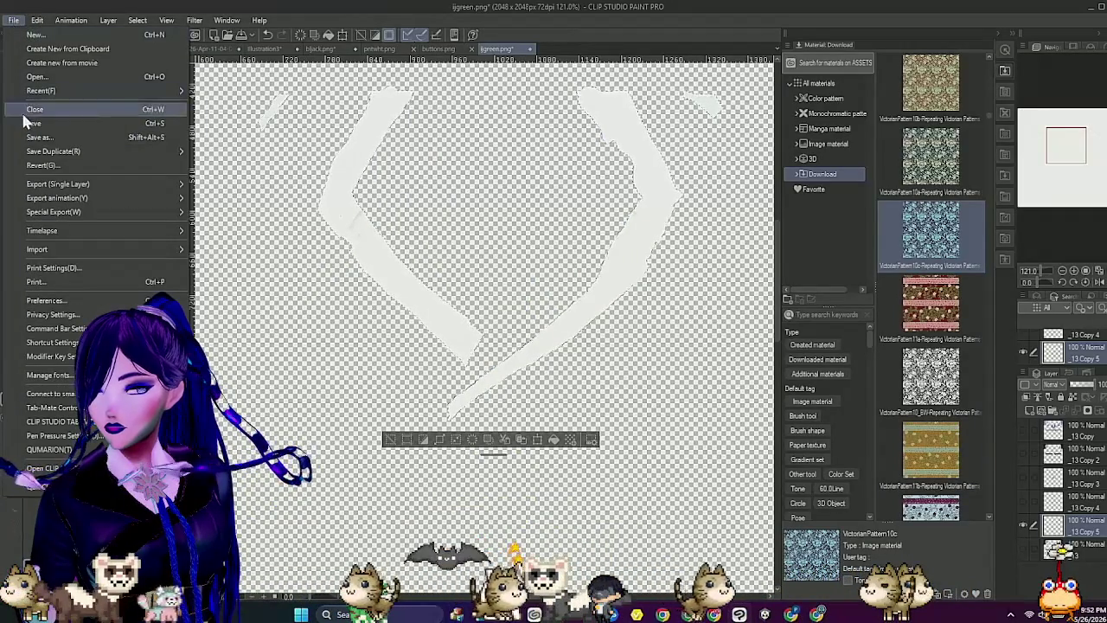
left_click(43, 137)
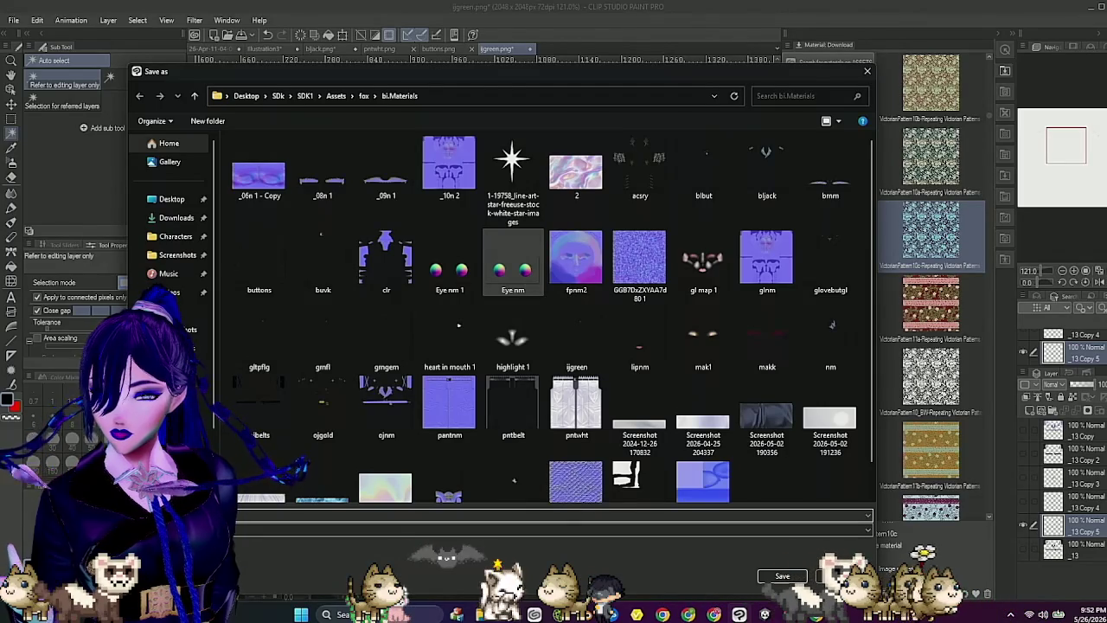
key("Return")
left_click(591, 229)
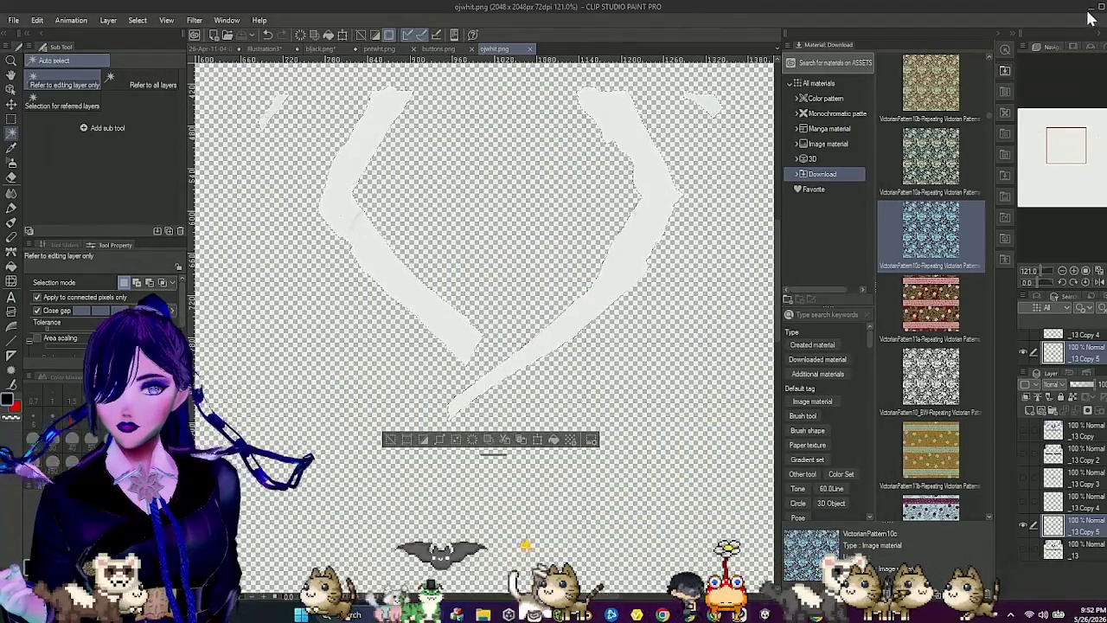
left_click(1089, 12)
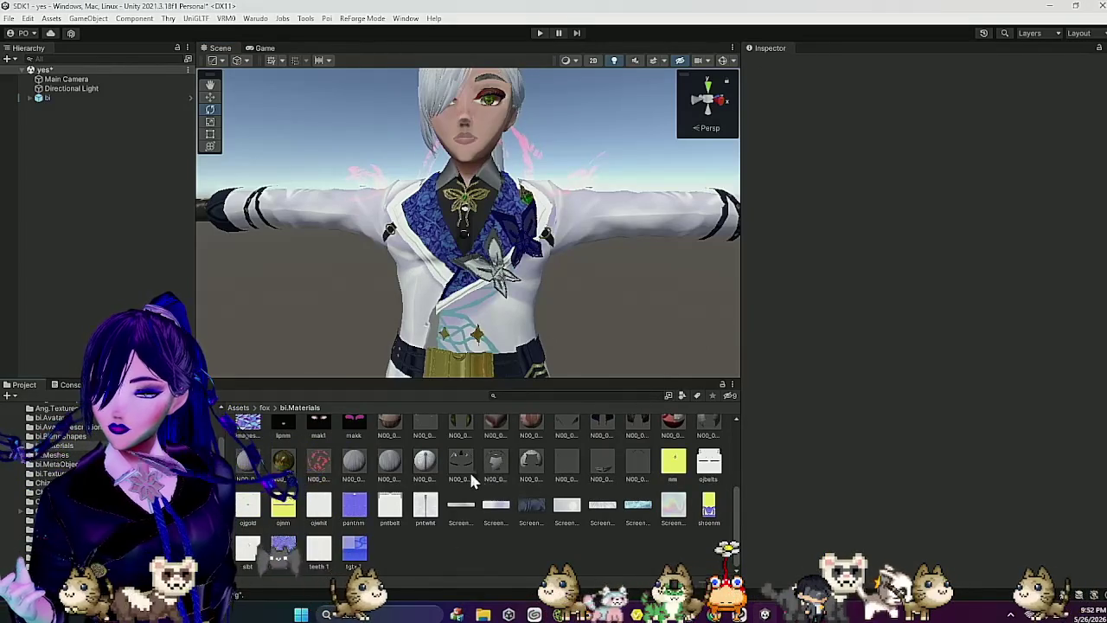
Step: Open the Tops_01_CLOTH_01 material, collapse Matcap 2 and expand Matcap 3
left_click(461, 468)
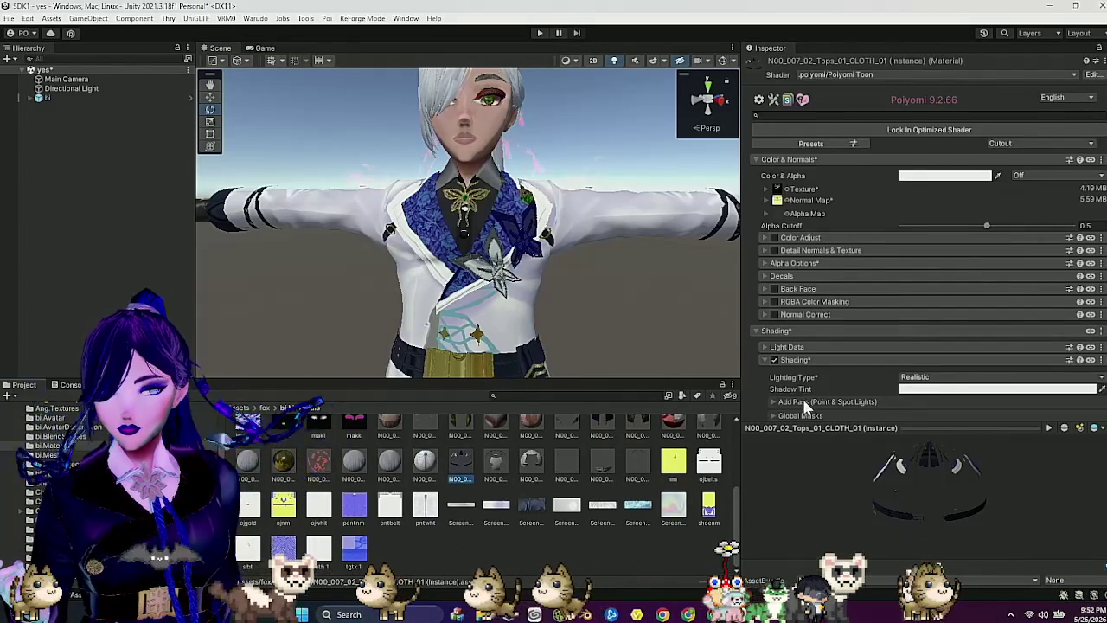
scroll(830, 381, "down", 5)
left_click(798, 221)
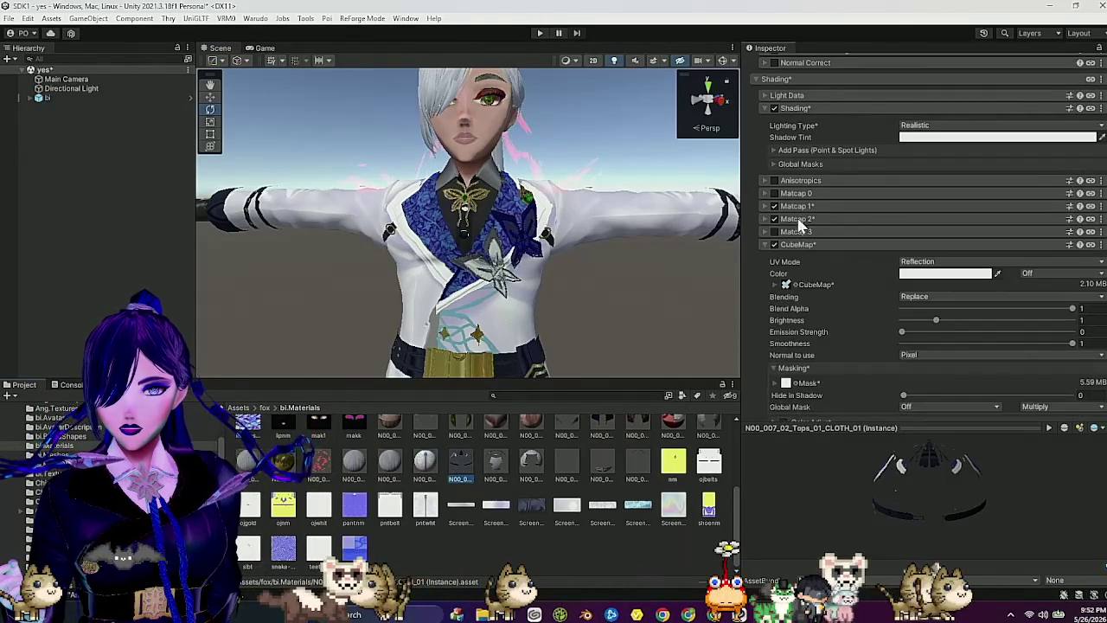
left_click(776, 232)
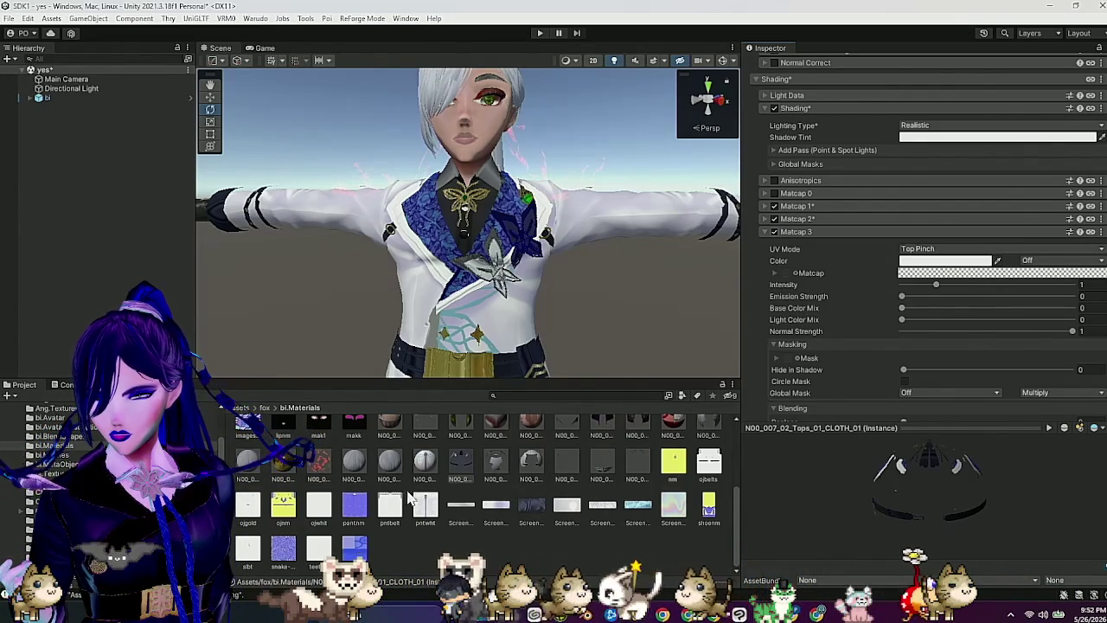
Step: Mask Matcap 3 with ojwhit's A channel and assign a gradient matcap texture
left_click_drag(320, 510, 787, 361)
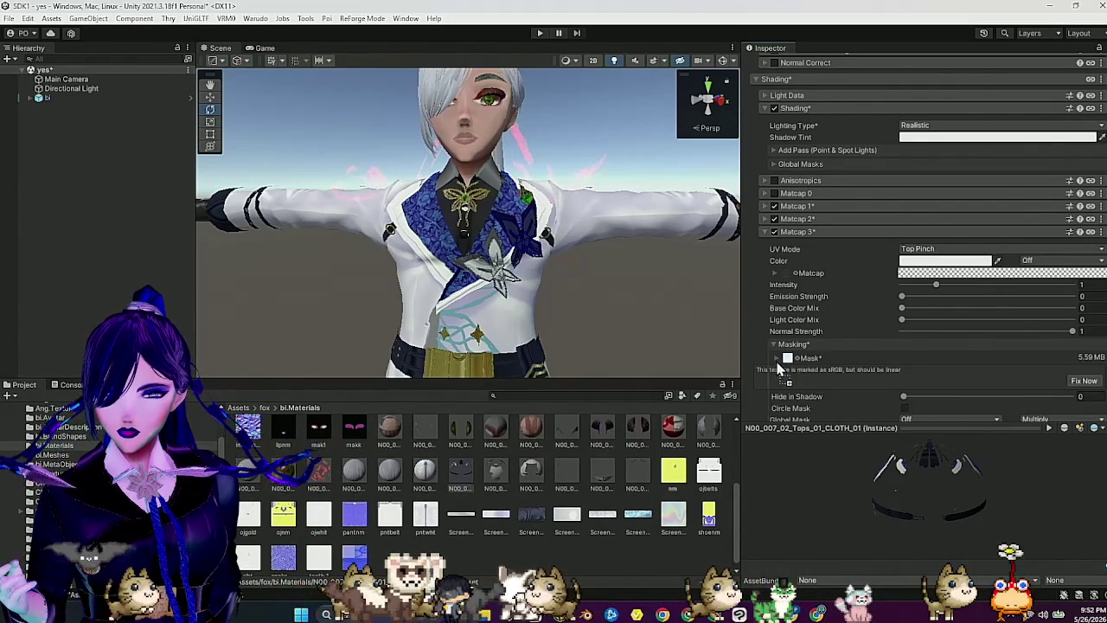
left_click(1083, 380)
scroll(916, 367, "down", 3)
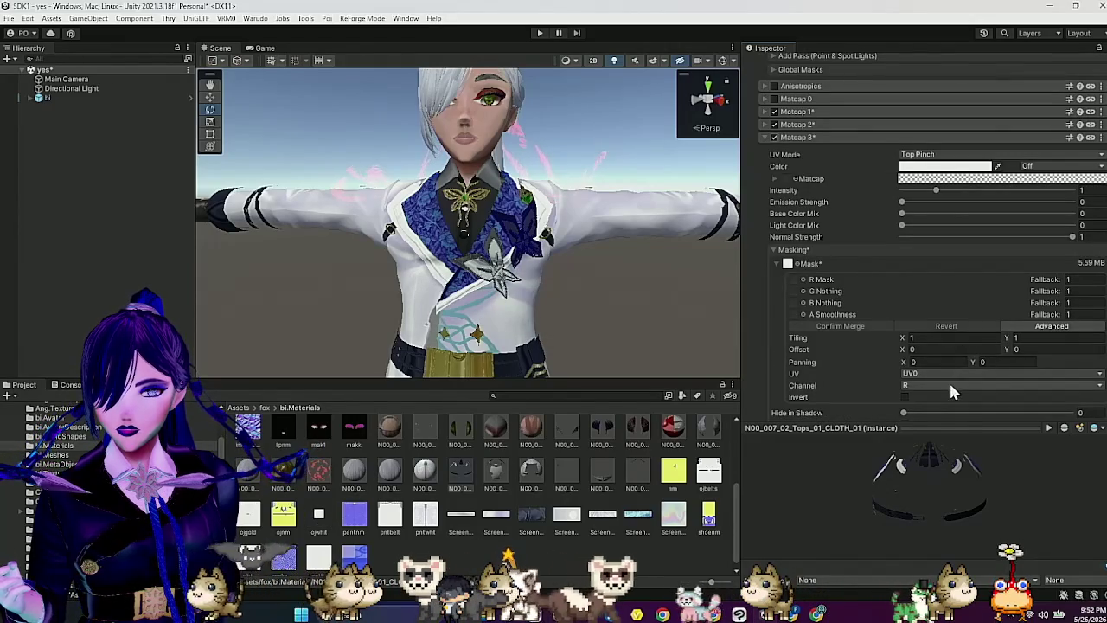
left_click(949, 386)
left_click(925, 438)
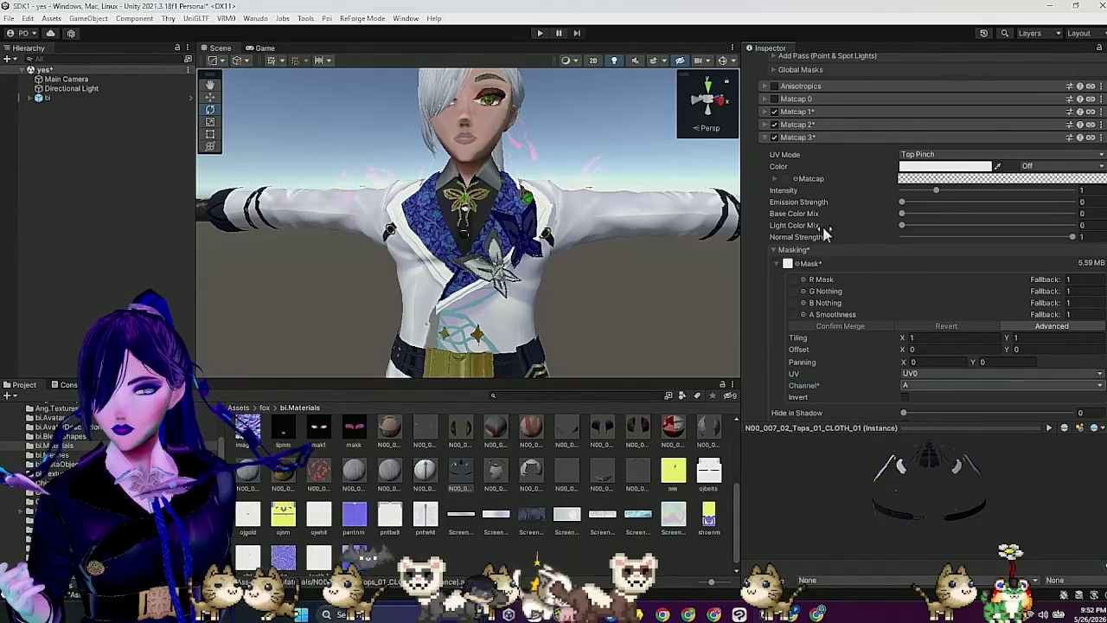
scroll(618, 488, "up", 3)
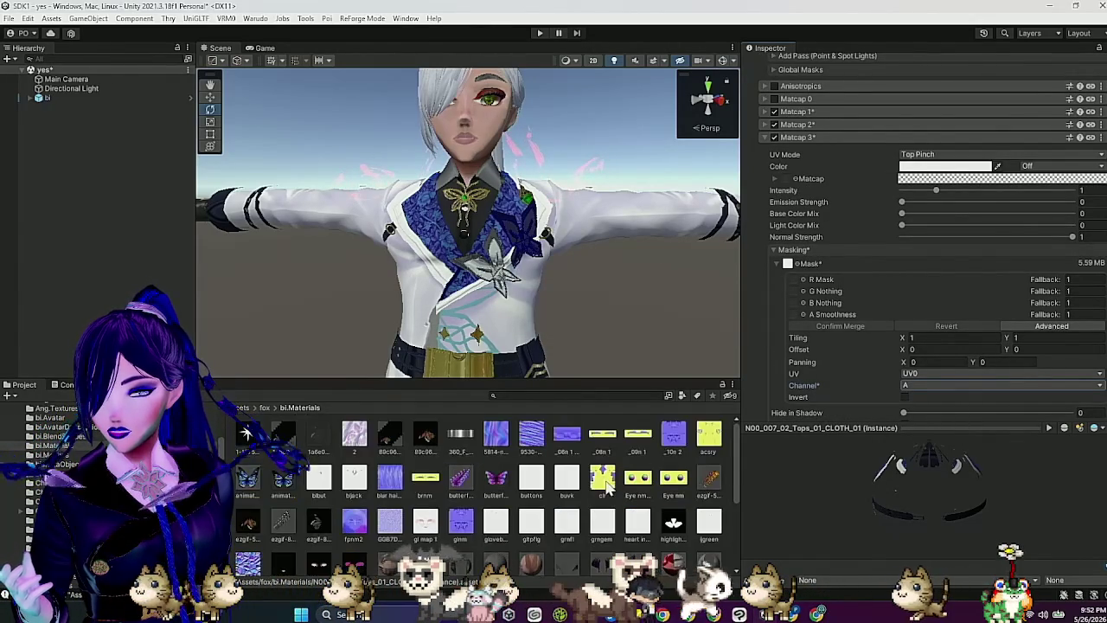
scroll(372, 441, "down", 3)
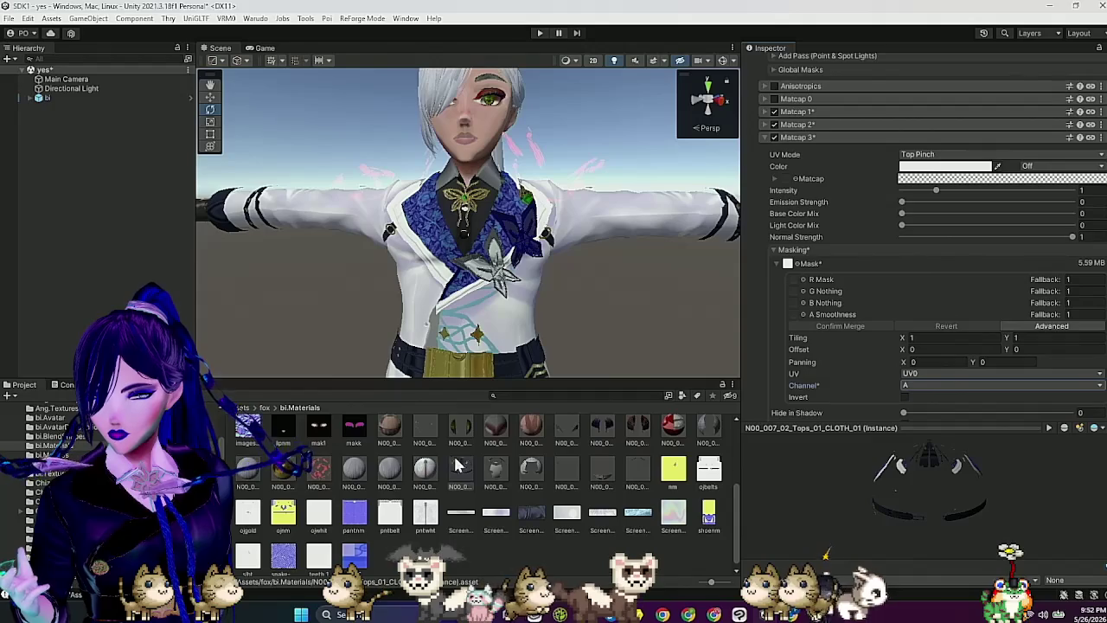
mouse_move(665, 516)
left_mouse_down()
mouse_move(804, 158)
mouse_move(788, 151)
left_mouse_up()
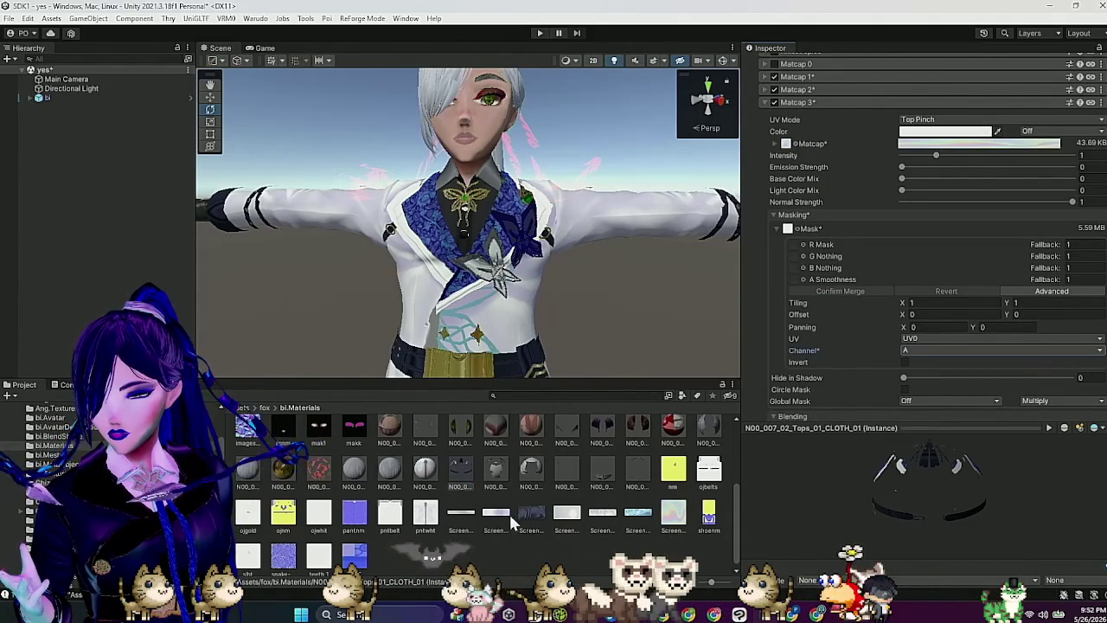
Step: Copy the Matcap 3 settings from the Bottoms_01_CLOTH material
left_click(432, 469)
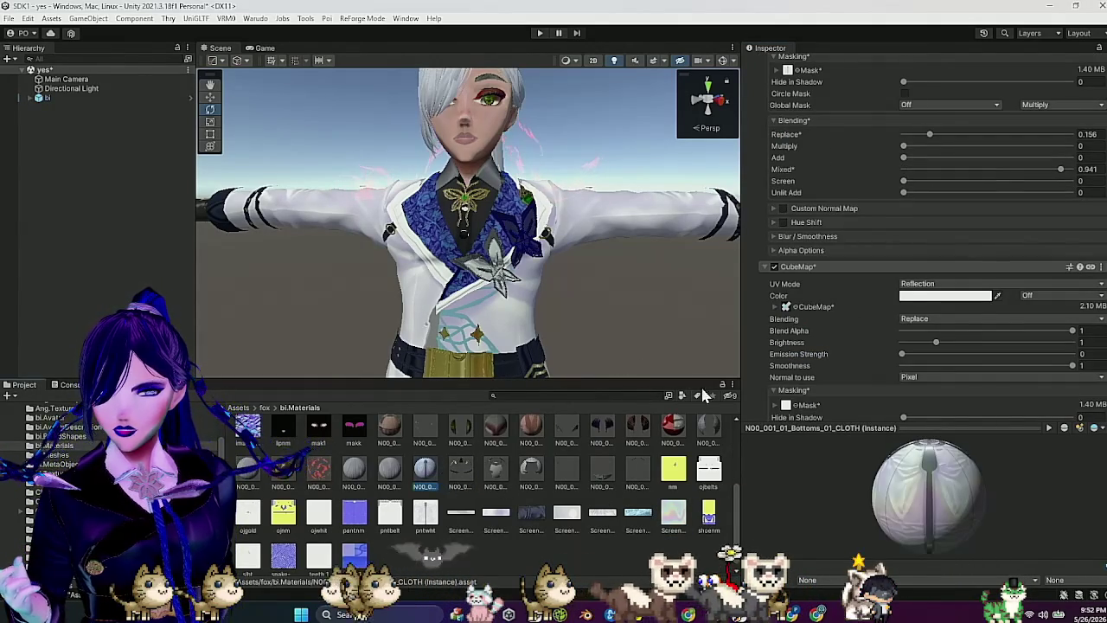
scroll(937, 362, "up", 5)
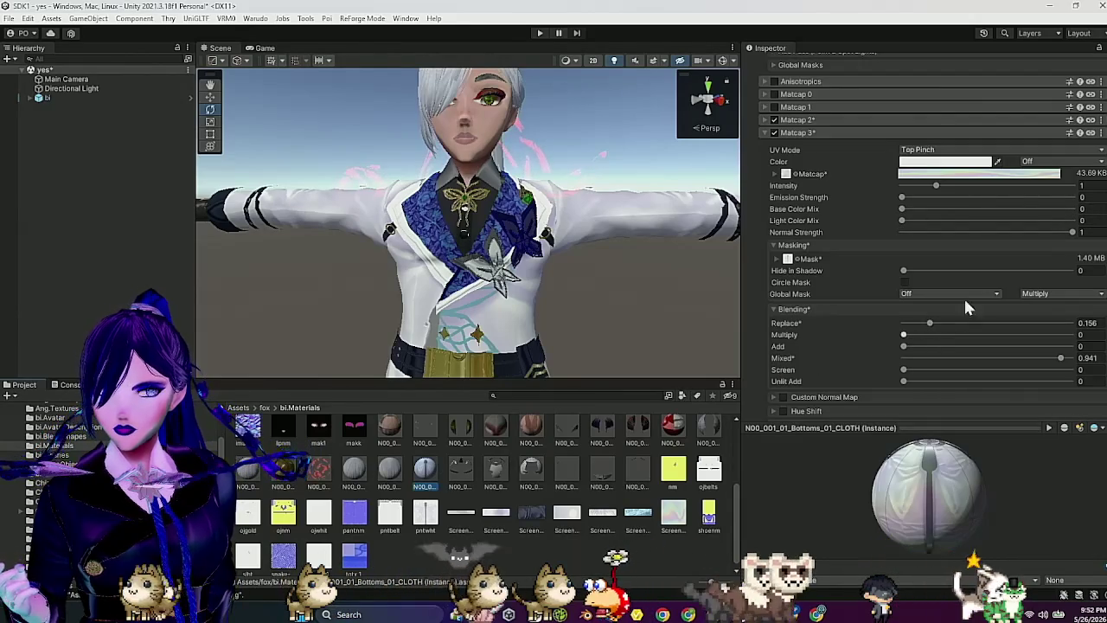
left_click(1101, 133)
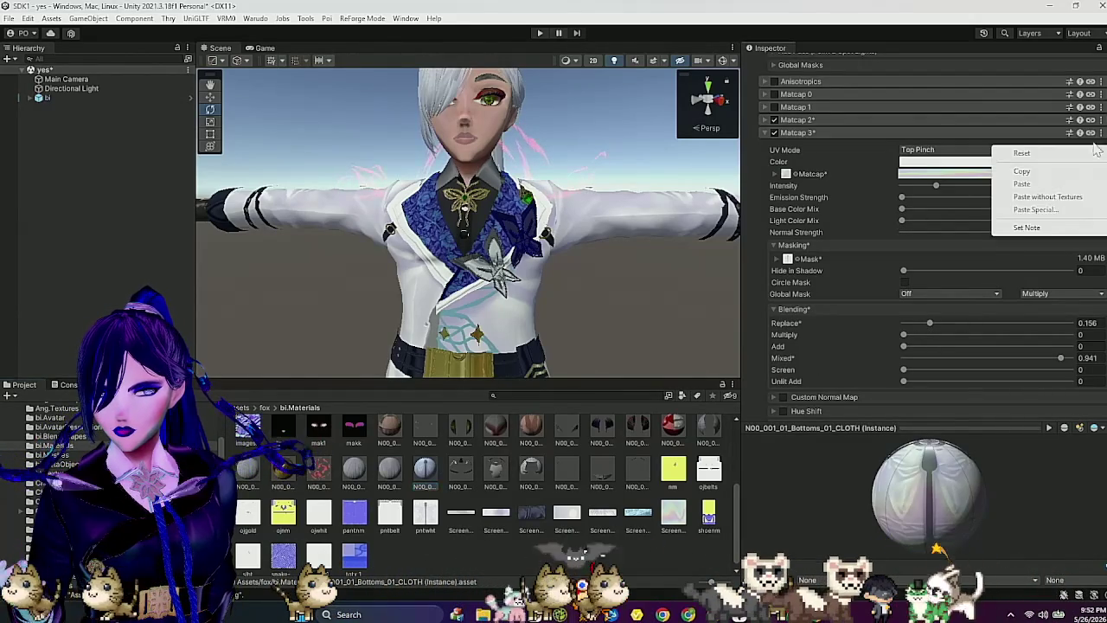
left_click(1003, 173)
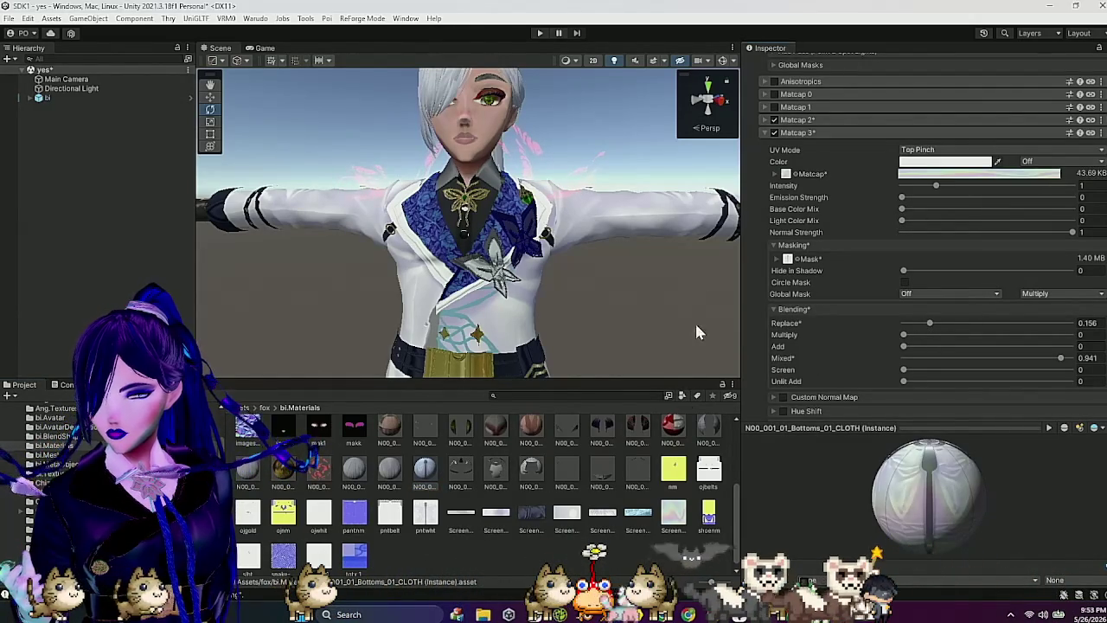
Step: Browse the Tops_01_CLOTH materials and open N00_007_02_Tops_01_CLOTH_01 at Matcap 3
left_click(495, 471)
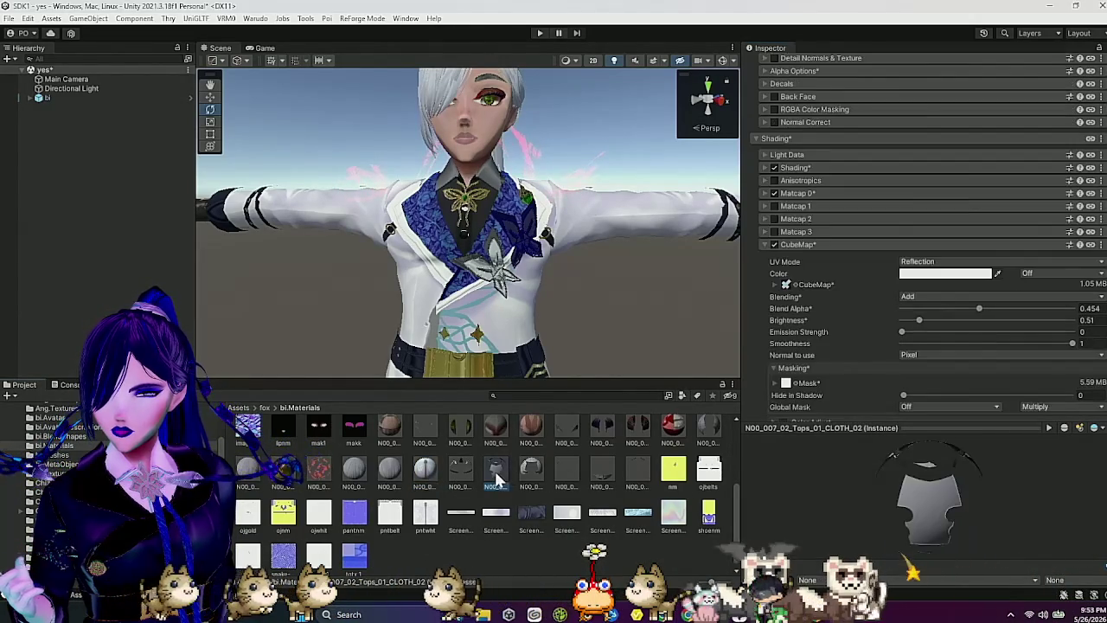
left_click(533, 470)
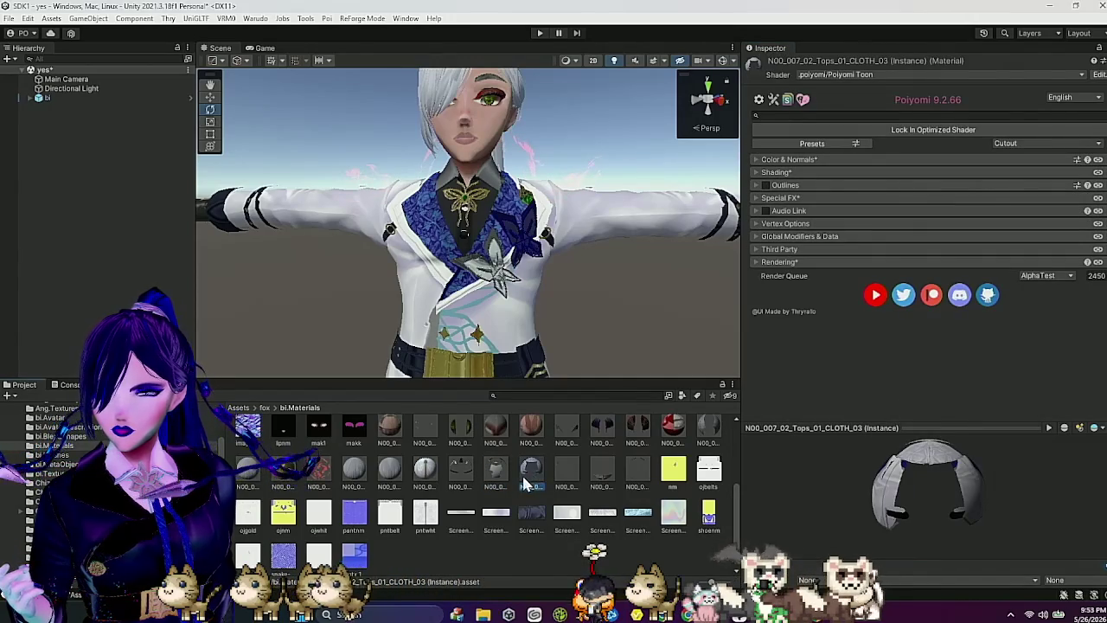
left_click(493, 471)
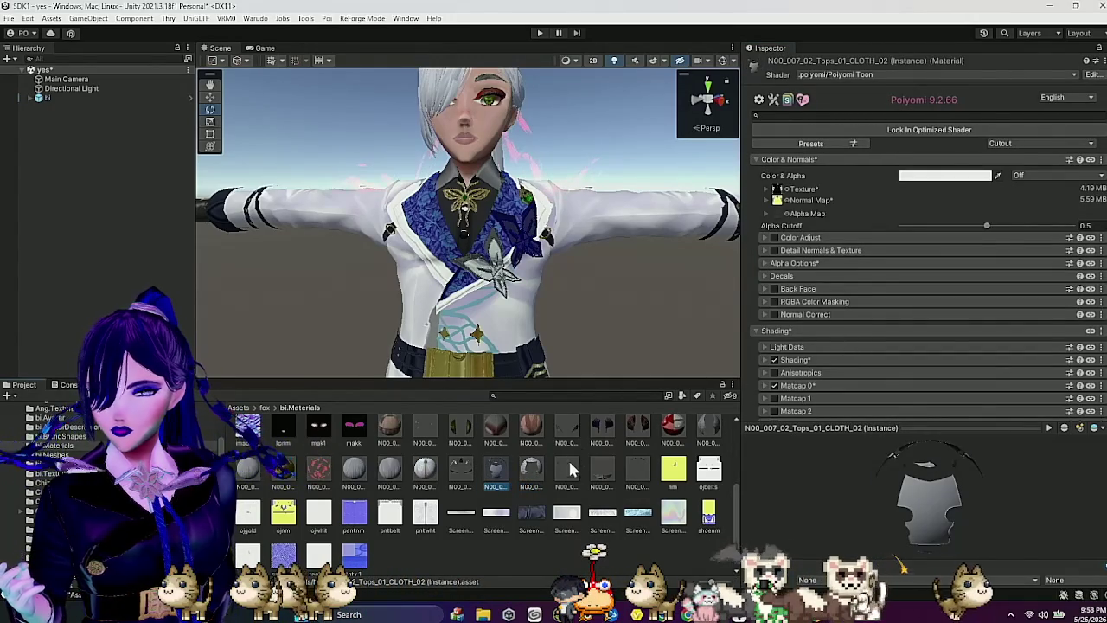
left_click(467, 467)
scroll(839, 293, "down", 8)
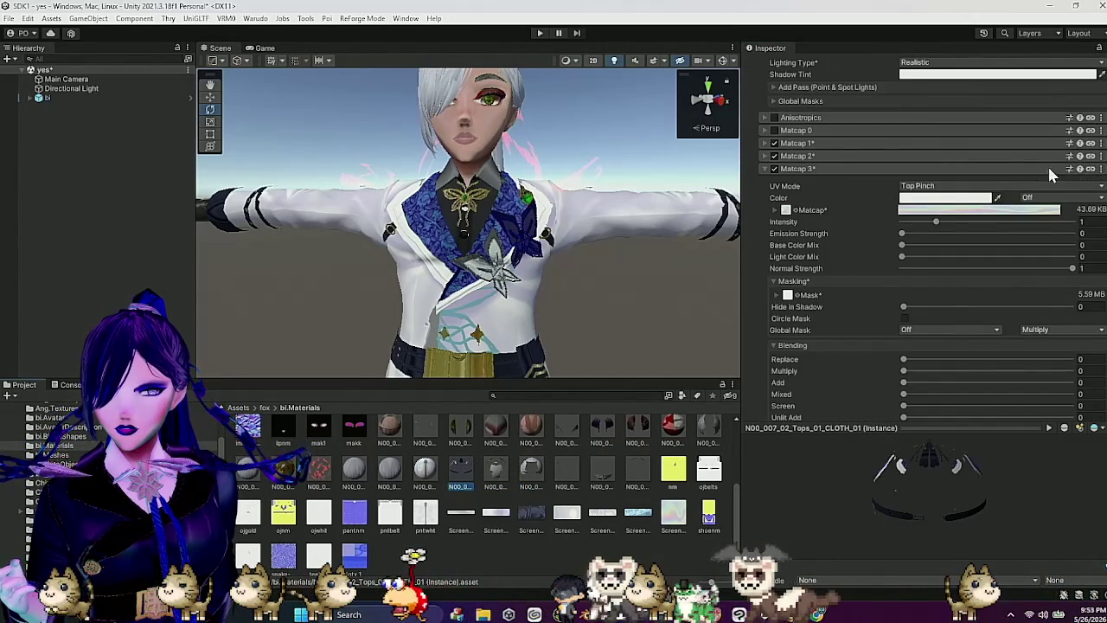
Step: Paste the copied settings into Matcap 3 and mask it with a texture's A channel
left_click(1102, 171)
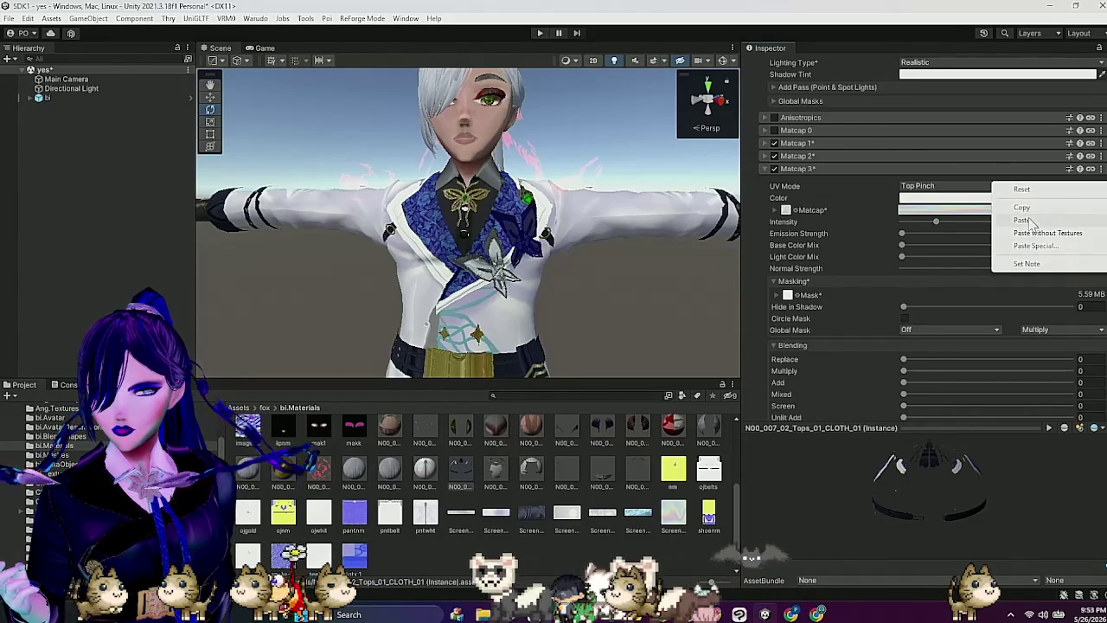
left_click(1029, 221)
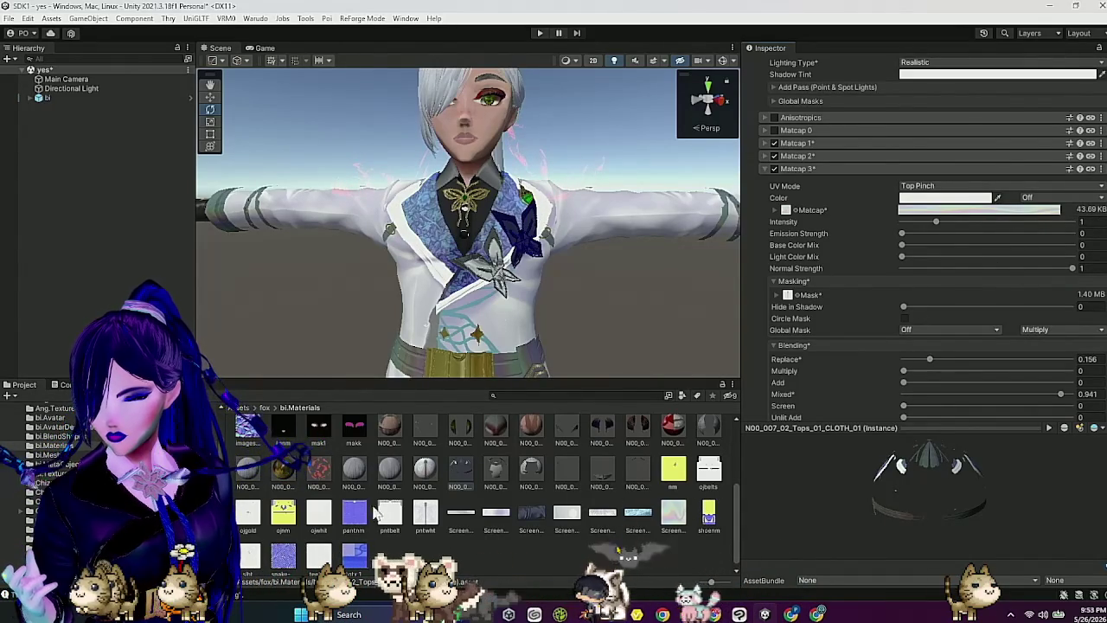
left_click_drag(320, 510, 790, 300)
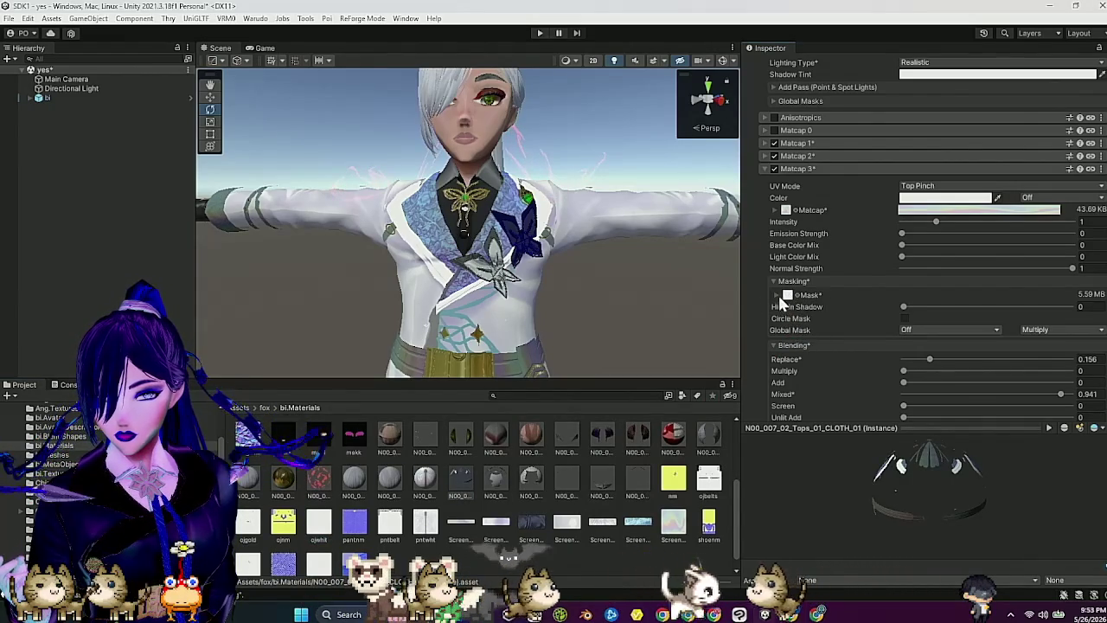
left_click(777, 295)
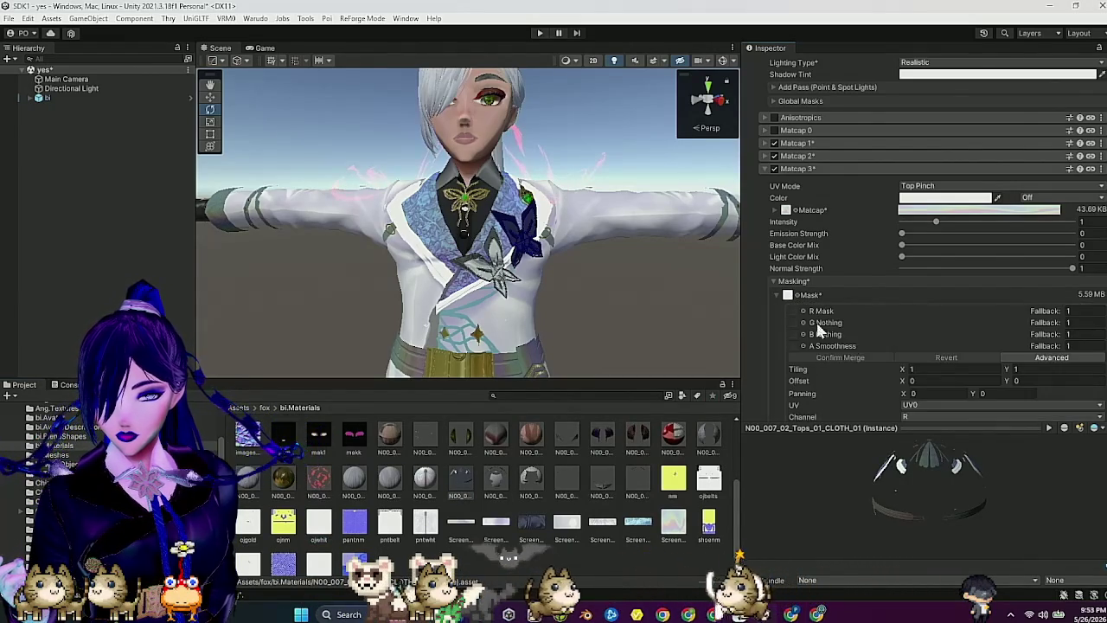
left_click(920, 415)
left_click(926, 468)
Step: Set Matcap 3 blending to Mixed 0.474, Replace 0 and Multiply 0.275
mouse_move(683, 316)
left_mouse_down()
mouse_move(617, 309)
mouse_move(653, 329)
mouse_move(630, 318)
left_mouse_up()
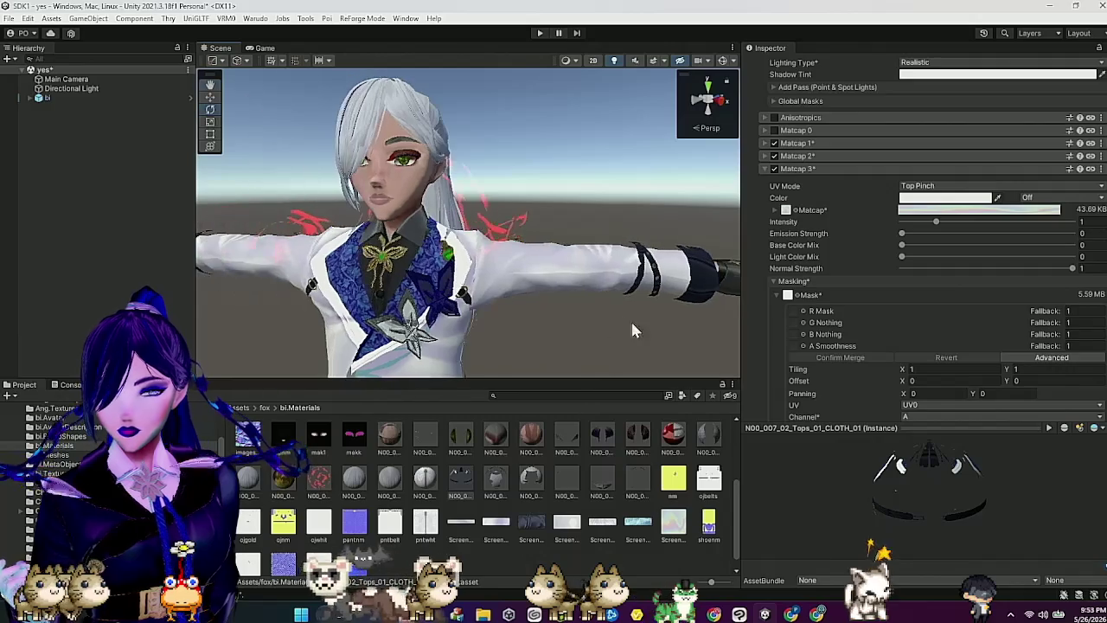
scroll(842, 347, "down", 4)
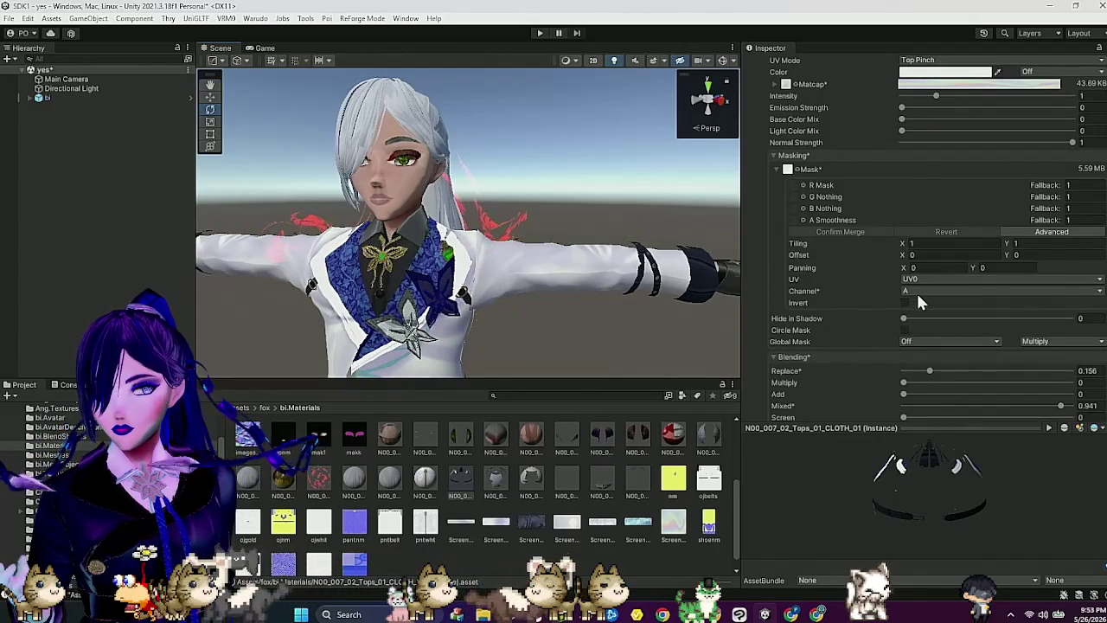
scroll(916, 324, "down", 3)
mouse_move(984, 312)
left_mouse_down()
mouse_move(937, 313)
mouse_move(956, 311)
left_mouse_up()
left_click(983, 312)
mouse_move(778, 309)
left_mouse_down()
mouse_move(598, 297)
mouse_move(579, 306)
mouse_move(564, 295)
left_mouse_up()
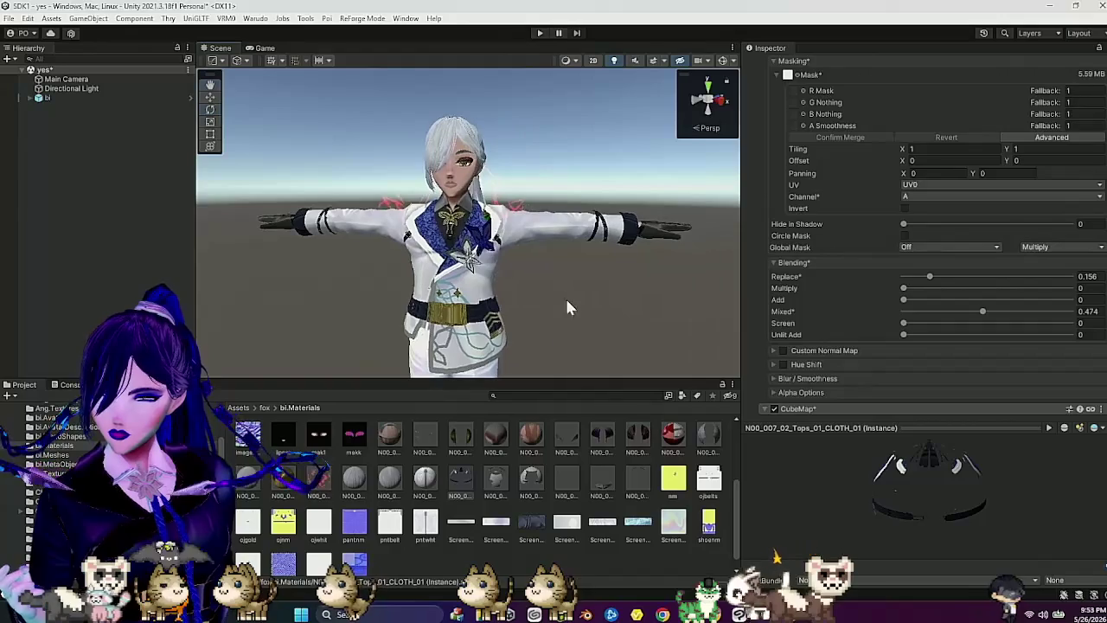
left_click(916, 277)
mouse_move(918, 281)
left_mouse_down()
mouse_move(899, 278)
mouse_move(949, 293)
left_mouse_up()
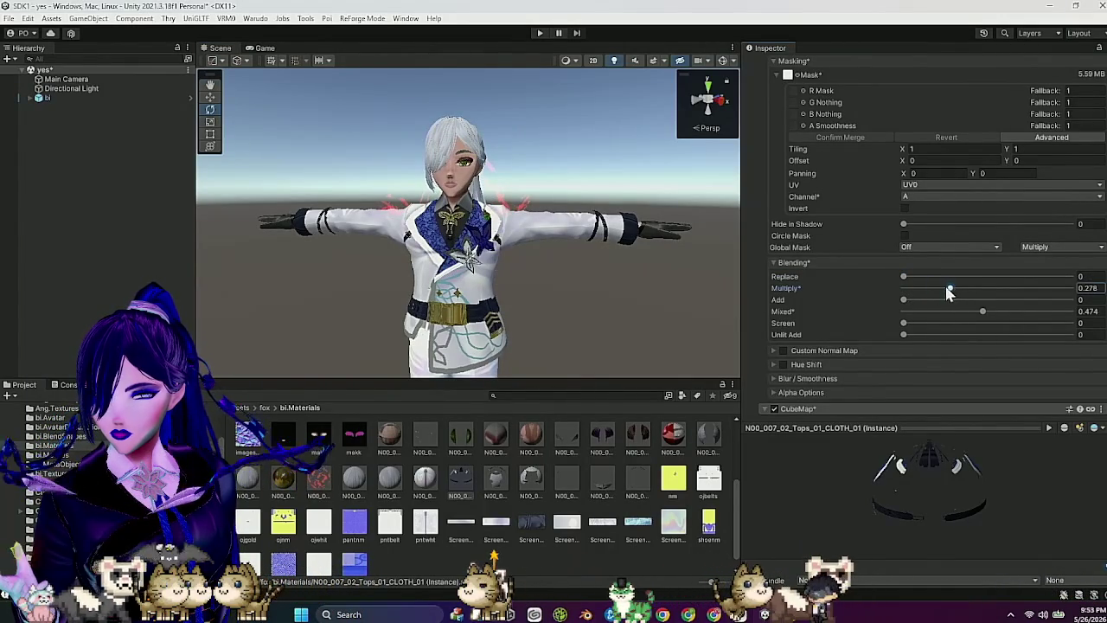
mouse_move(567, 301)
left_mouse_down()
mouse_move(581, 294)
mouse_move(565, 294)
left_mouse_up()
Step: View the jacket from a lower angle, then switch to Clip Studio Paint
scroll(581, 294, "up", 3)
scroll(566, 295, "up", 2)
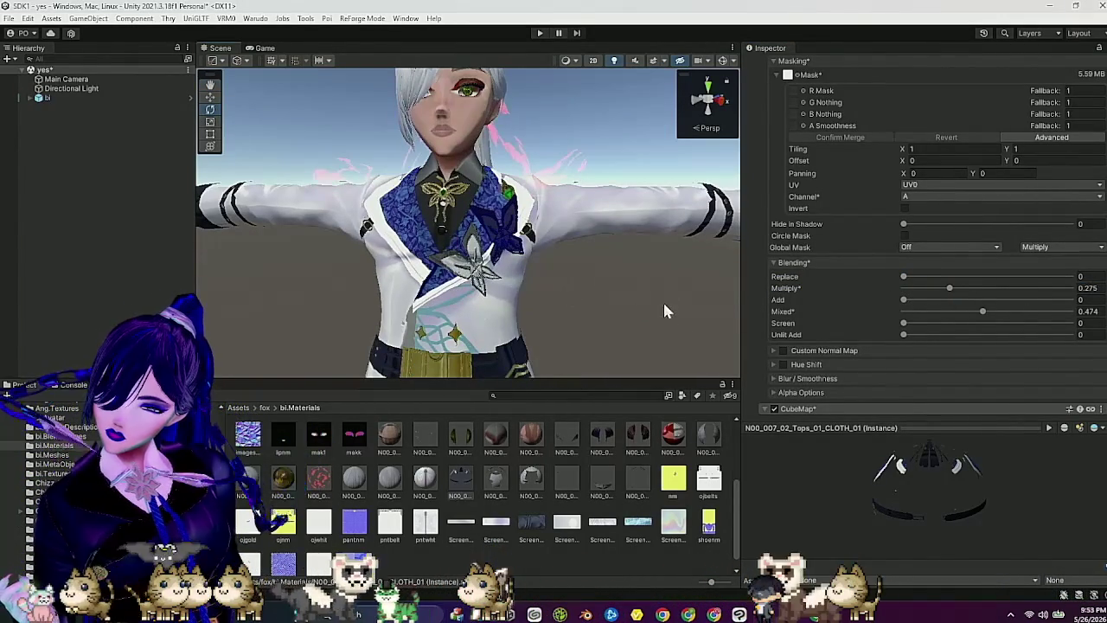
mouse_move(637, 291)
left_mouse_down()
mouse_move(634, 306)
mouse_move(632, 296)
mouse_move(664, 307)
left_mouse_up()
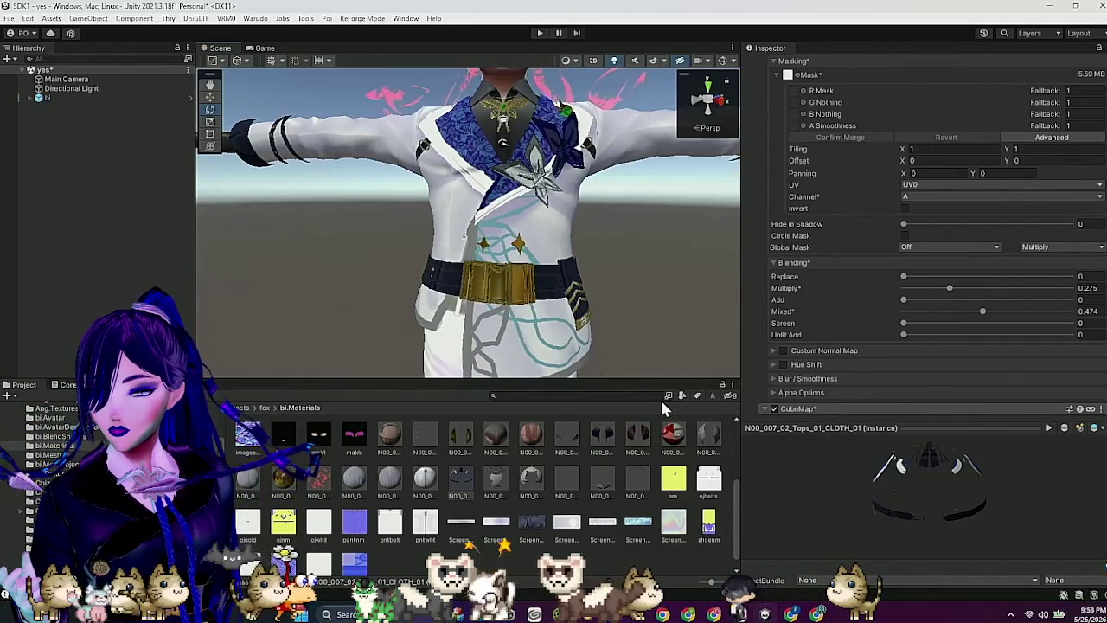
left_click(738, 614)
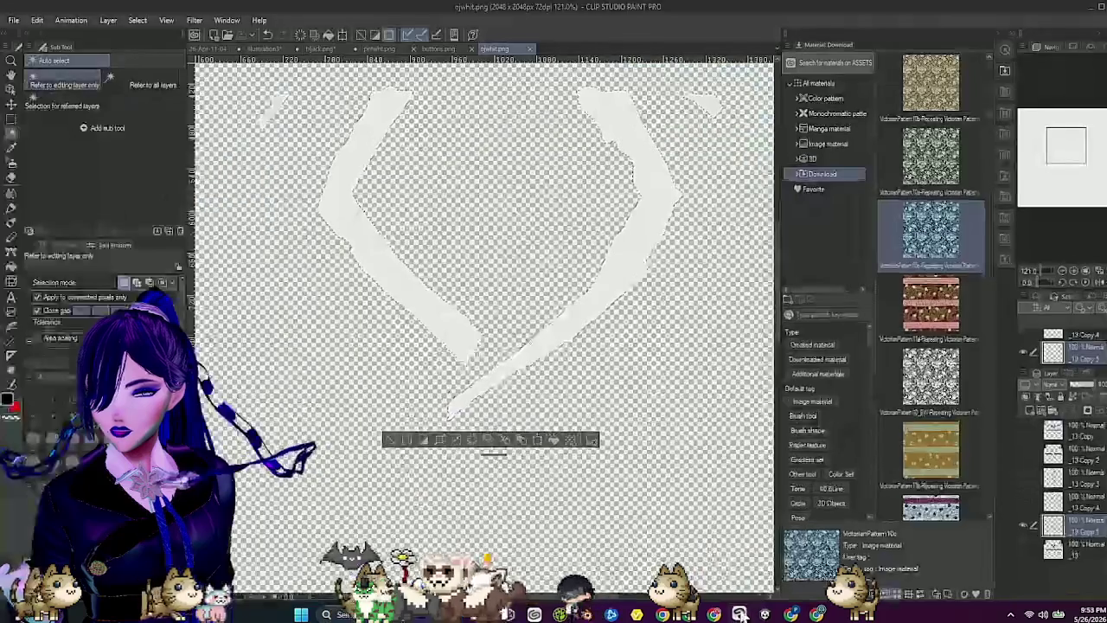
Step: Toggle the lapel layers on and off to compare the white texture, then return to Unity
left_click(1020, 542)
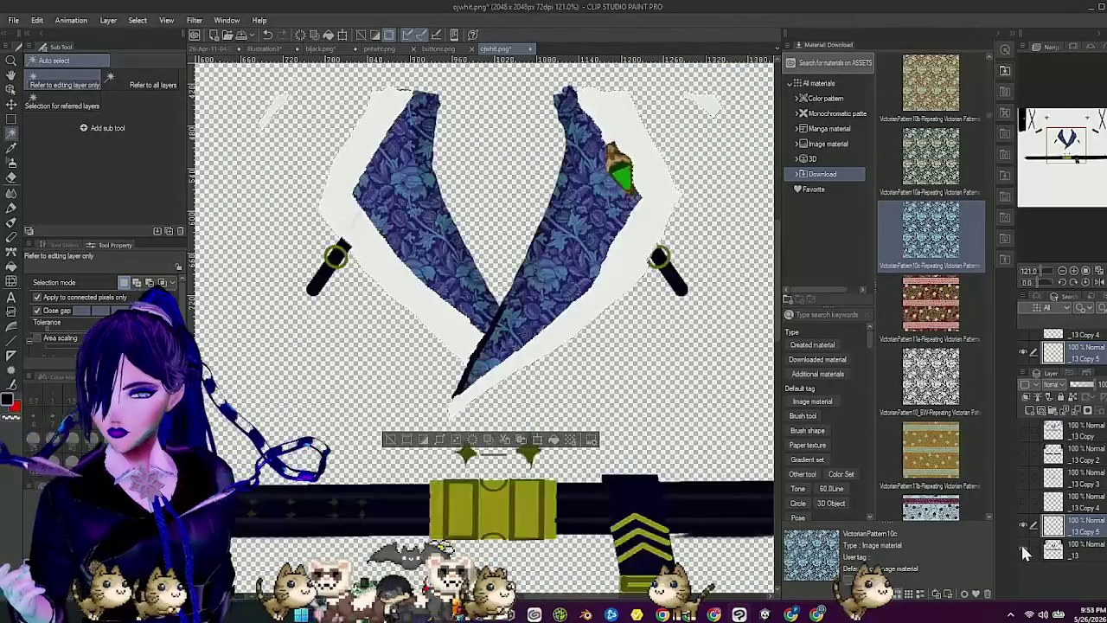
left_click(1020, 542)
left_click(1021, 543)
left_click(1020, 542)
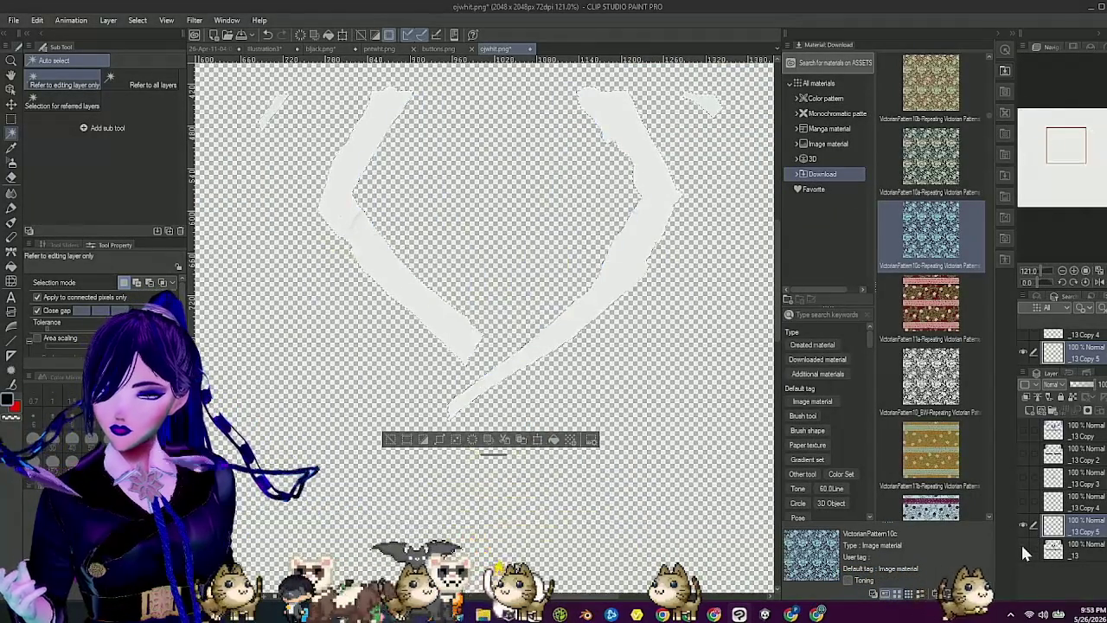
left_click(1020, 543)
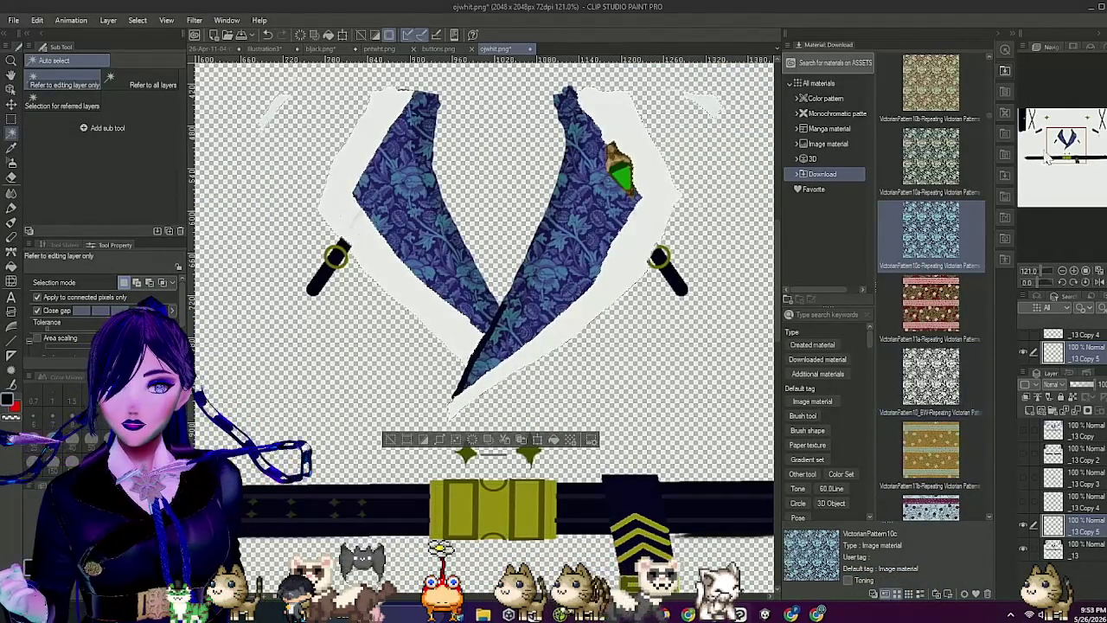
left_click(1090, 7)
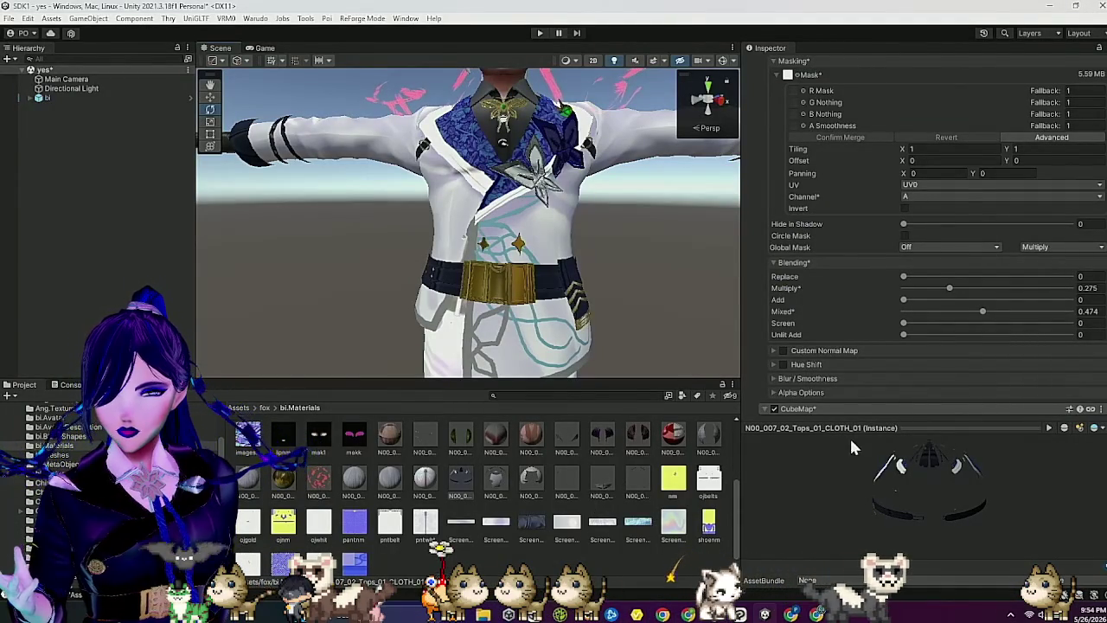
Step: Collapse Matcap 3, enable Matcap 0 and expand its mask settings
scroll(836, 304, "up", 1)
scroll(833, 293, "up", 5)
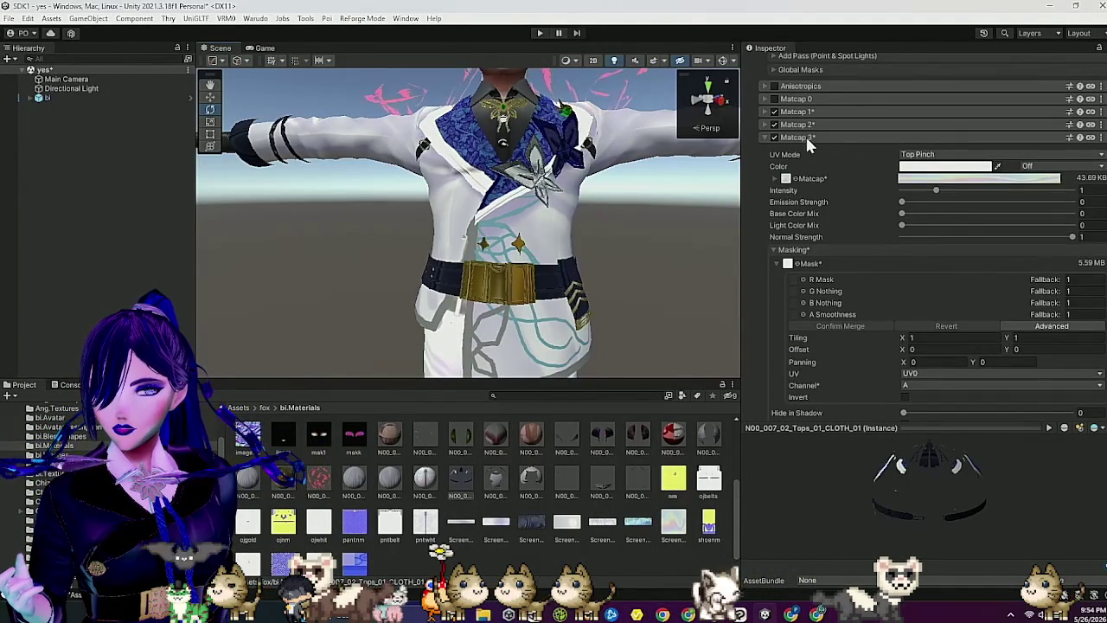
left_click(805, 135)
left_click(773, 99)
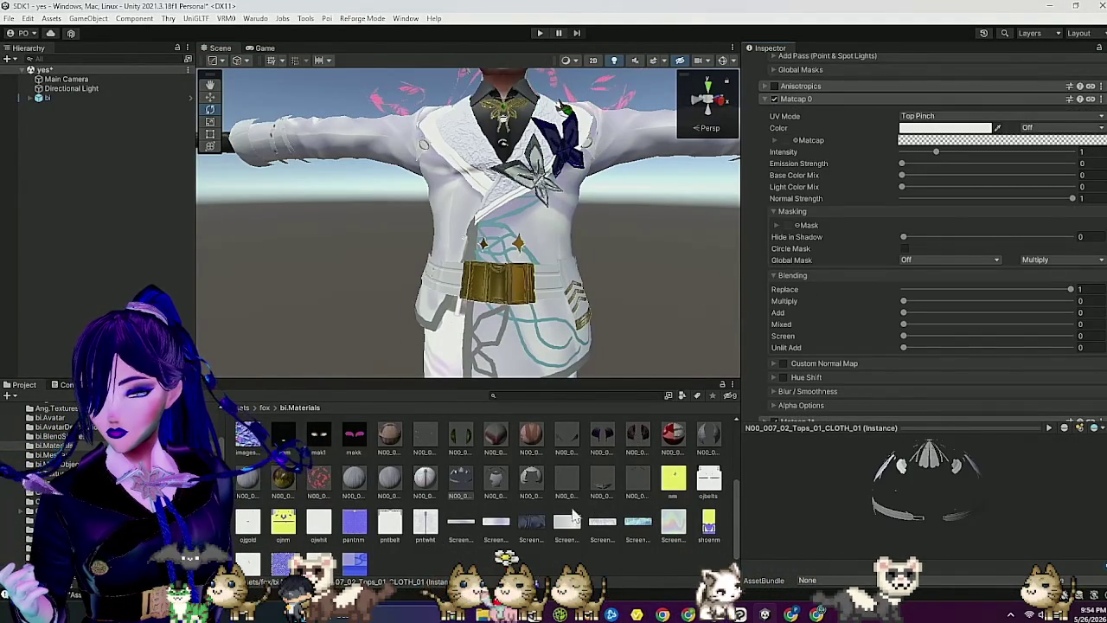
scroll(535, 512, "up", 1)
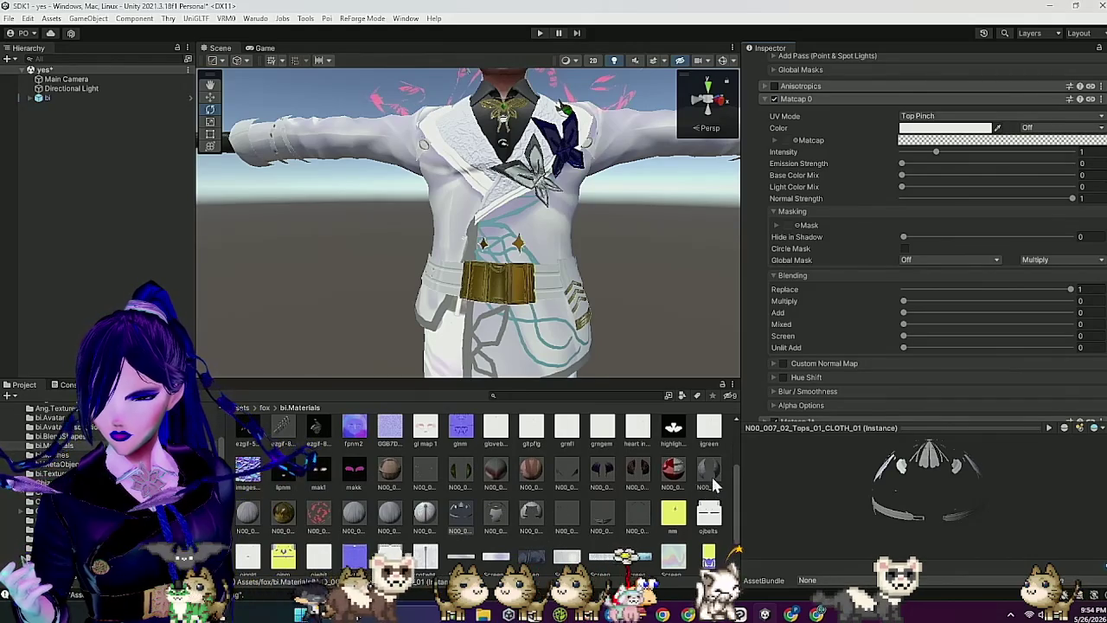
left_click(776, 226)
scroll(393, 493, "down", 1)
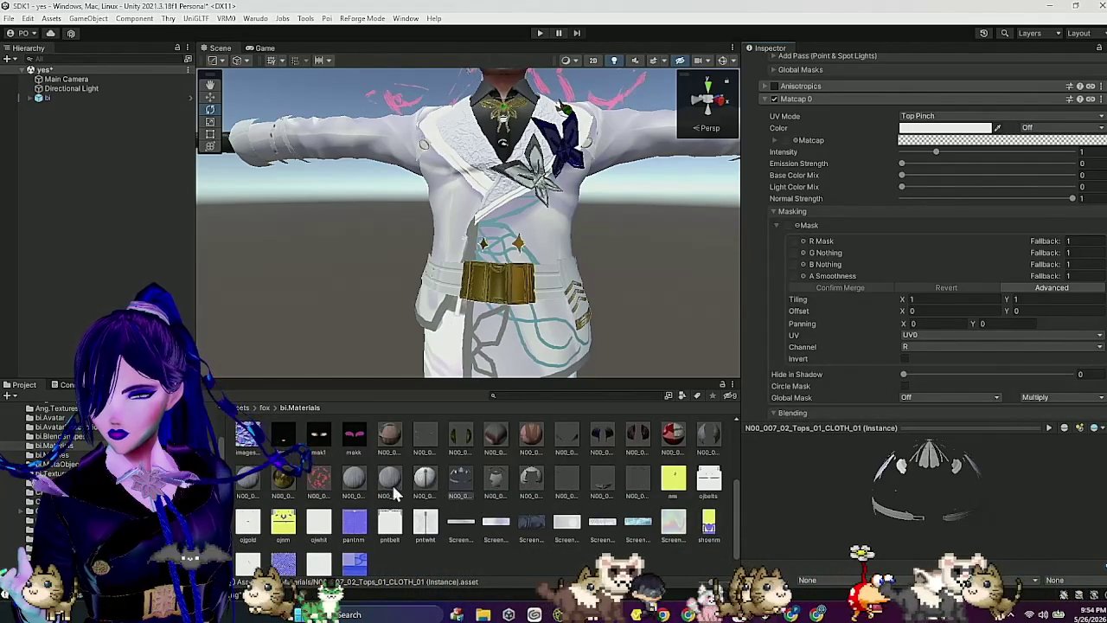
Step: Copy the green Matcap 3 settings from the N00_007_03_Tops_01_CLOTH material
left_click(630, 487)
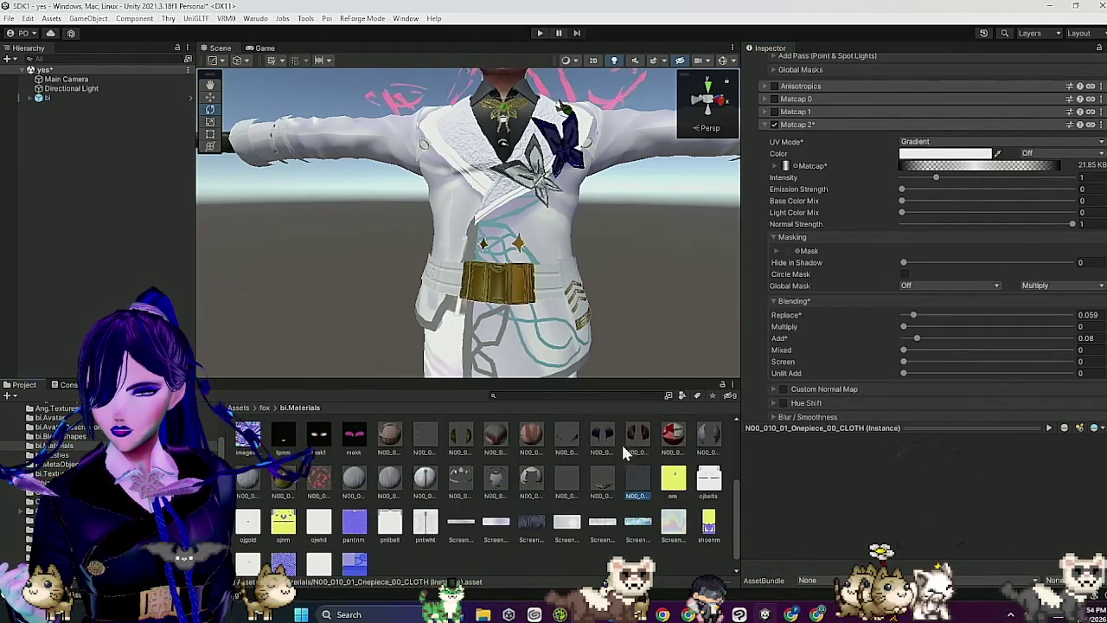
left_click(569, 476)
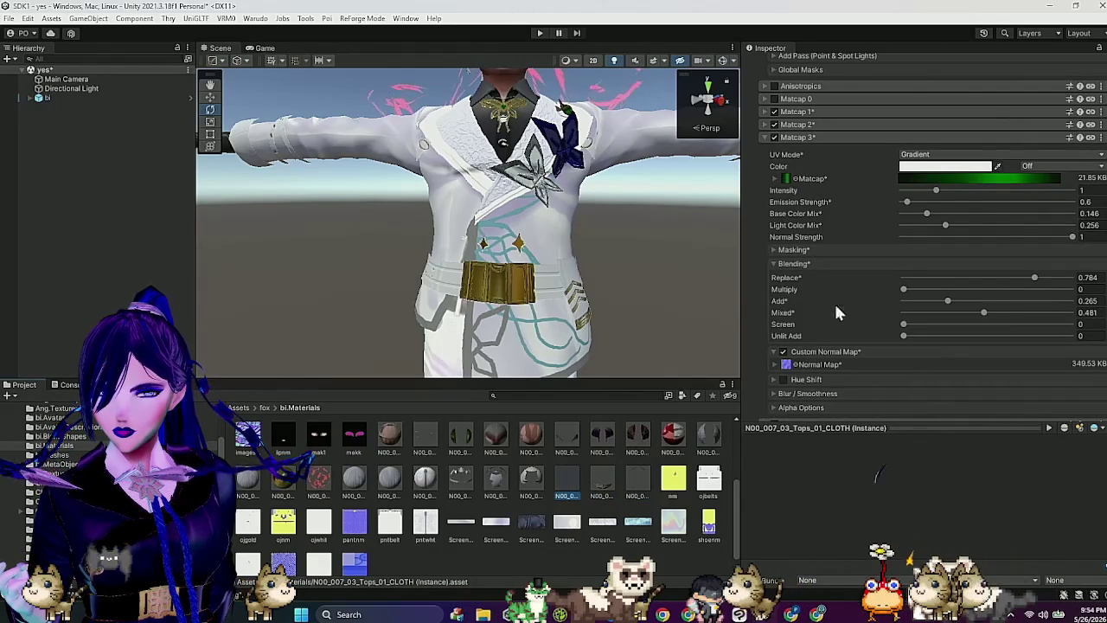
left_click(1100, 137)
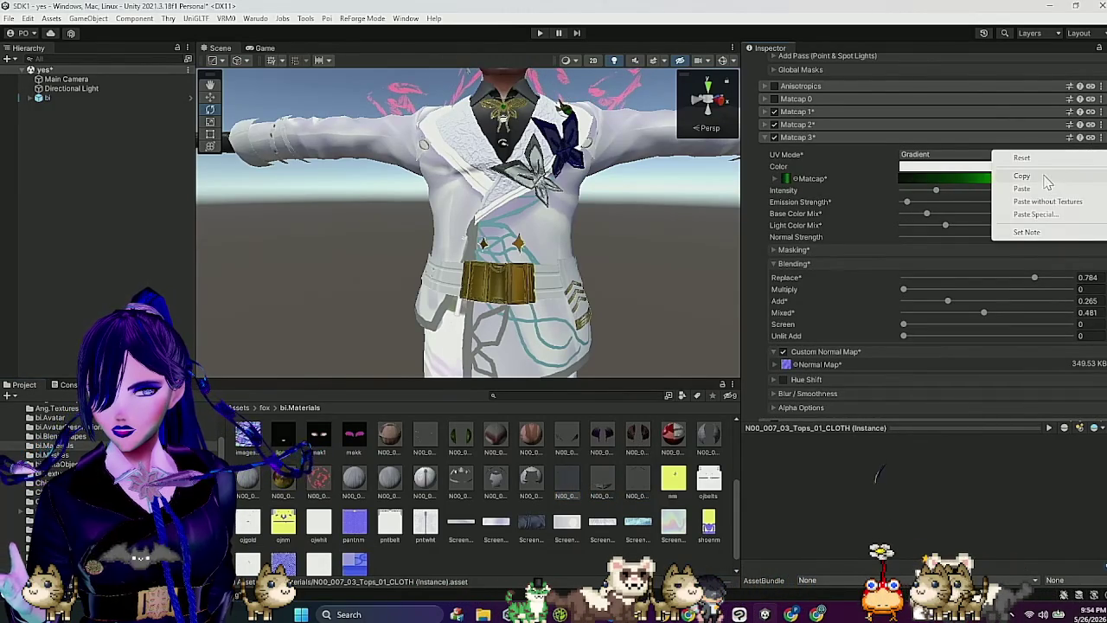
left_click(1045, 178)
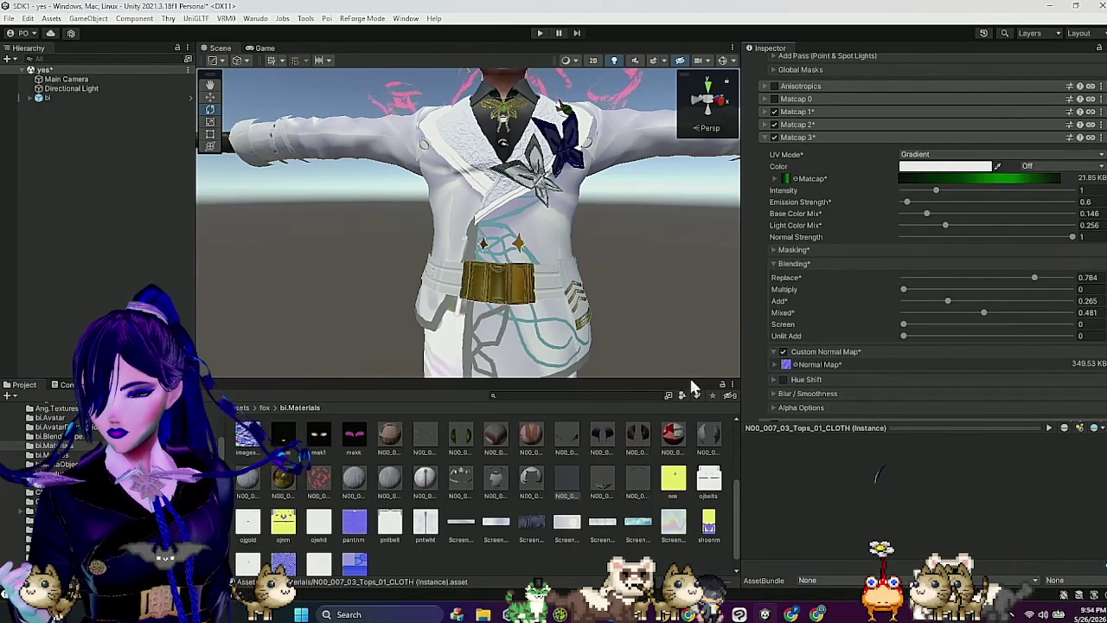
Step: Paste them into Matcap 0 of N00_007_02_Tops_01_CLOTH_01 and mask it with ijgreen
left_click(464, 481)
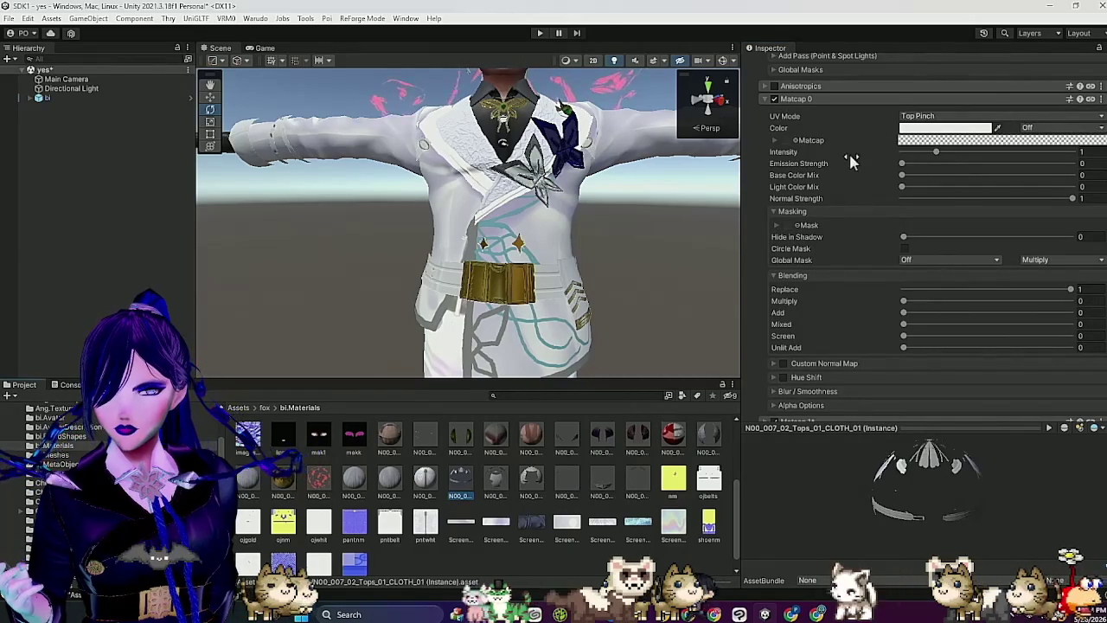
scroll(849, 147, "up", 2)
left_click(1099, 163)
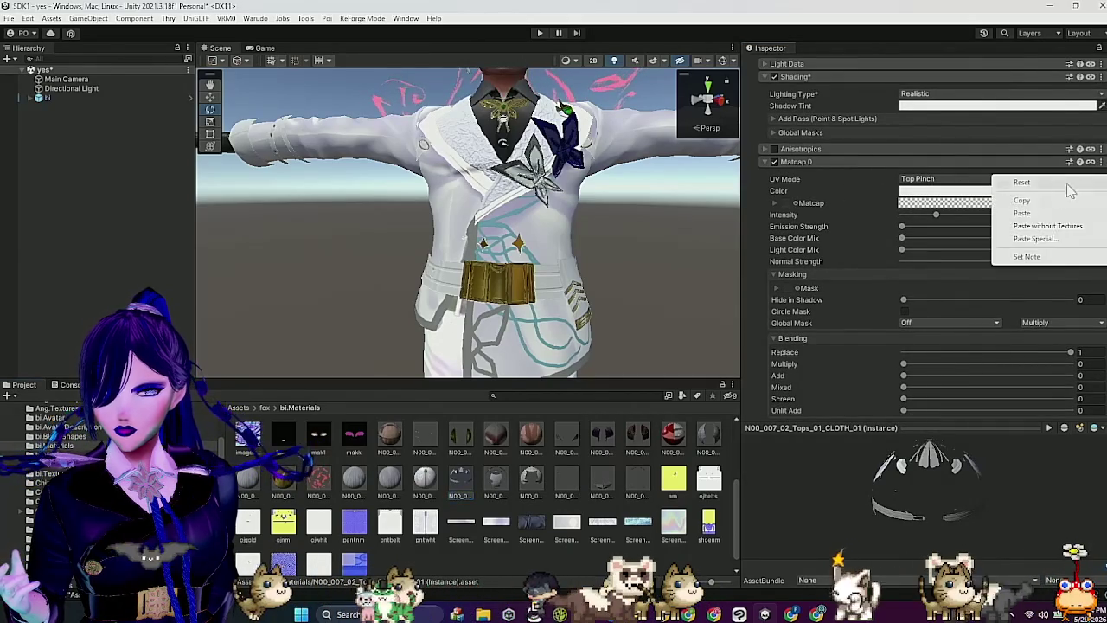
left_click(1026, 206)
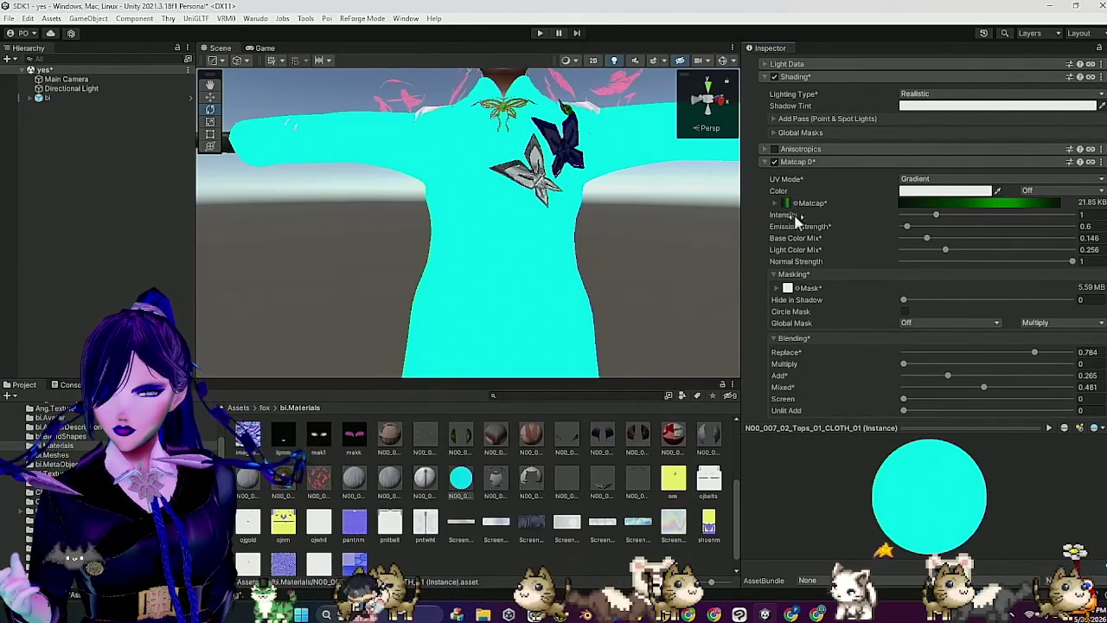
scroll(555, 516, "up", 3)
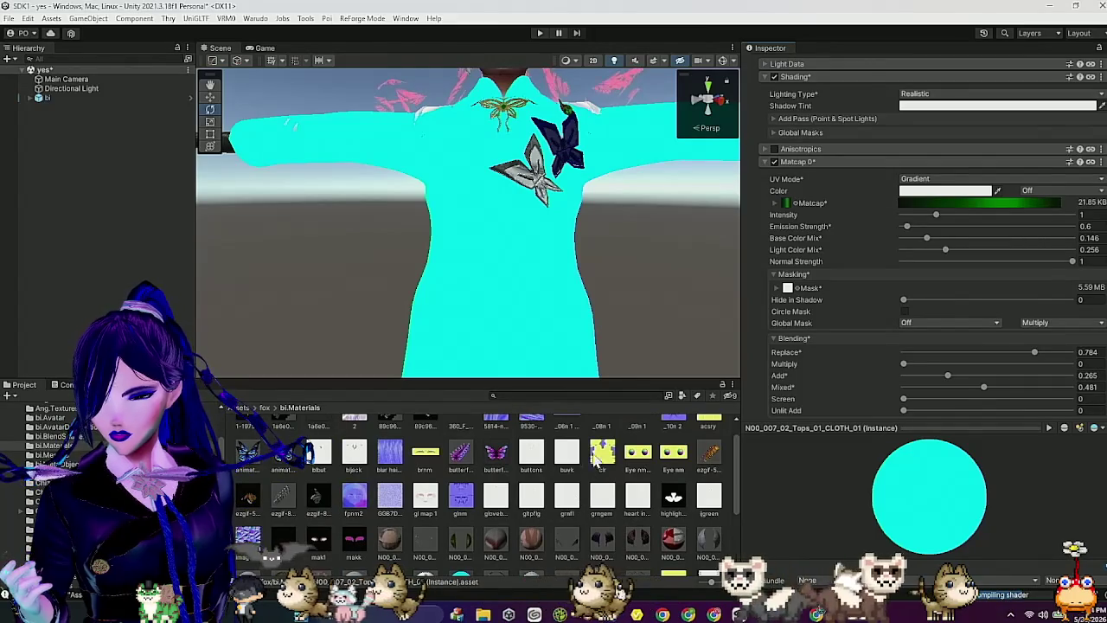
mouse_move(713, 498)
left_mouse_down()
mouse_move(815, 321)
mouse_move(786, 286)
mouse_move(781, 294)
left_mouse_up()
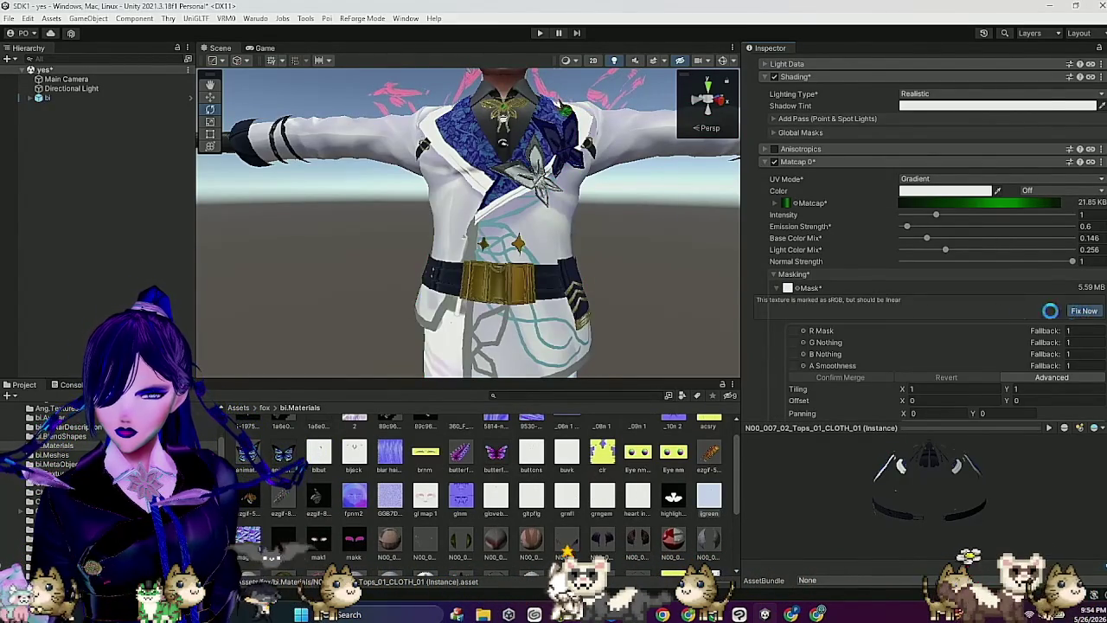
Step: Orbit around the avatar to check the green matcap on the face and jacket
mouse_move(617, 285)
left_mouse_down()
mouse_move(609, 288)
mouse_move(629, 318)
mouse_move(643, 317)
left_mouse_up()
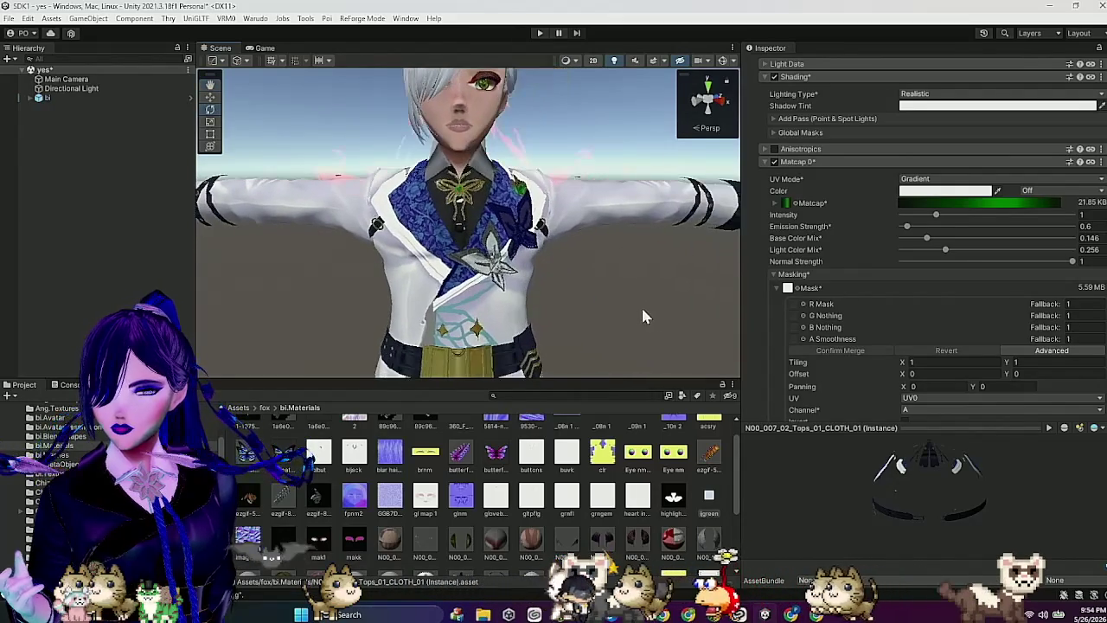
scroll(560, 301, "down", 3)
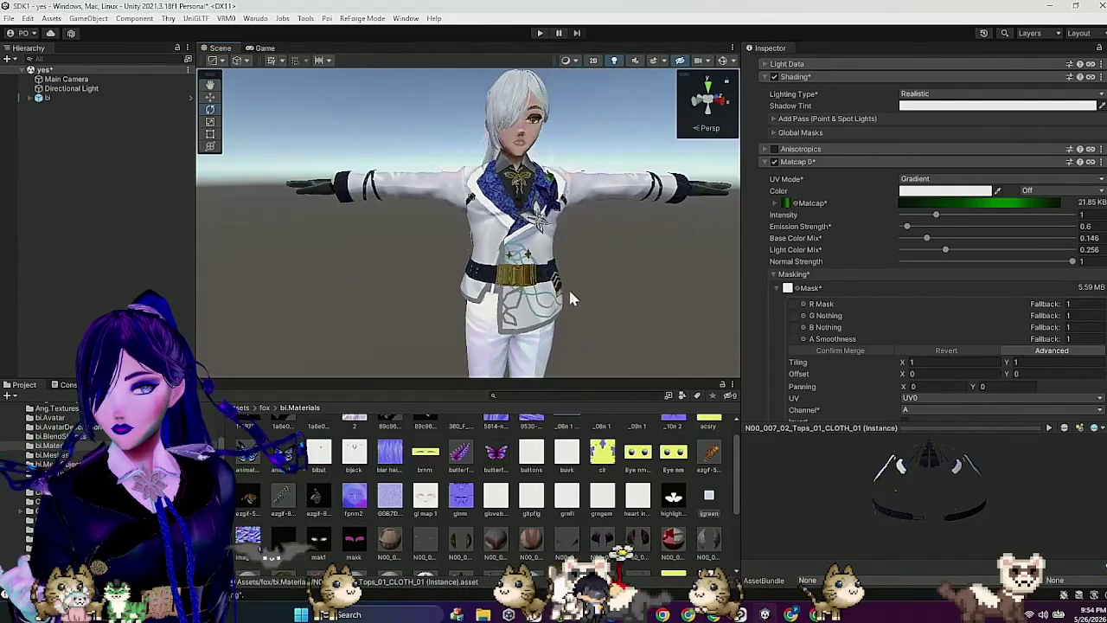
scroll(557, 297, "up", 3)
left_click_drag(557, 296, 622, 303)
scroll(573, 302, "down", 3)
scroll(578, 310, "up", 3)
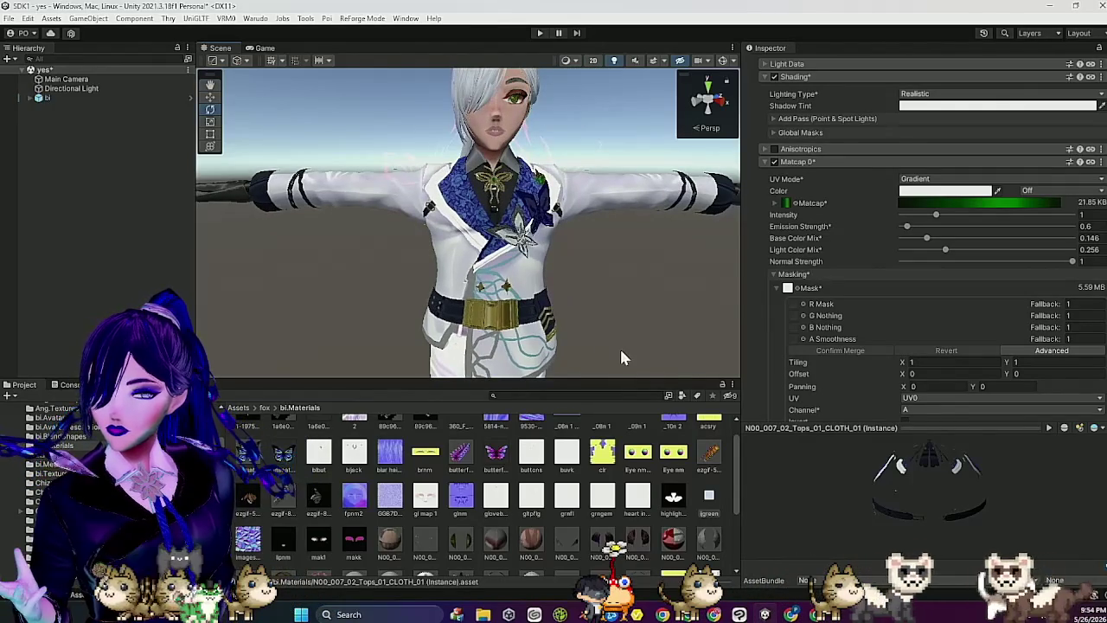
mouse_move(623, 304)
left_mouse_down()
mouse_move(588, 303)
mouse_move(636, 303)
left_mouse_up()
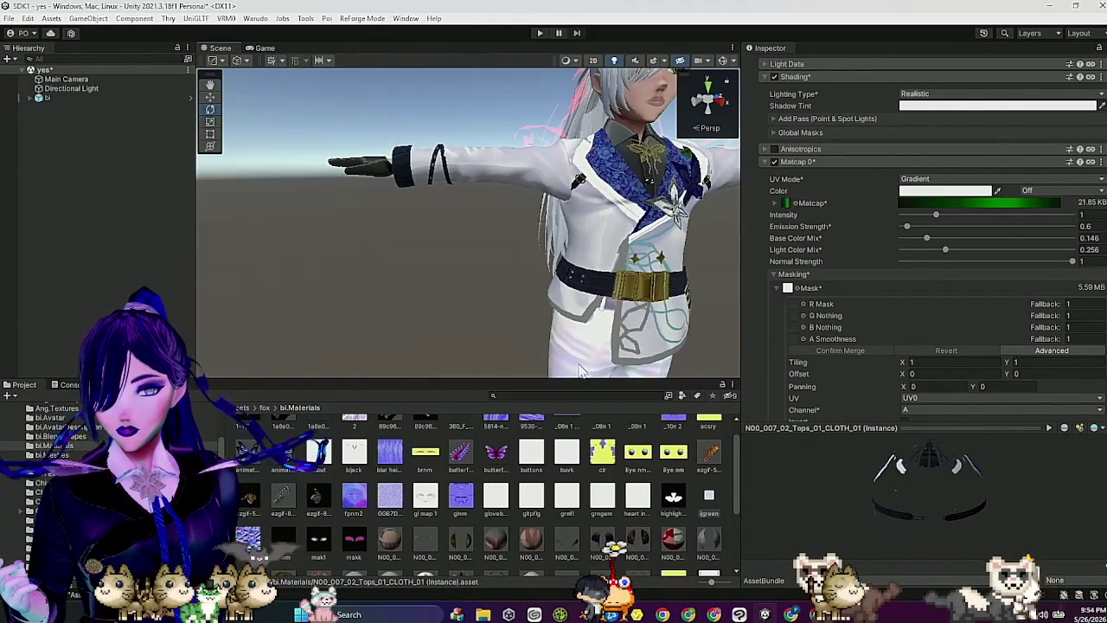
mouse_move(648, 362)
left_mouse_down()
mouse_move(605, 353)
mouse_move(598, 346)
mouse_move(610, 338)
left_mouse_up()
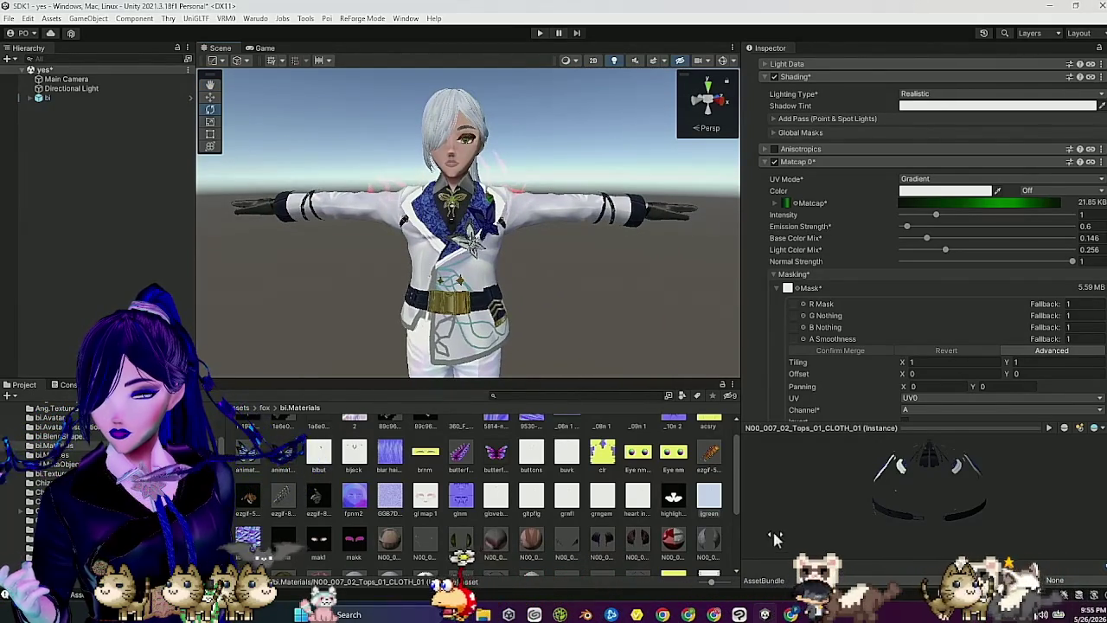
left_click(740, 612)
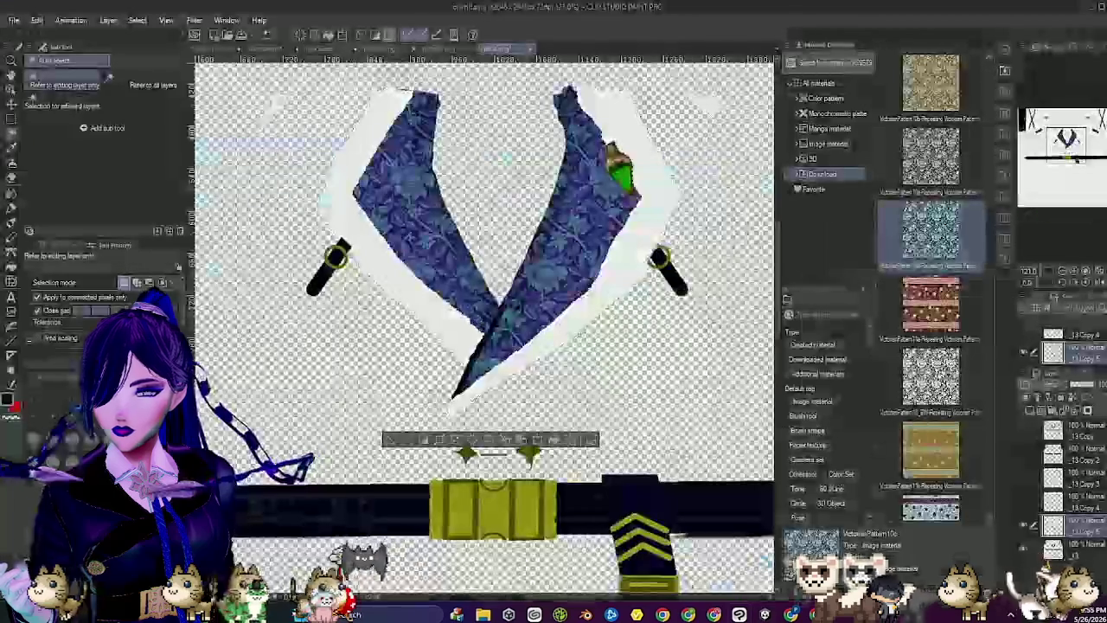
Step: Open the _17.png jacket texture after moving from bi.Materials to the bi.Textures folder
left_click(14, 20)
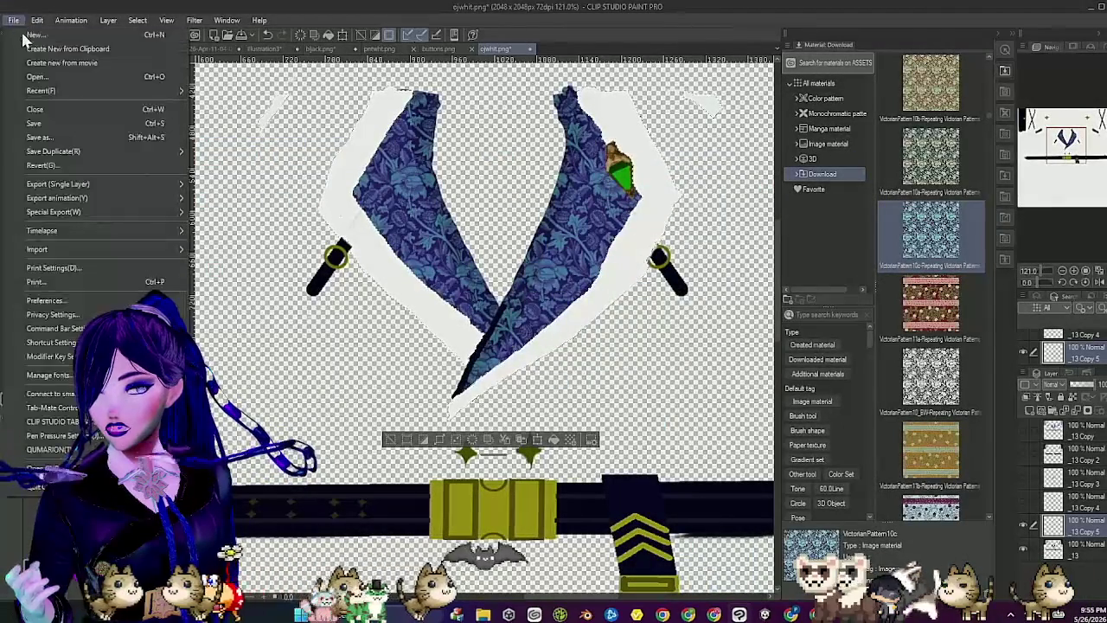
left_click(39, 77)
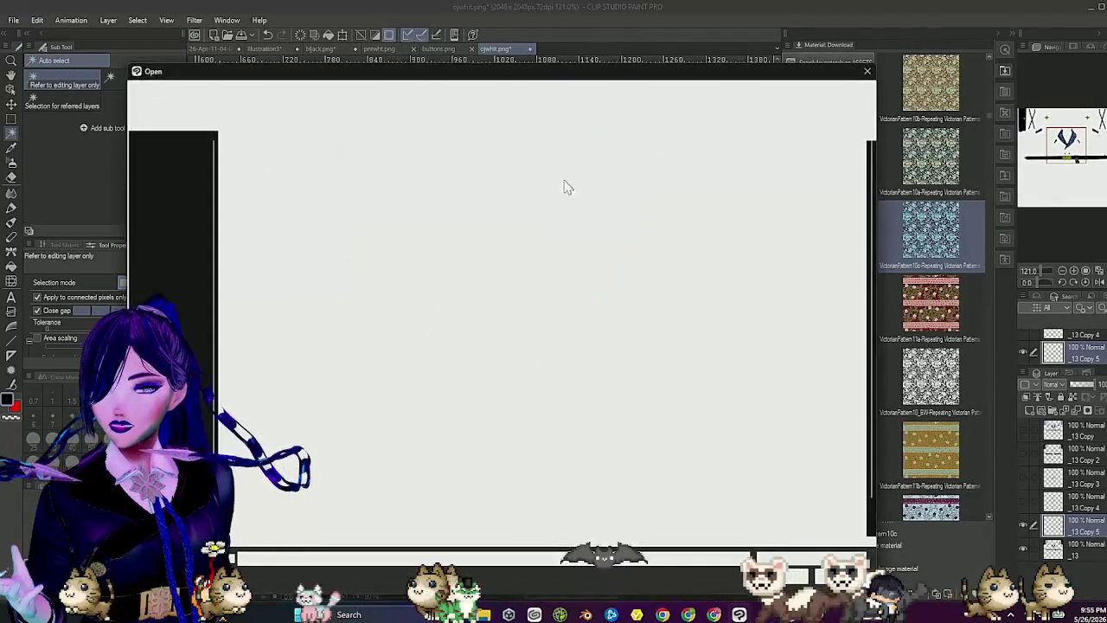
scroll(636, 325, "down", 1)
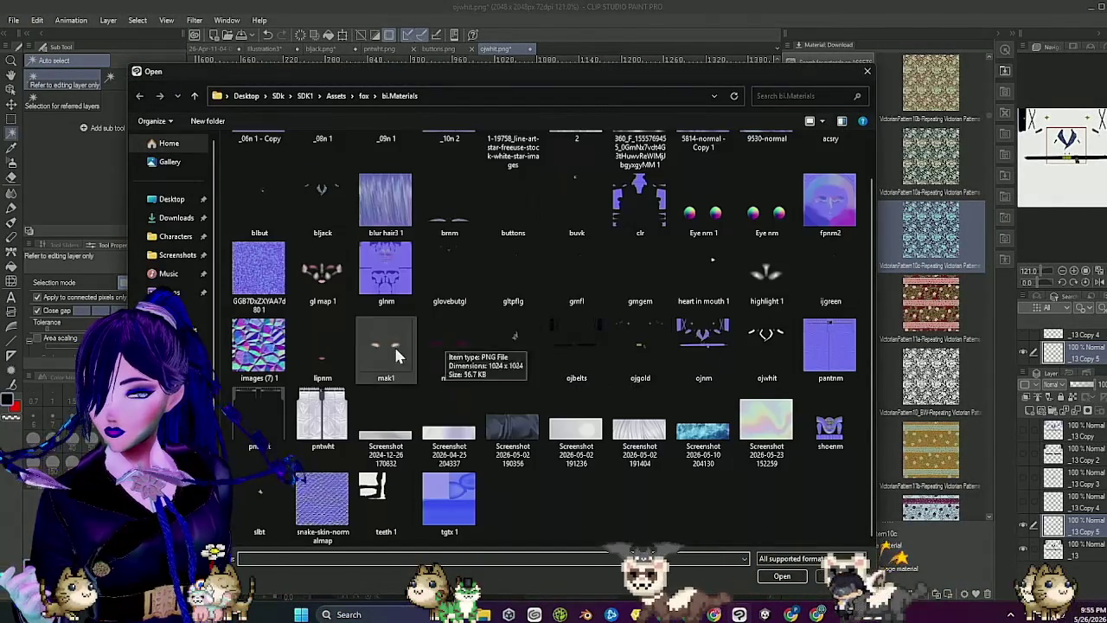
key("alt+Left")
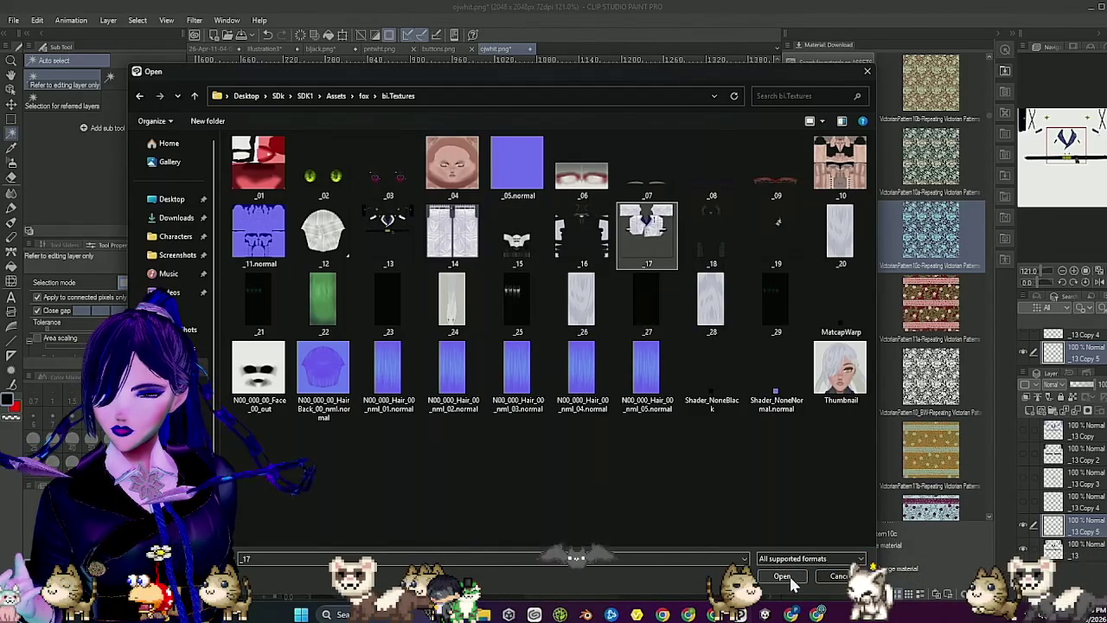
left_click(783, 576)
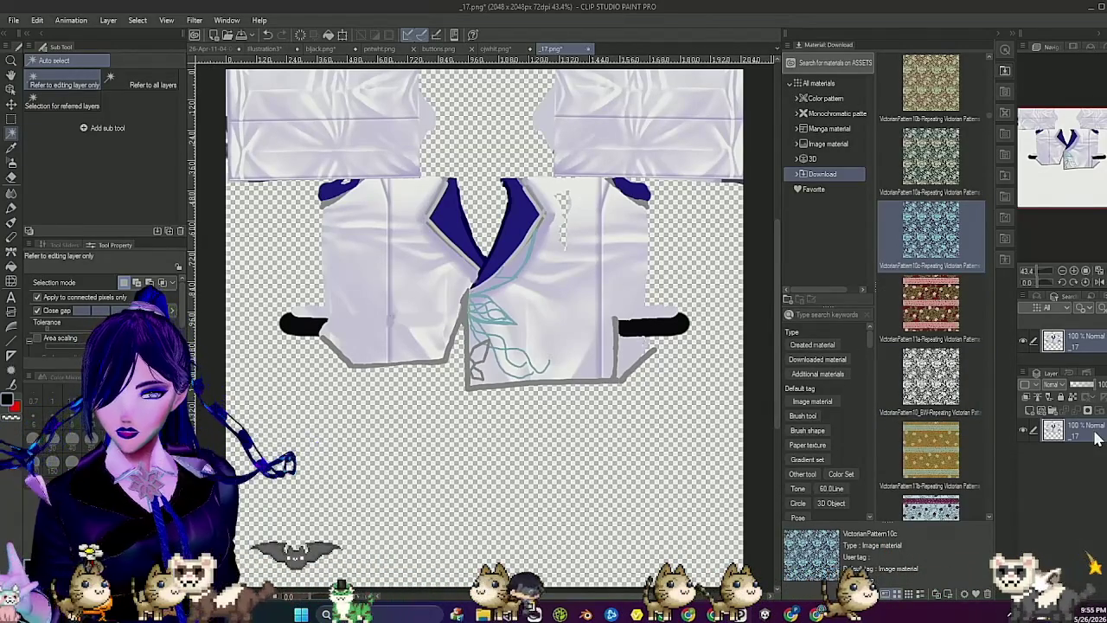
Step: Apply the Effect > Normal map filter to the copied _17 layer
left_click(194, 19)
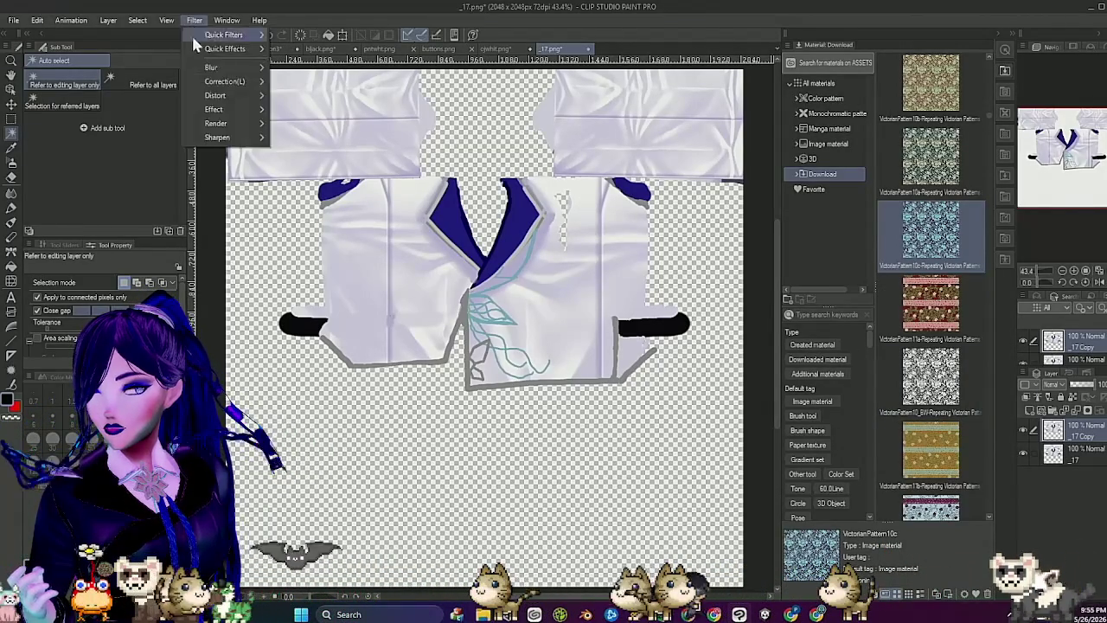
mouse_move(240, 121)
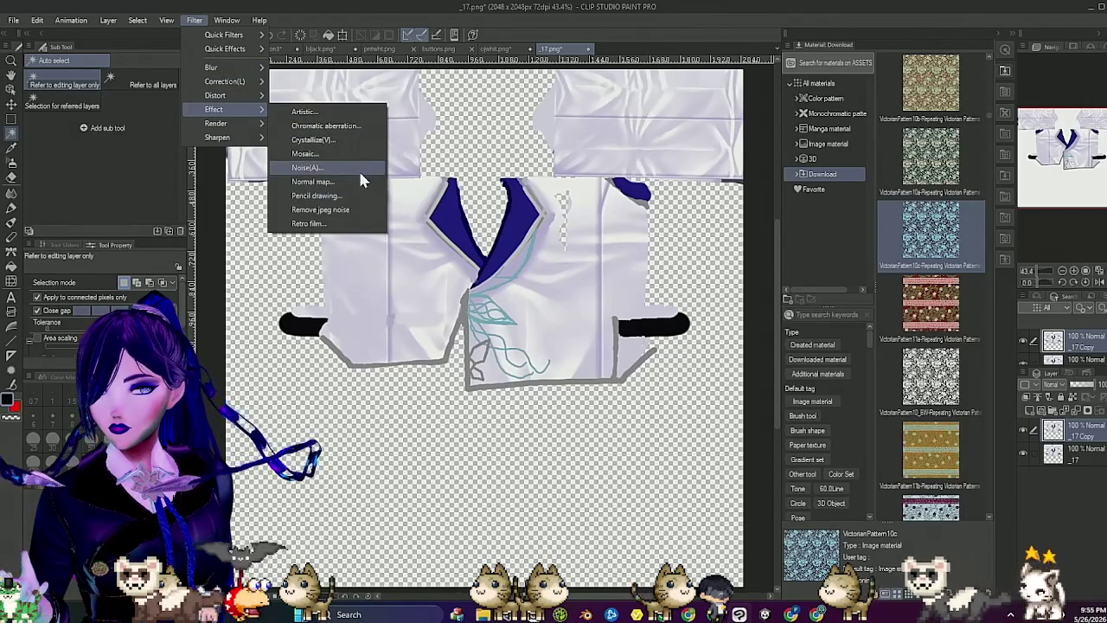
left_click(356, 182)
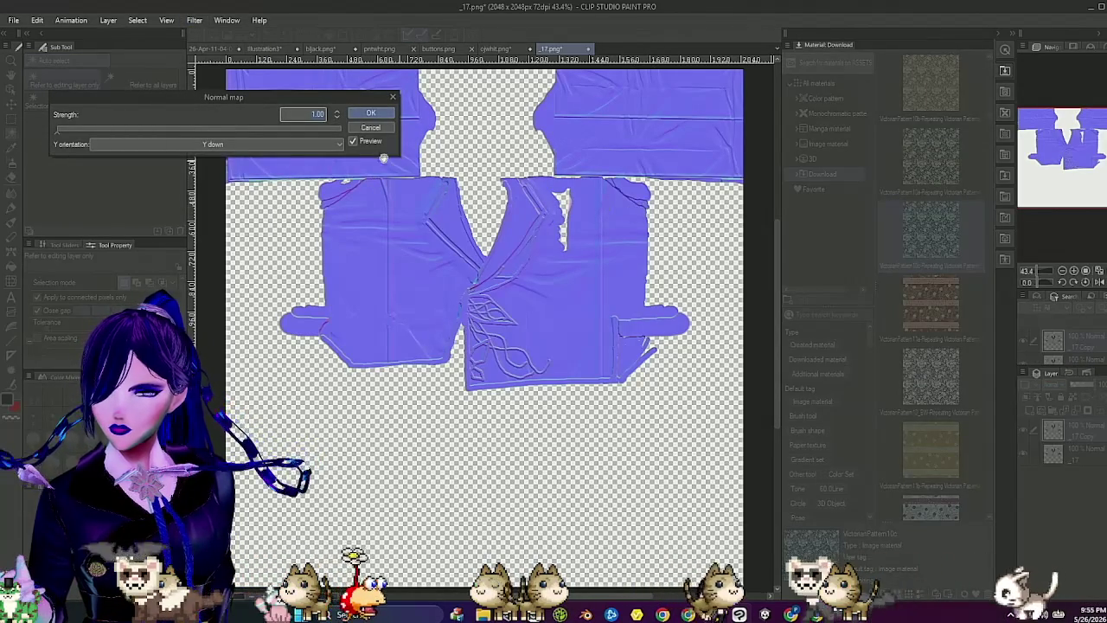
left_click(377, 116)
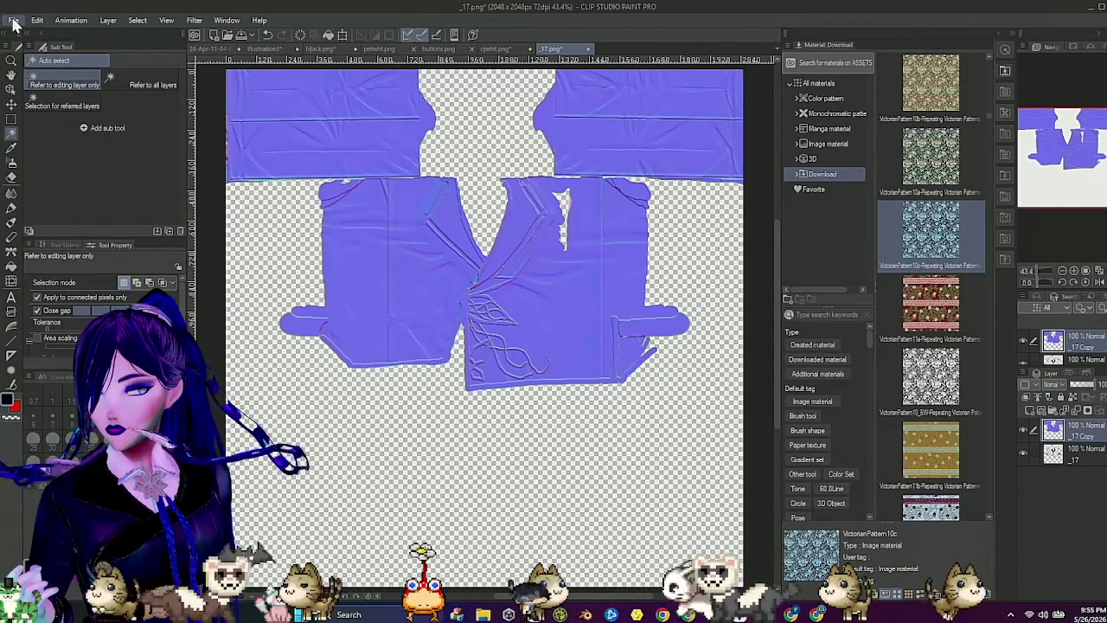
Step: Zoom in on the normal map and pick the Blend tool
scroll(436, 151, "up", 2)
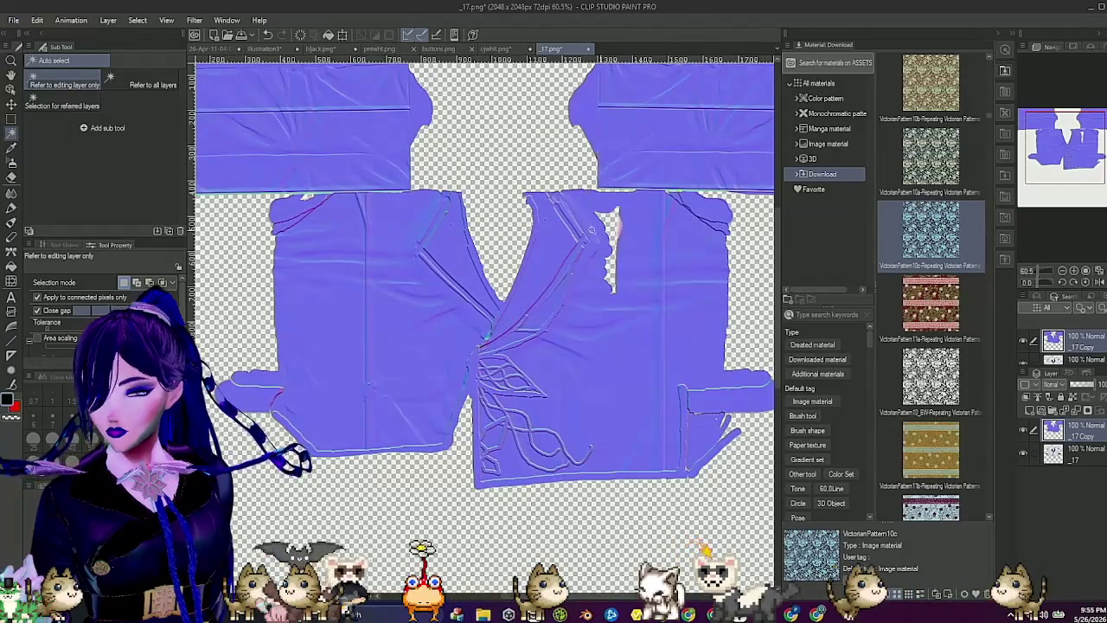
scroll(591, 229, "up", 3)
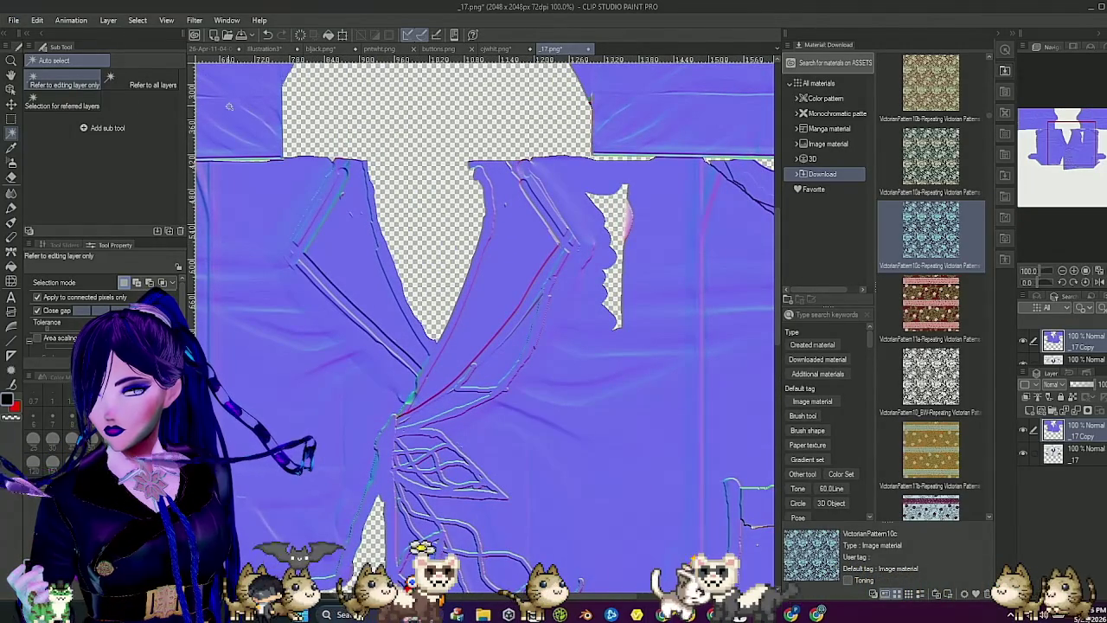
left_click(12, 192)
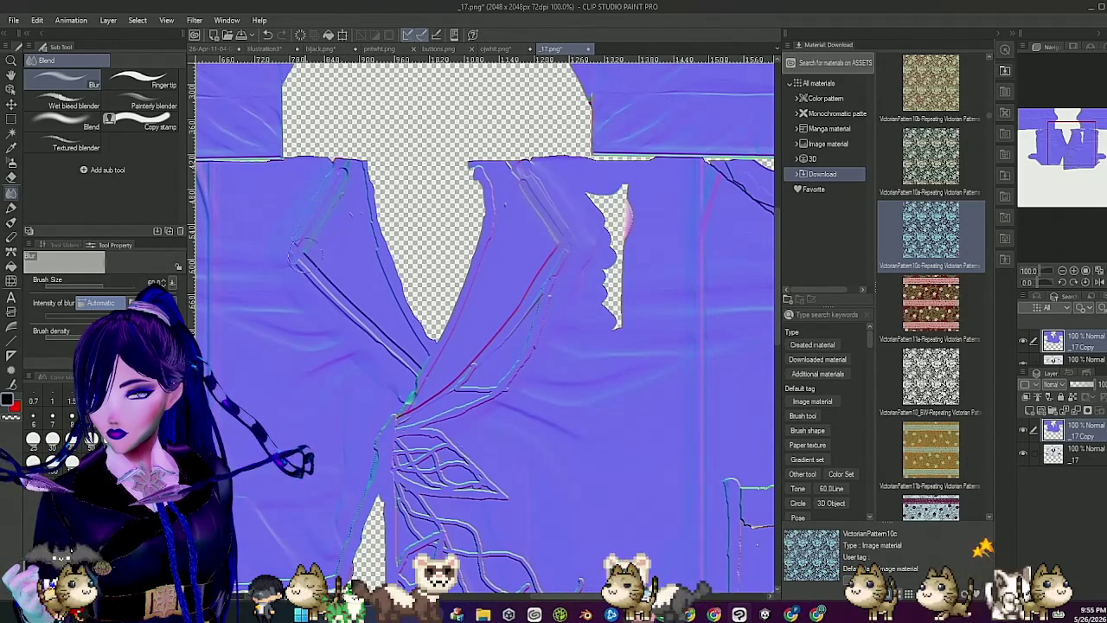
Step: Blur the sharp lapel crease lines on the normal map with the Blend brush
left_click_drag(311, 285, 389, 332)
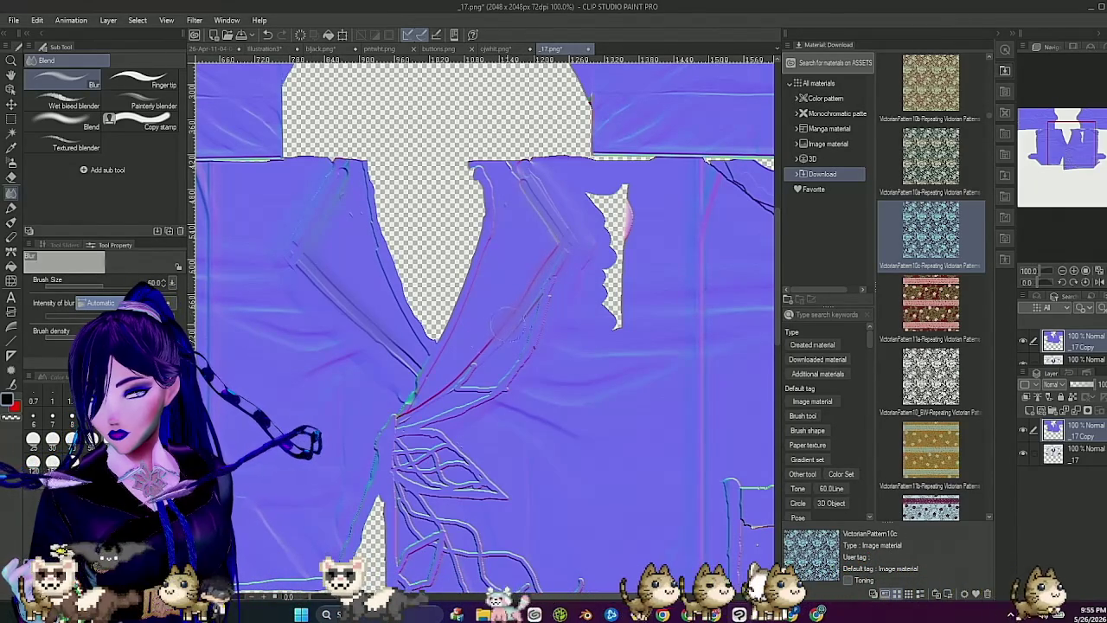
scroll(592, 333, "down", 2)
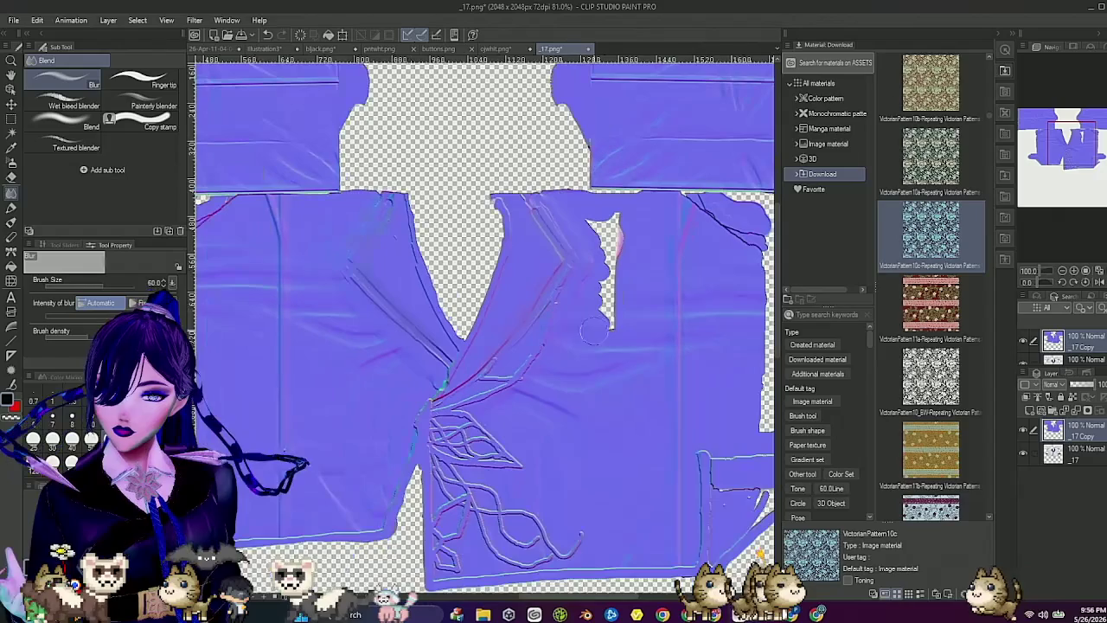
scroll(580, 346, "down", 2)
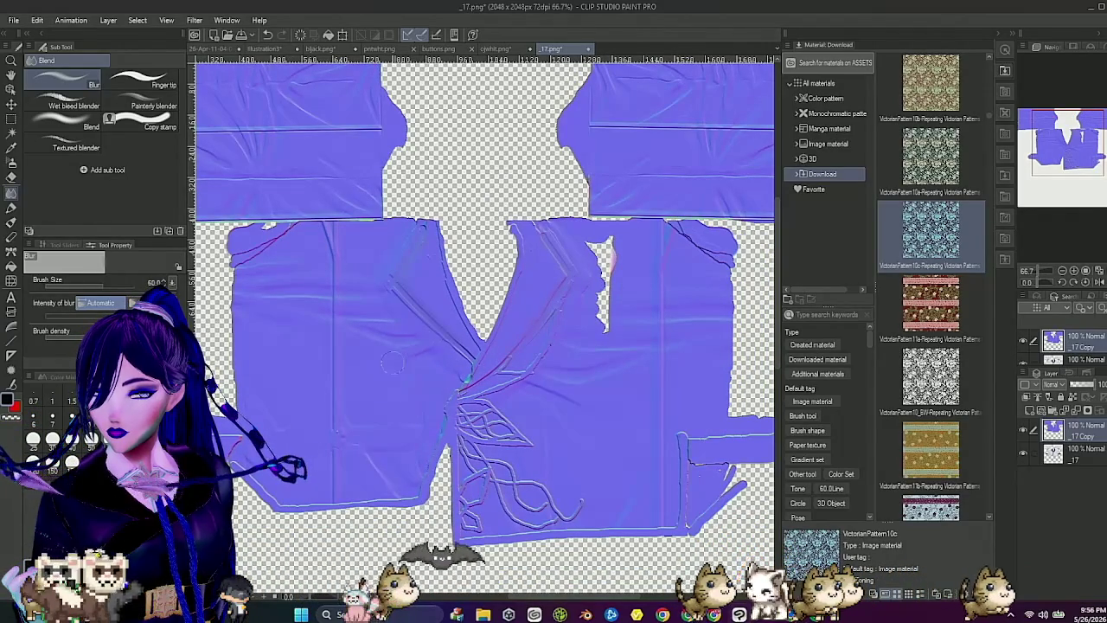
scroll(447, 368, "down", 2)
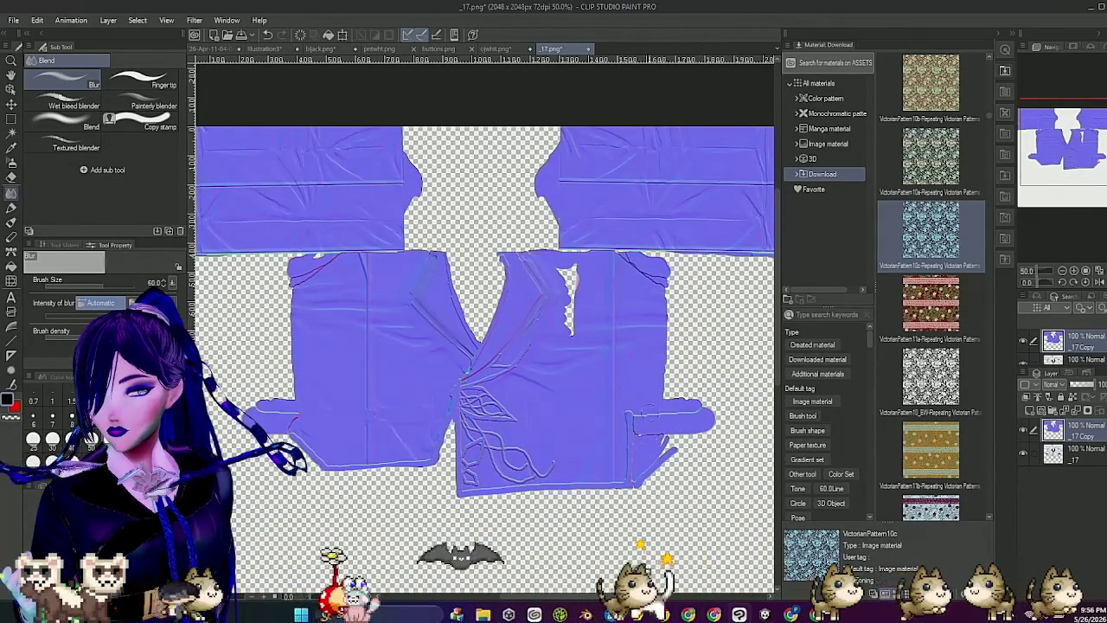
scroll(631, 424, "up", 2)
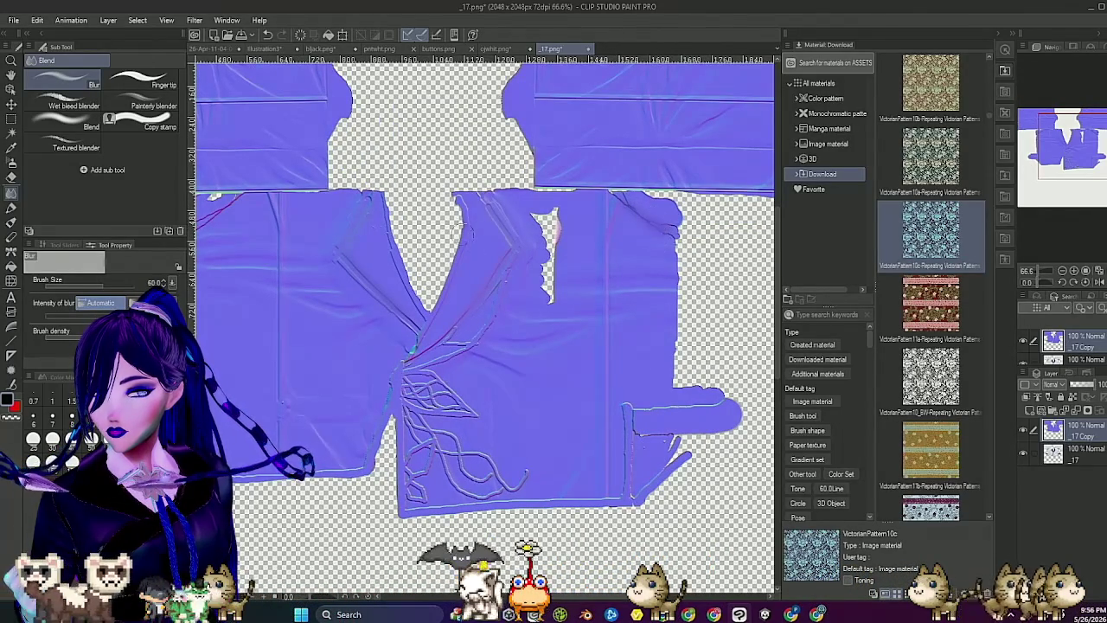
key("ctrl+minus")
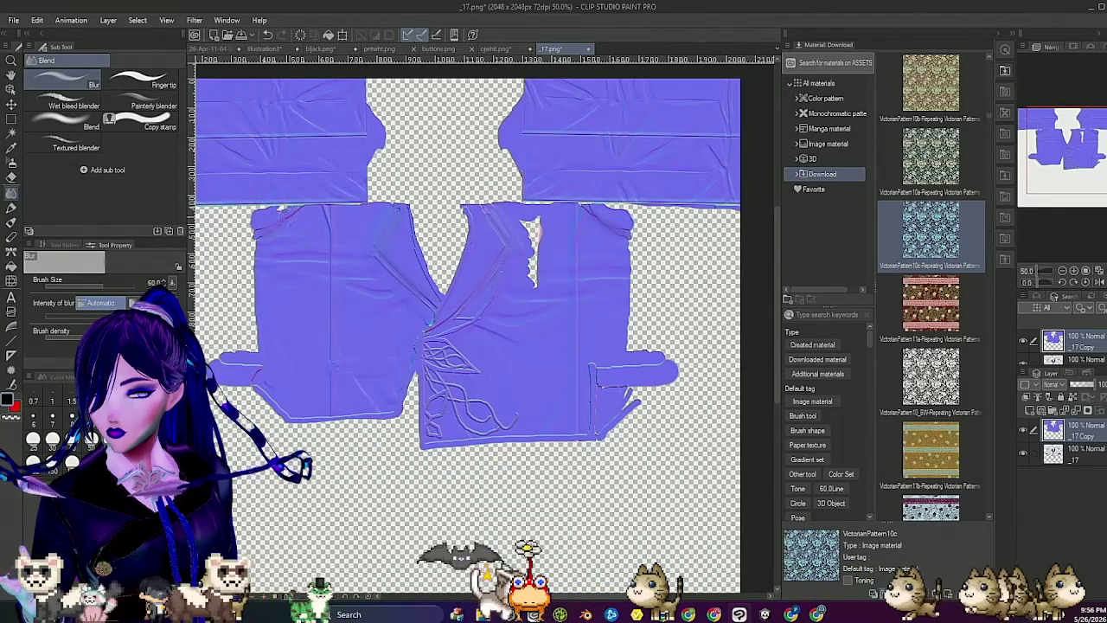
Step: Check the softened texture, then duplicate the layer into _17 Copy 2
scroll(467, 259, "down", 2)
scroll(467, 260, "up", 2)
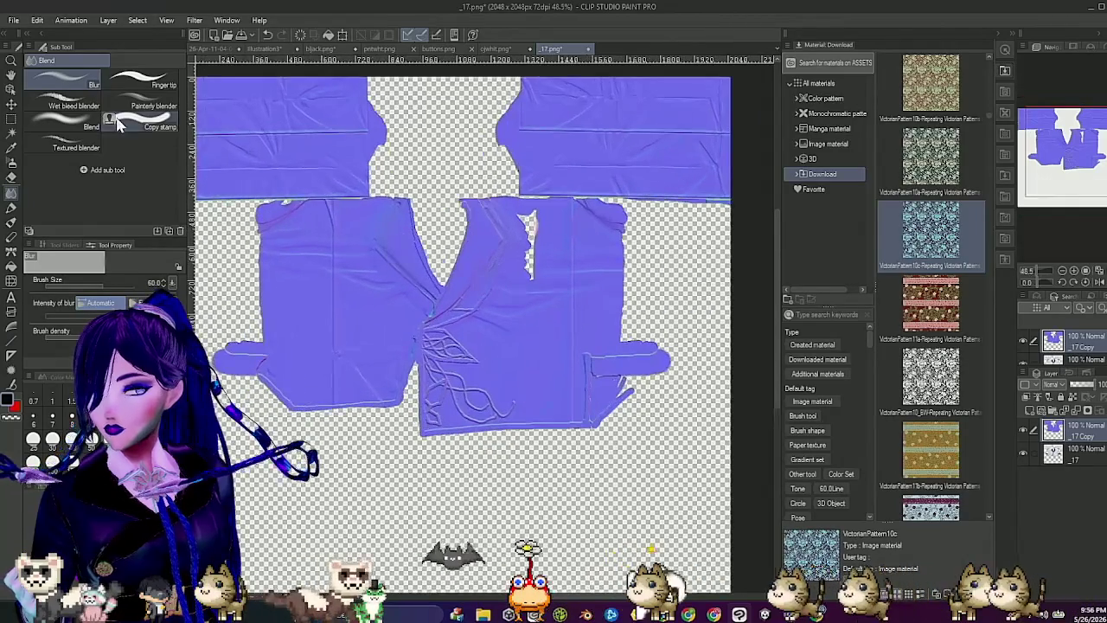
scroll(511, 93, "down", 4)
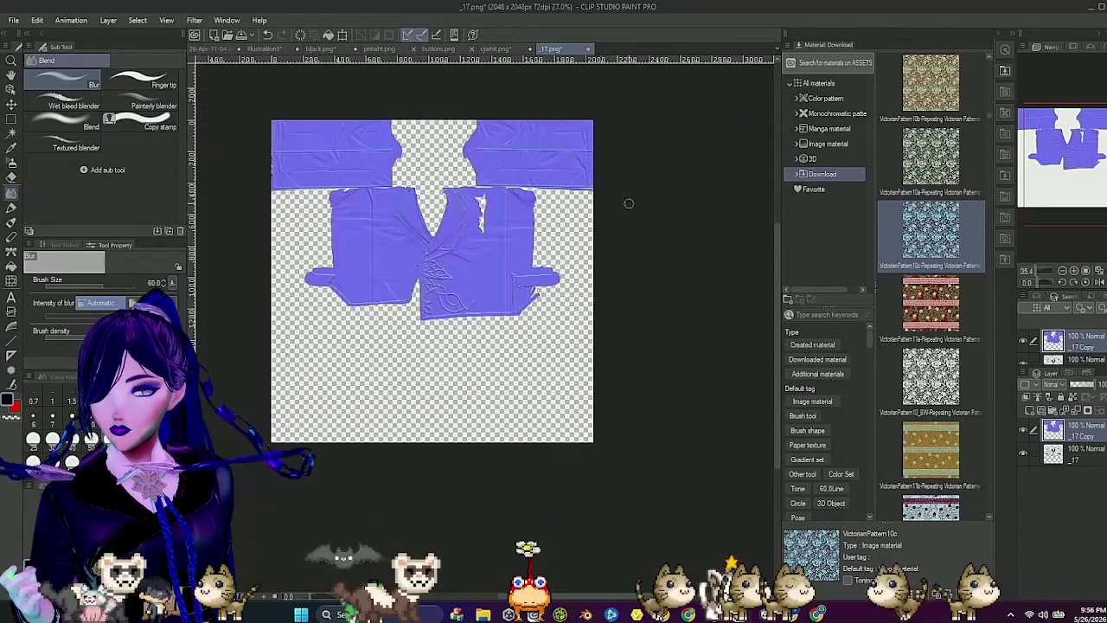
scroll(511, 93, "up", 4)
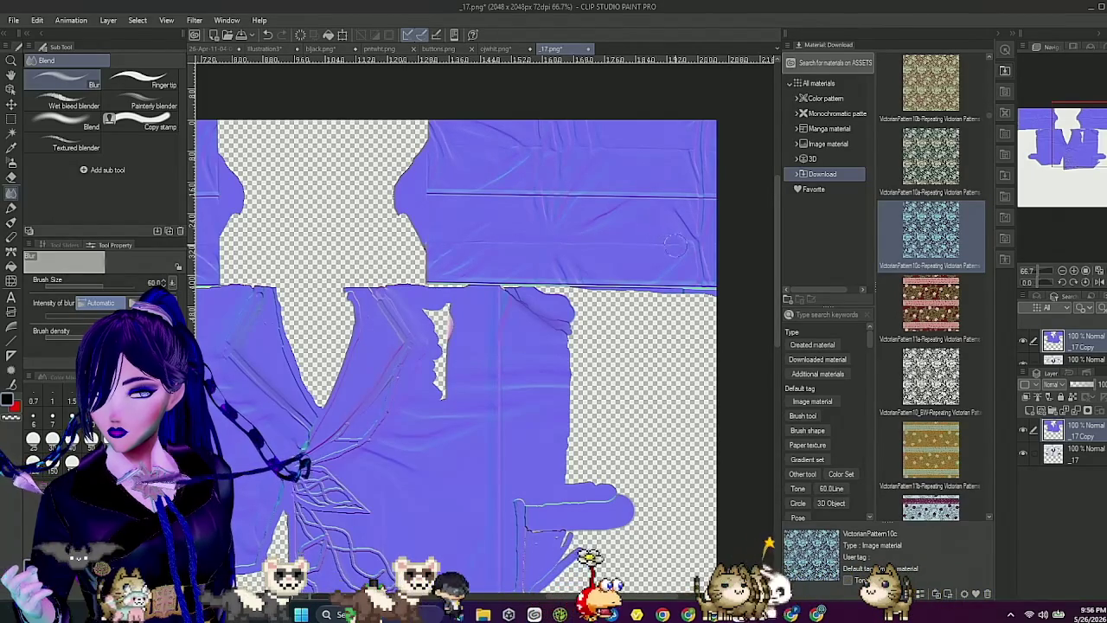
scroll(675, 245, "down", 5)
scroll(370, 222, "up", 2)
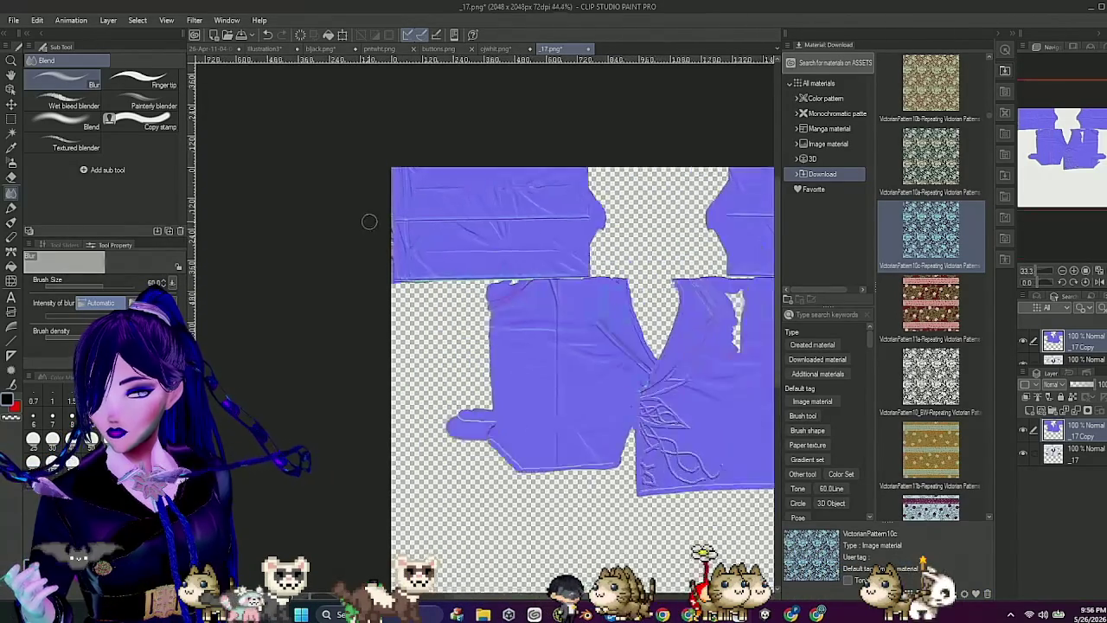
scroll(369, 221, "up", 1)
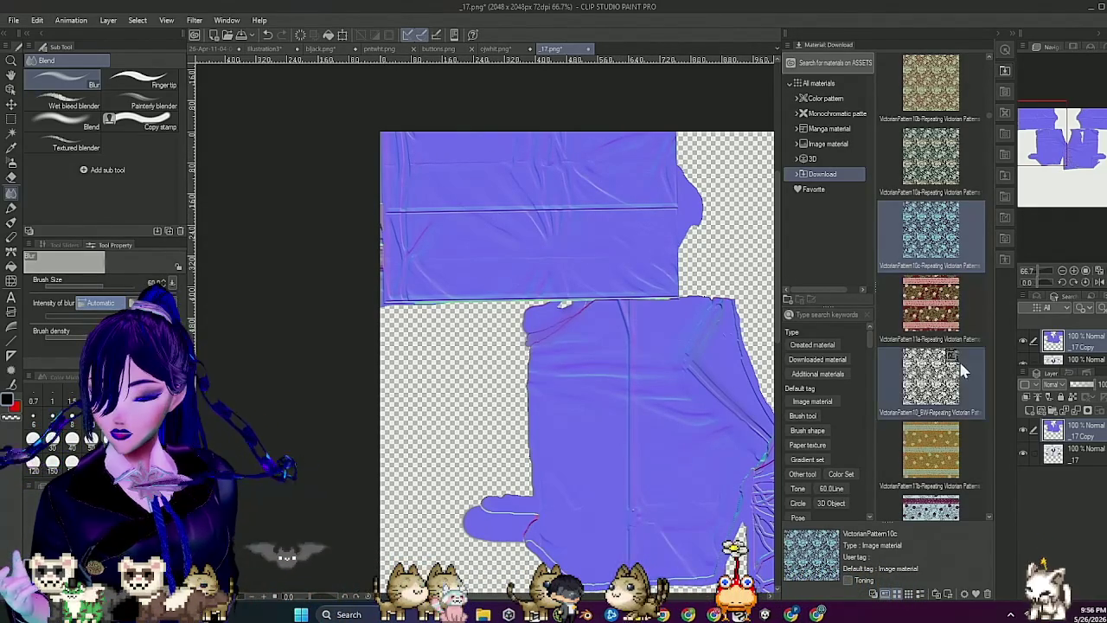
key("ctrl+j")
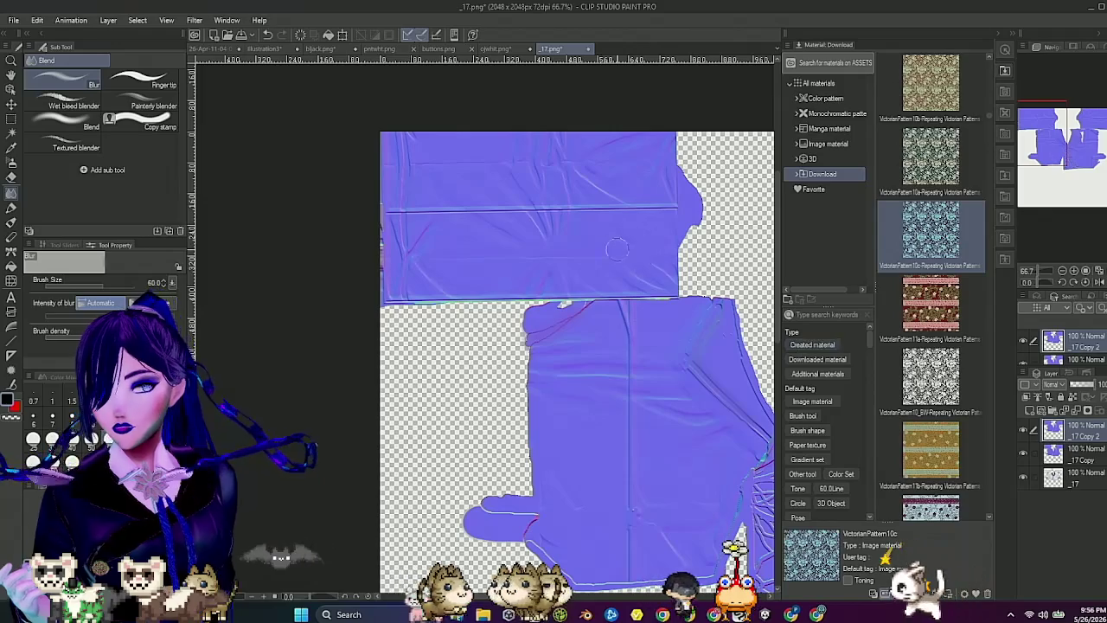
Step: Save the normal map as ijacknm.png, accepting the flatten-to-PNG warning, then switch to Unity
left_click(14, 20)
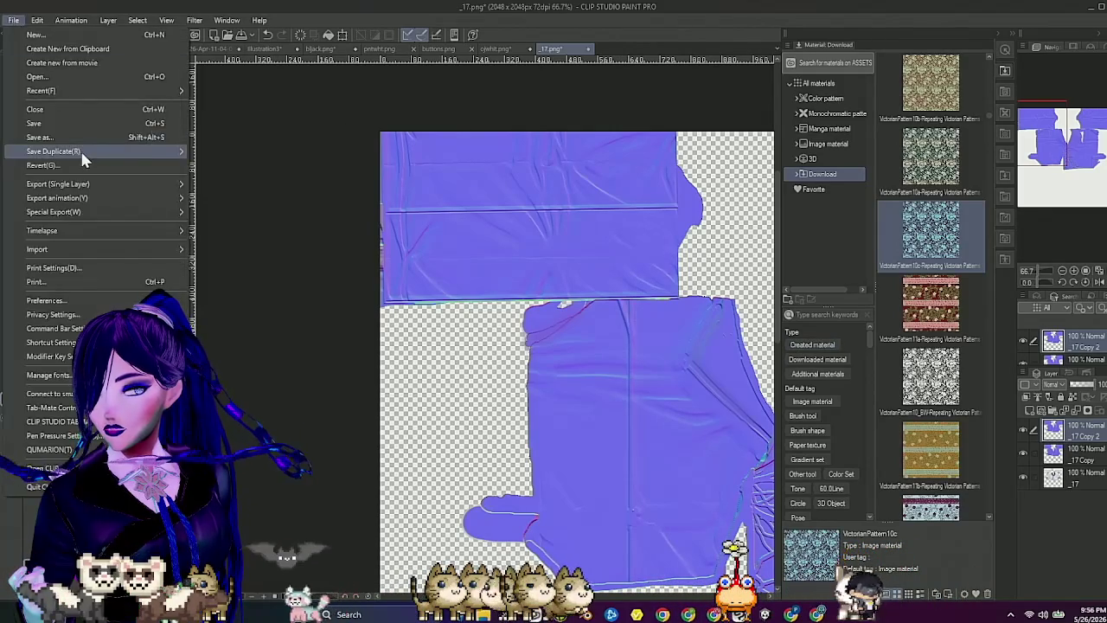
key("Escape")
key("ctrl+shift+s")
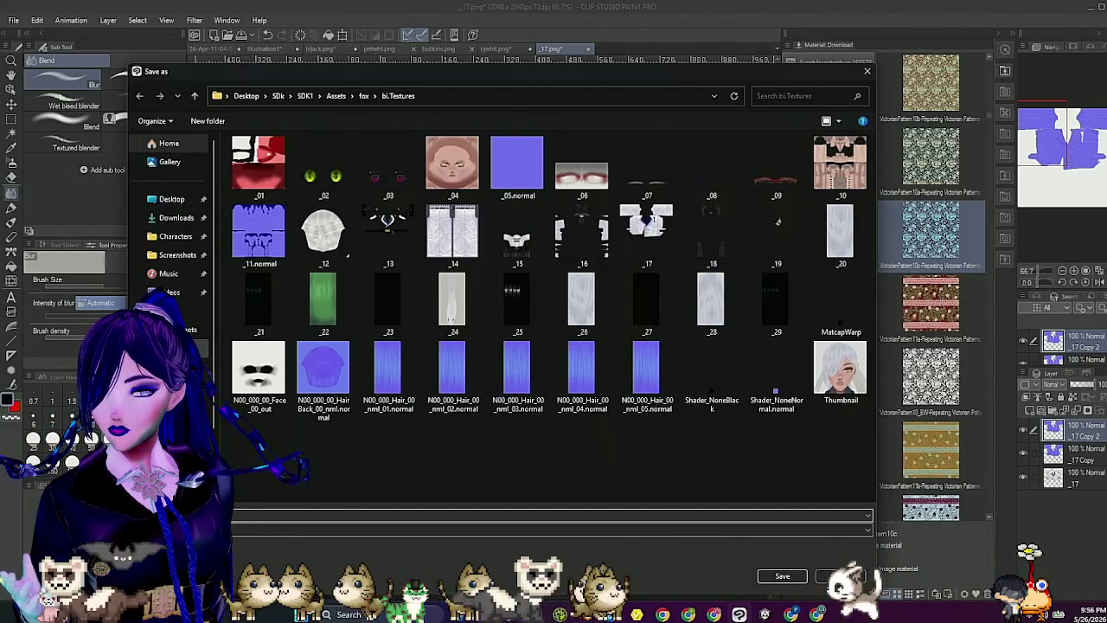
left_click(781, 575)
left_click(778, 575)
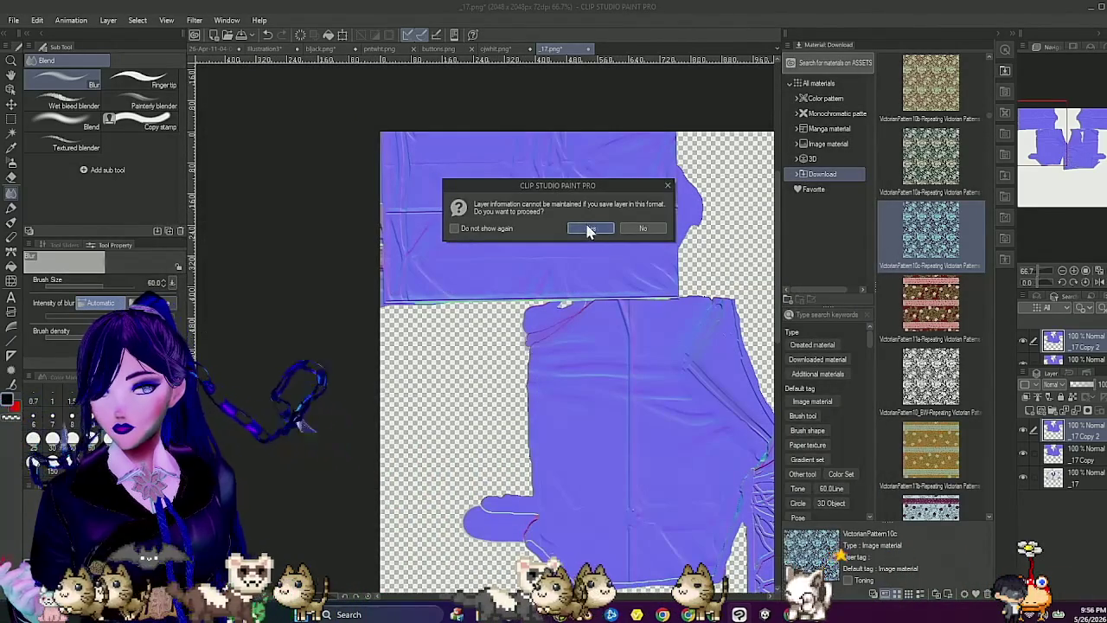
left_click(590, 227)
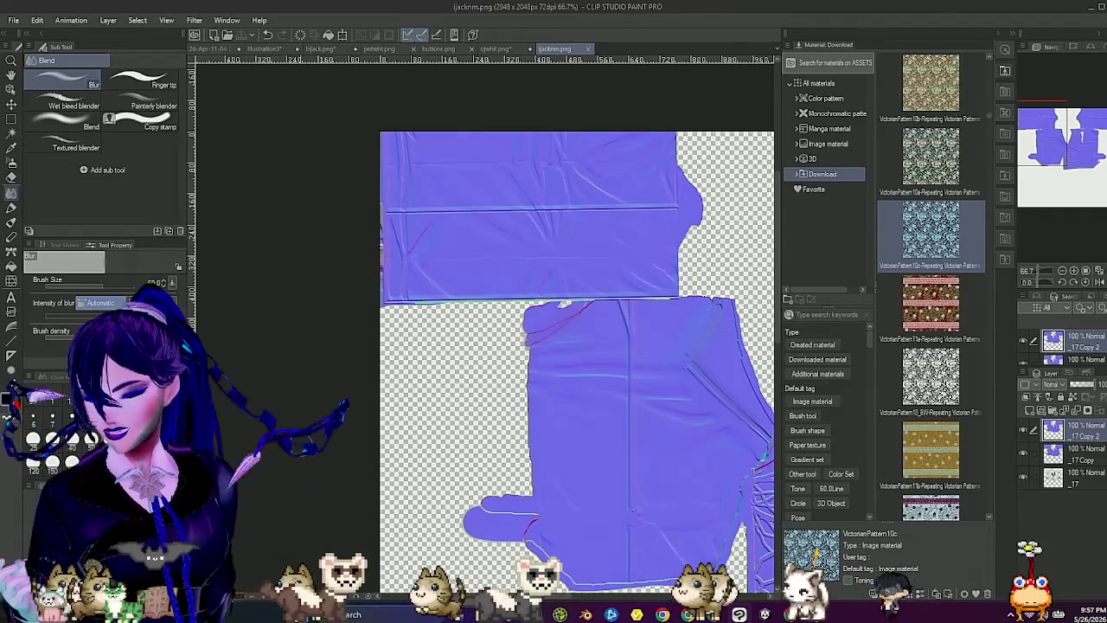
left_click(764, 614)
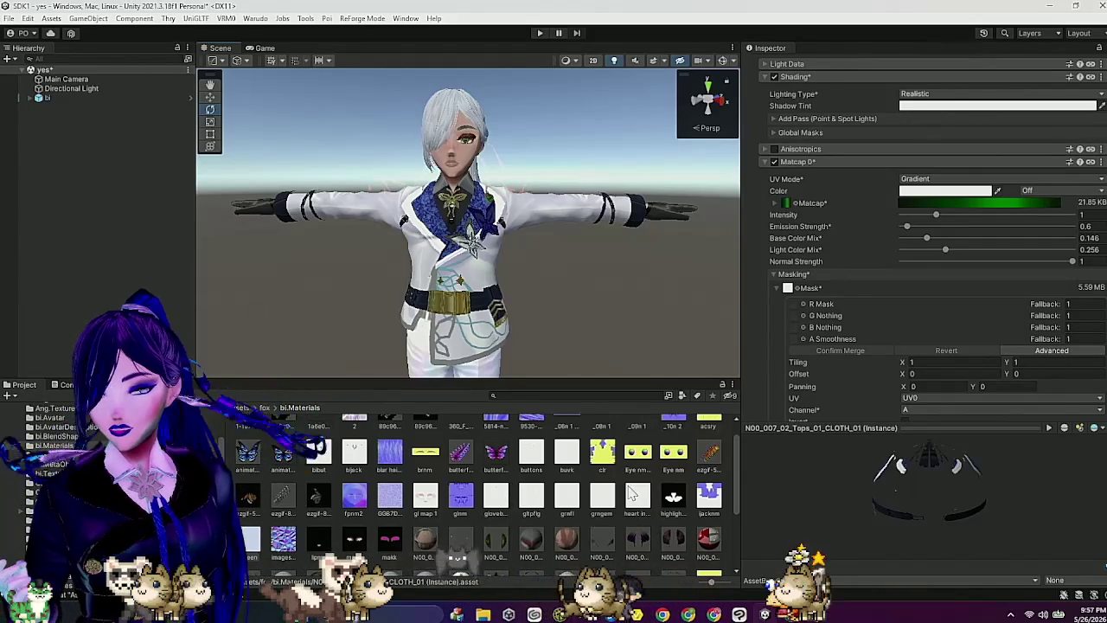
Step: Put ijacknm into the CLOTH_03 material's Normal Map slot and fix its normal-map import
scroll(864, 260, "up", 4)
scroll(495, 459, "down", 3)
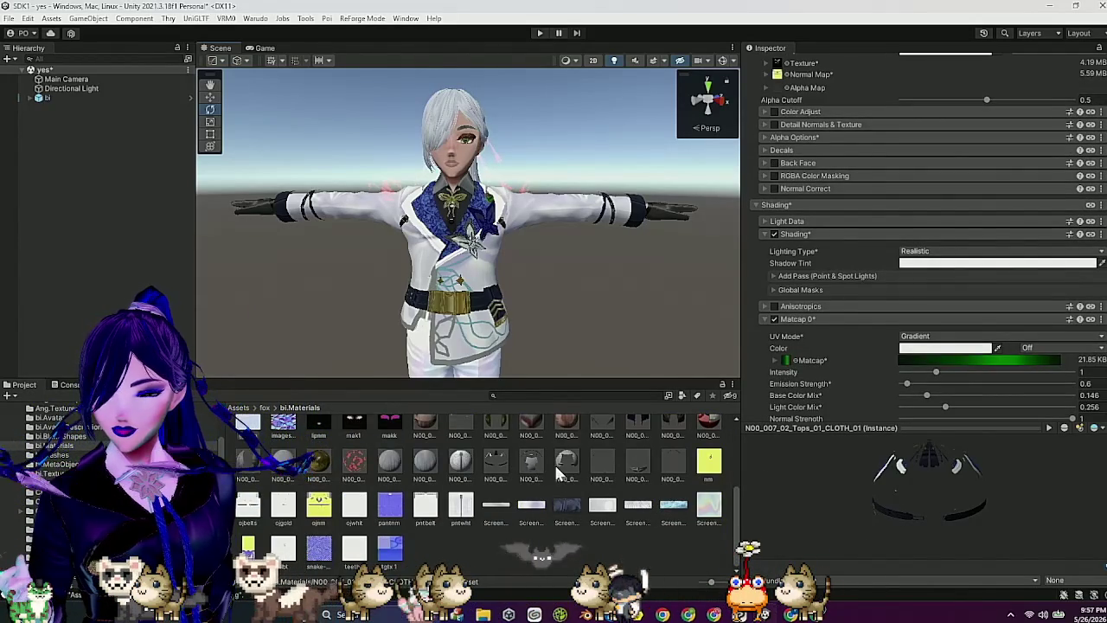
left_click(555, 463)
left_click(783, 159)
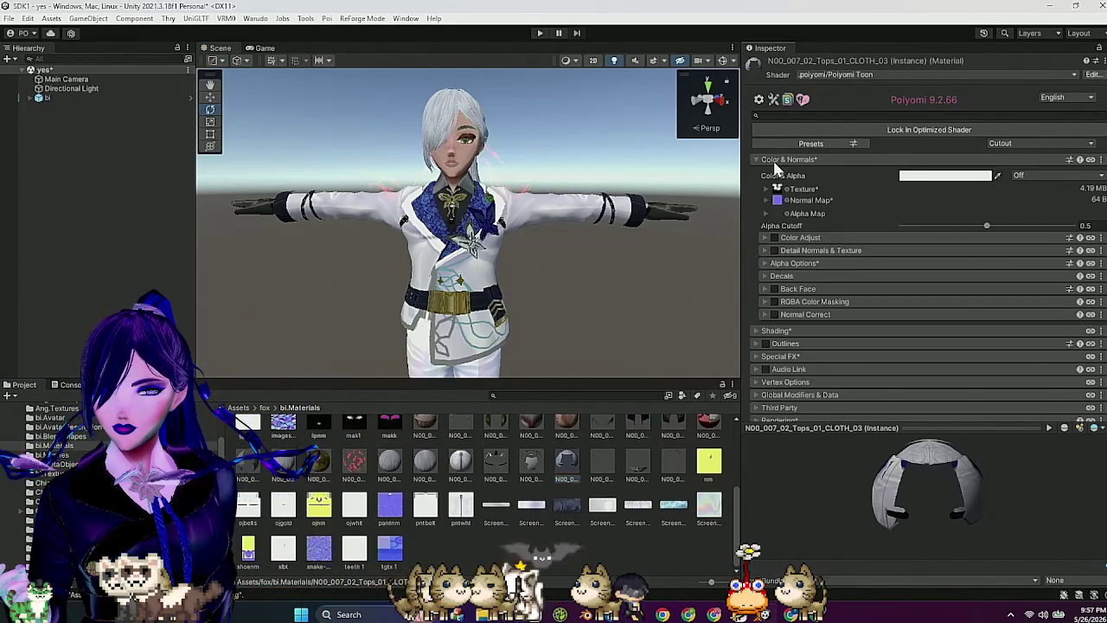
scroll(564, 489, "up", 3)
scroll(563, 488, "down", 2)
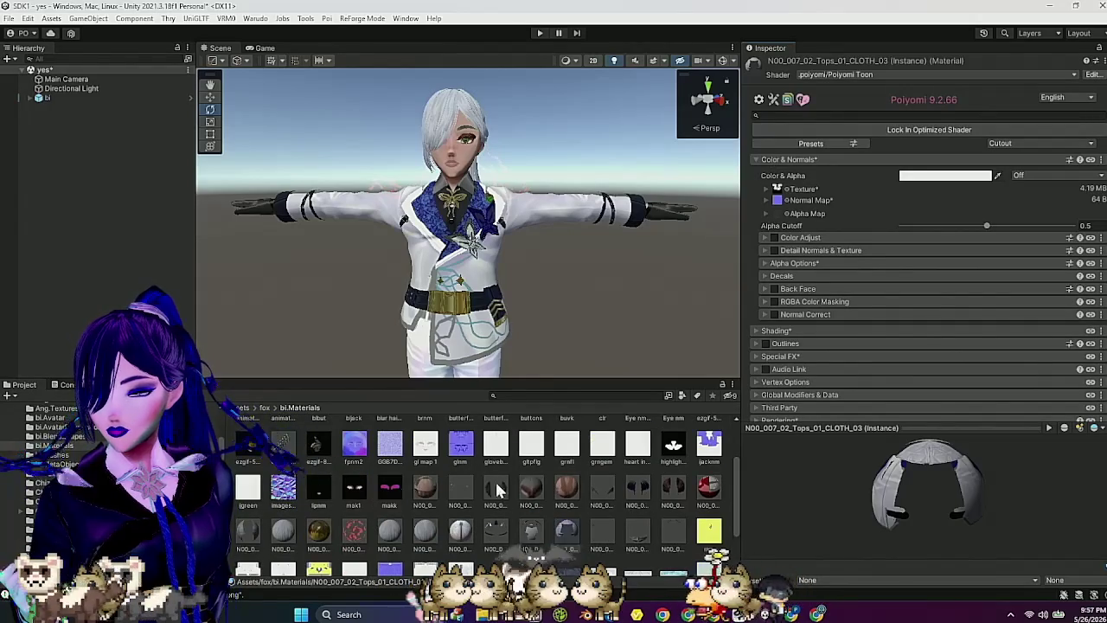
mouse_move(324, 499)
left_mouse_down()
mouse_move(865, 469)
mouse_move(834, 162)
mouse_move(777, 145)
left_mouse_up()
scroll(837, 216, "down", 2)
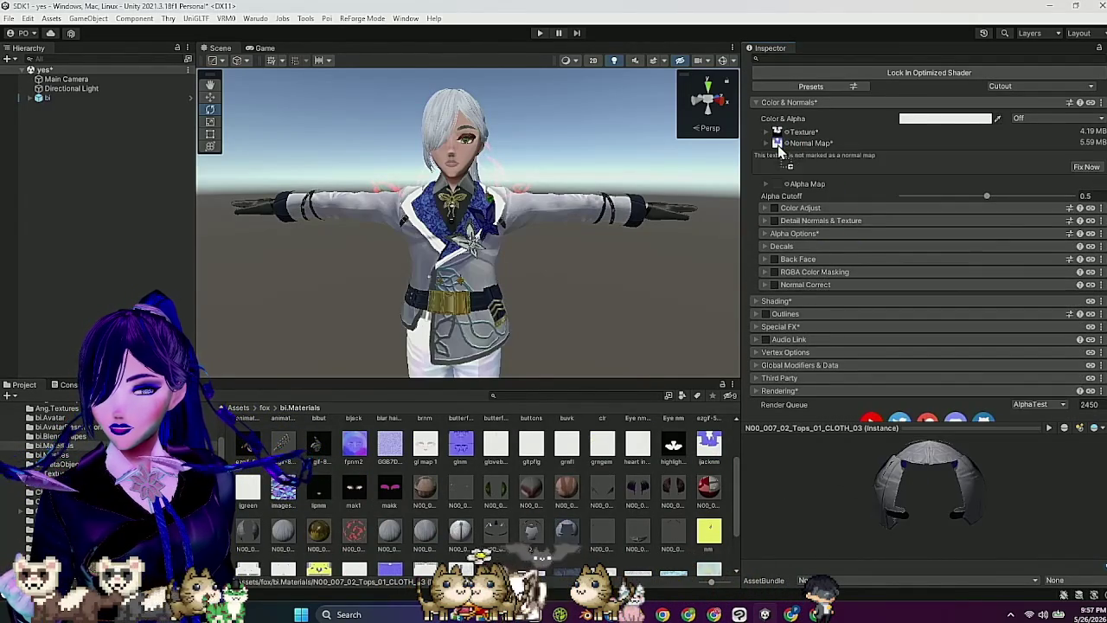
left_click(1086, 167)
Step: Frame the character, expand the Shading settings, and go back to Clip Studio Paint
mouse_move(718, 291)
left_mouse_down()
mouse_move(585, 289)
mouse_move(619, 290)
left_mouse_up()
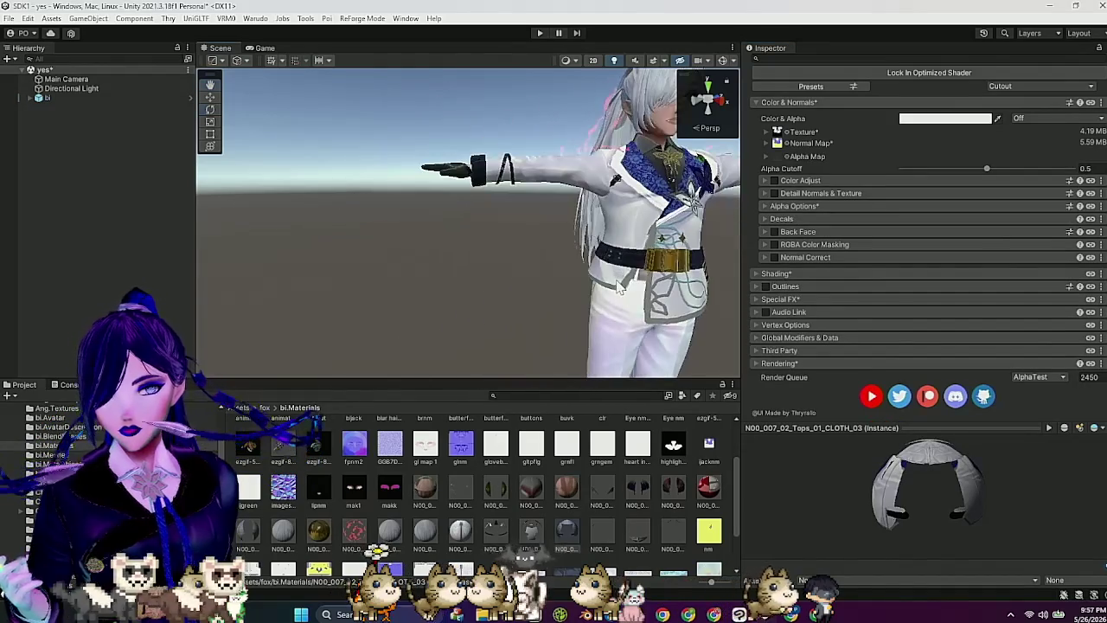
key("f")
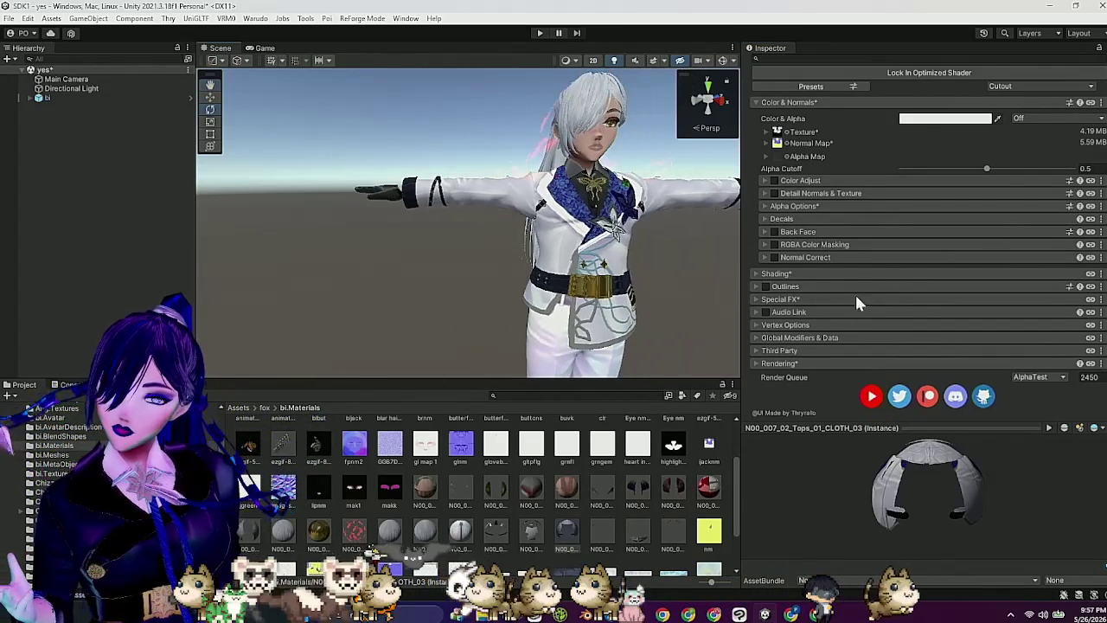
left_click(778, 273)
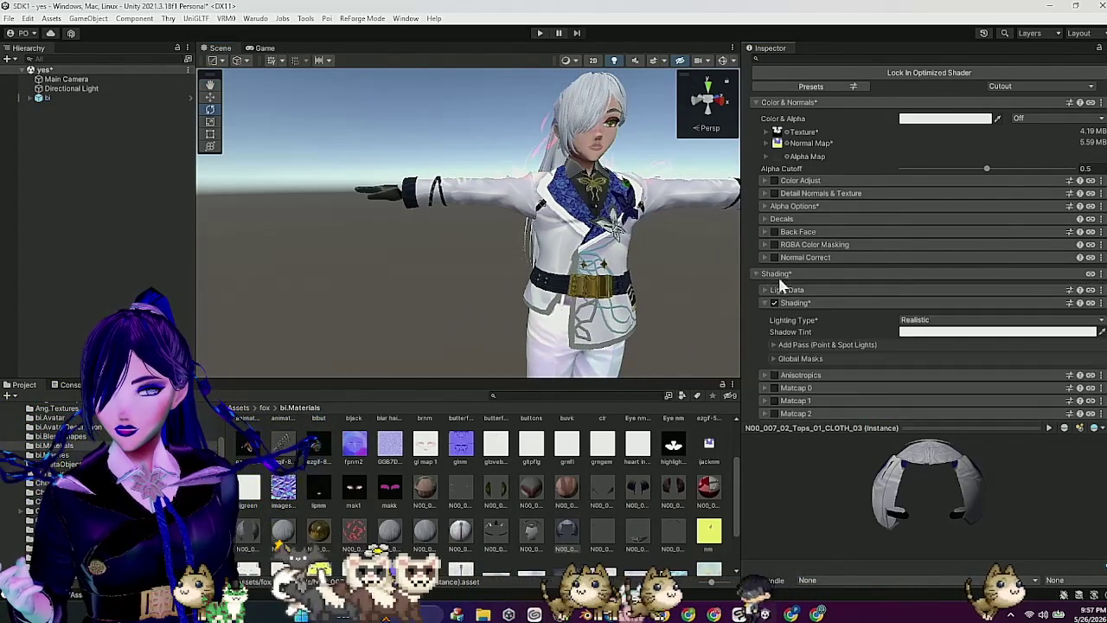
scroll(813, 320, "down", 3)
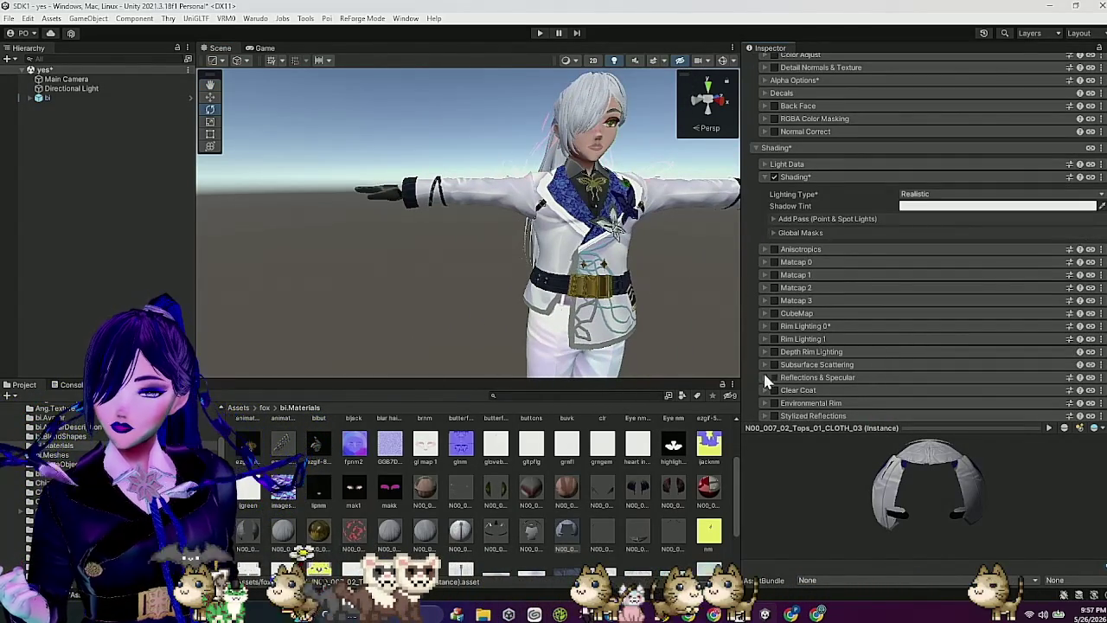
left_click(764, 613)
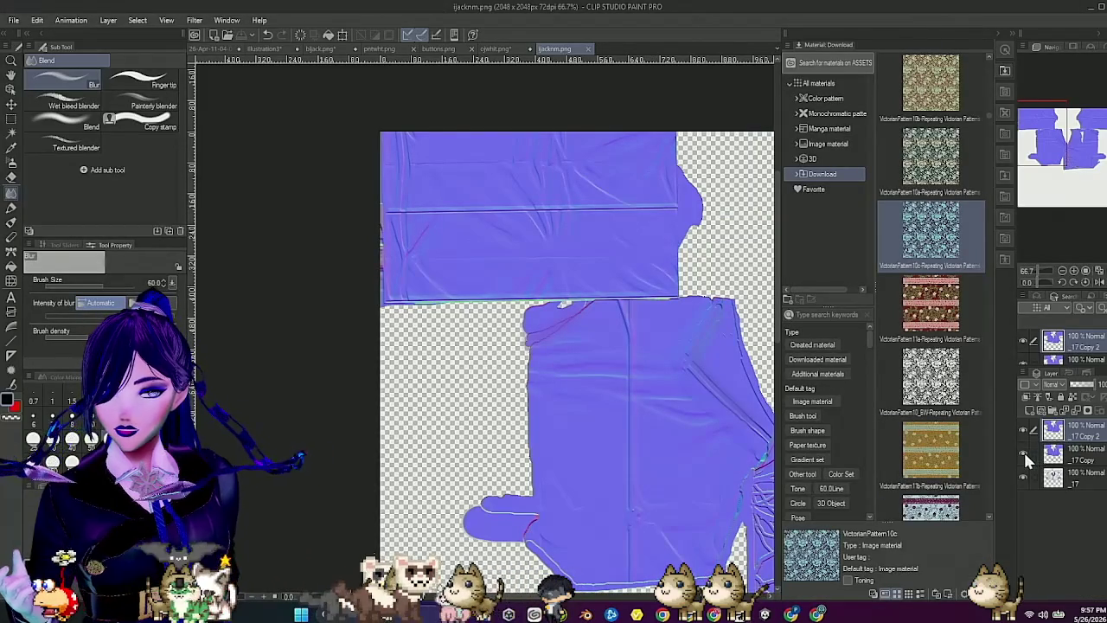
Step: Hide the _17 Copy 2 normal-map layer and make _17 the active layer
left_click(1022, 428)
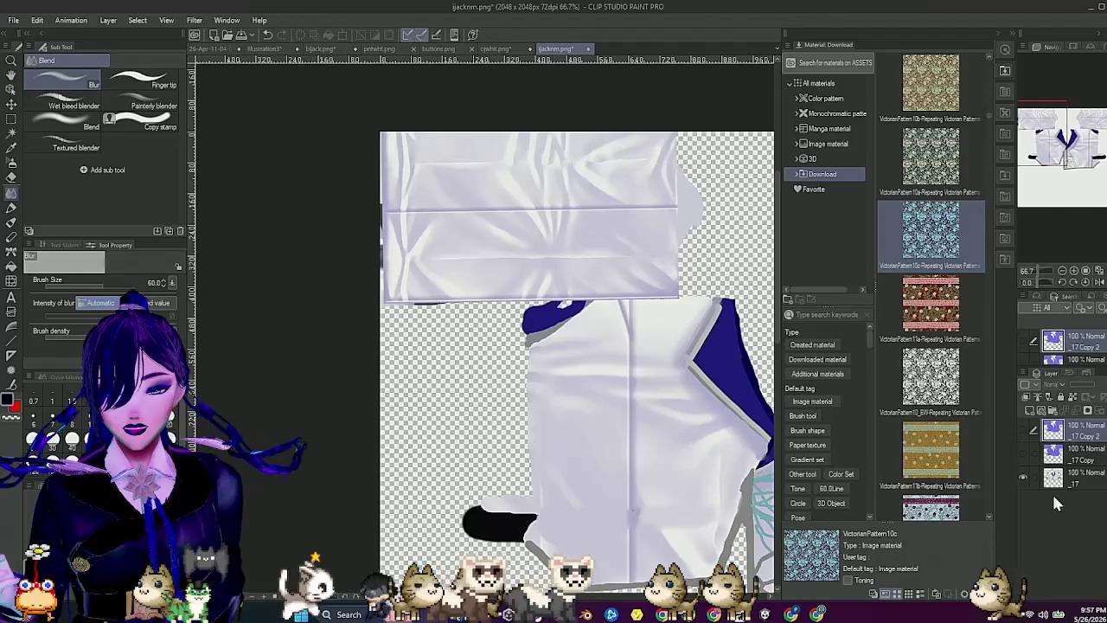
left_click(1088, 488)
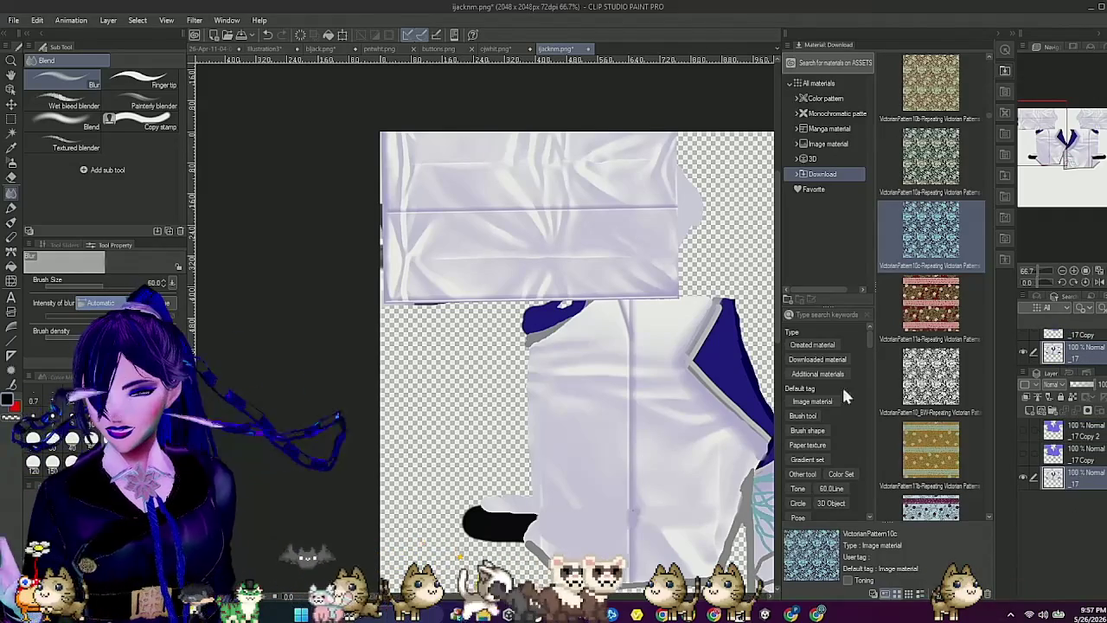
left_click(138, 20)
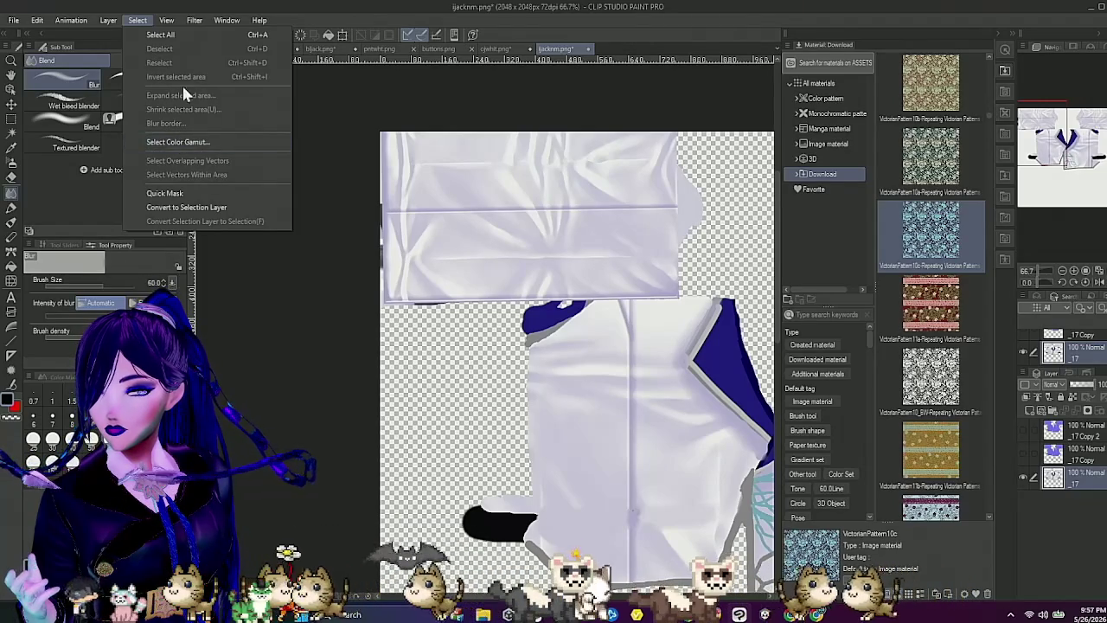
Step: Use Select Color Gamut to eyedrop the white cloth shades, margin 6.00, referring to all layers
left_click(212, 141)
left_click(459, 207)
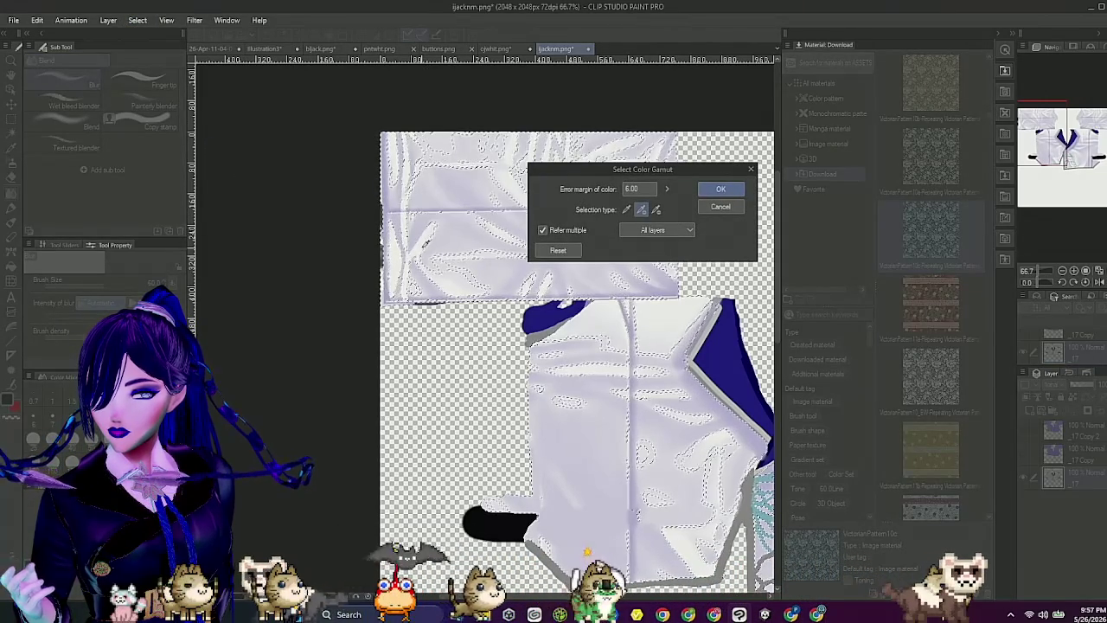
left_click(450, 261)
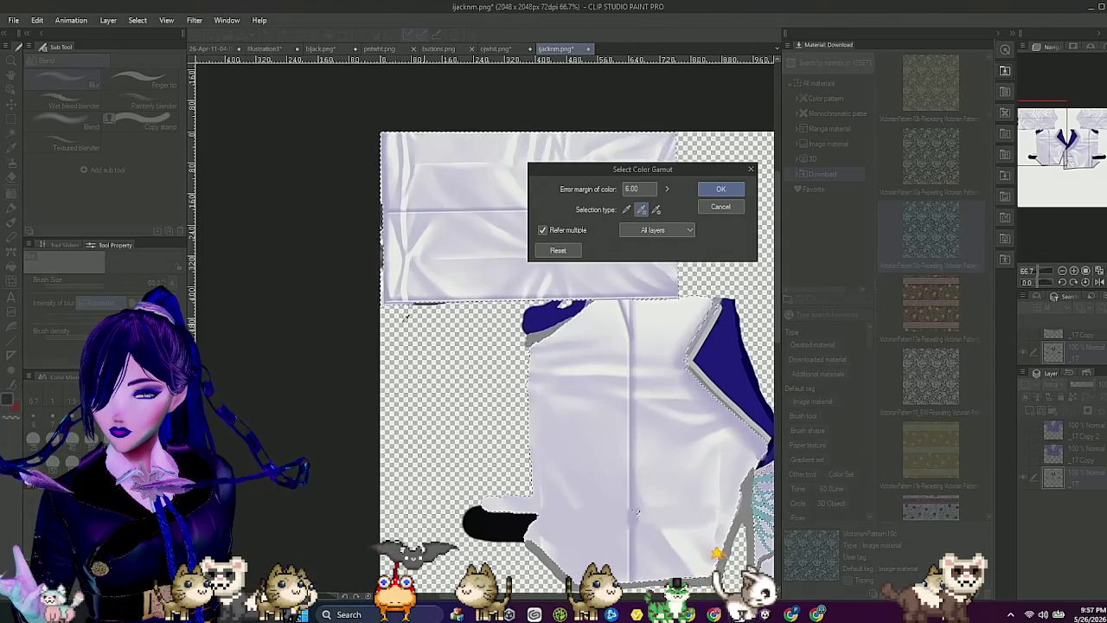
scroll(317, 297, "down", 4)
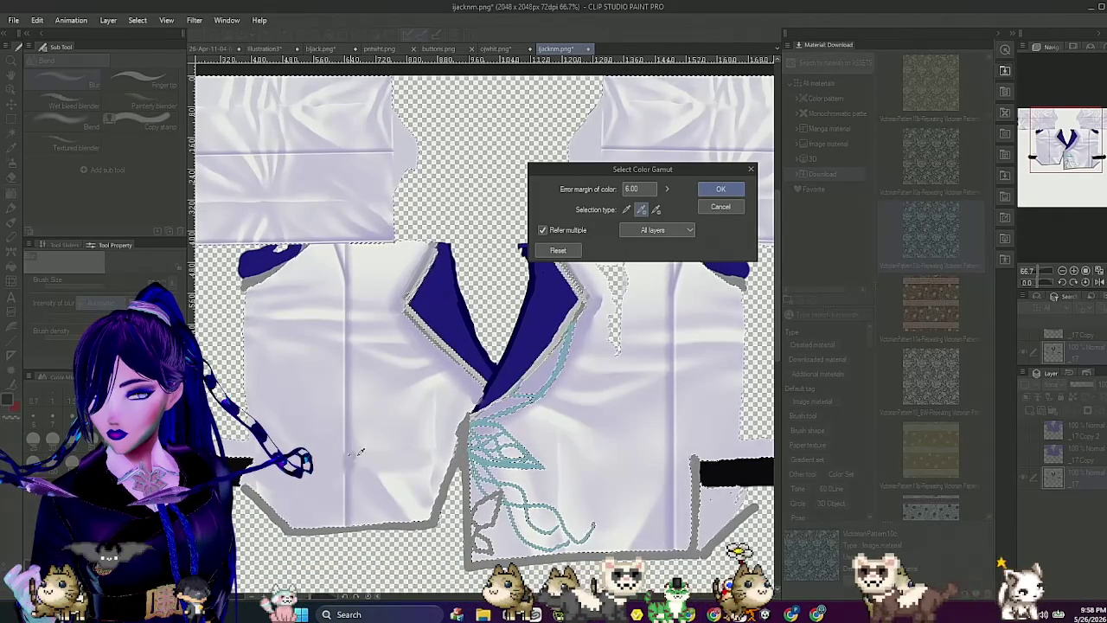
scroll(358, 449, "up", 10)
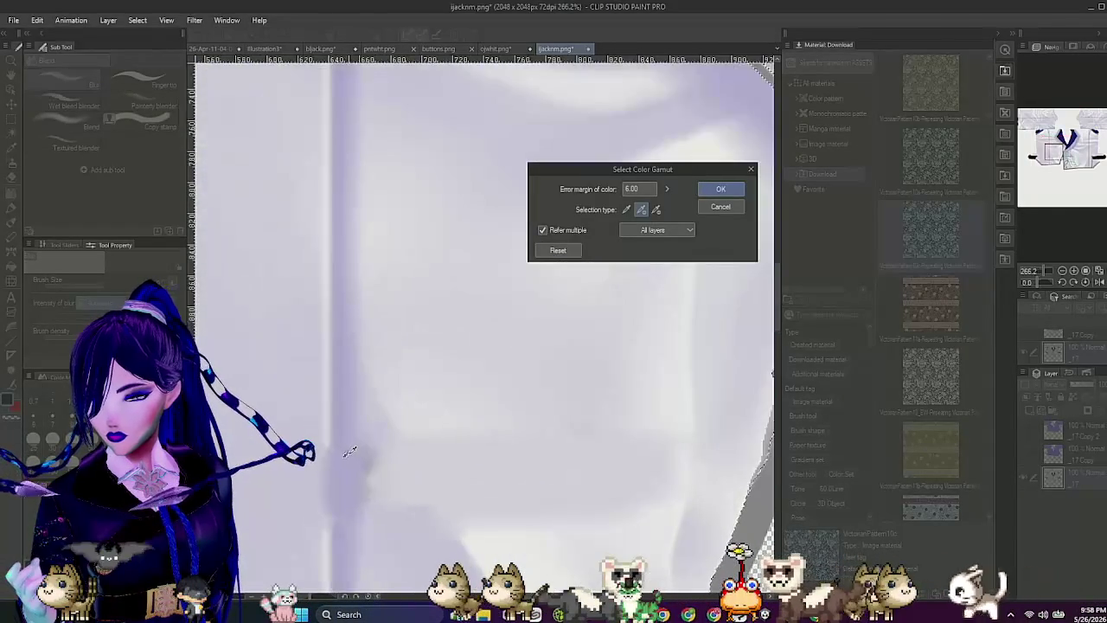
scroll(347, 451, "up", 3)
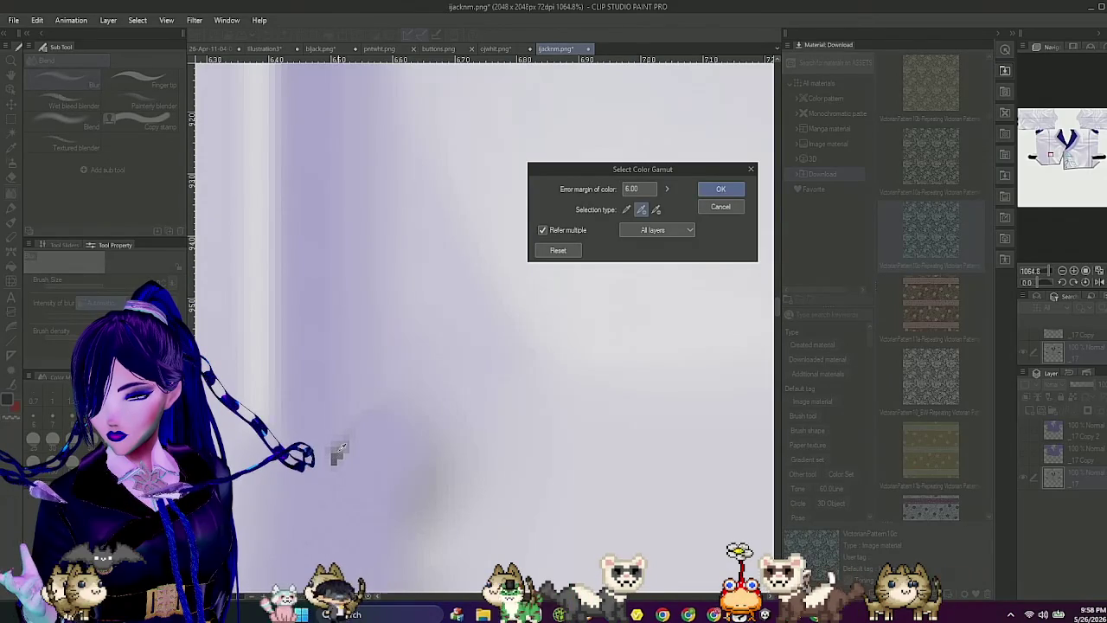
scroll(363, 442, "down", 10)
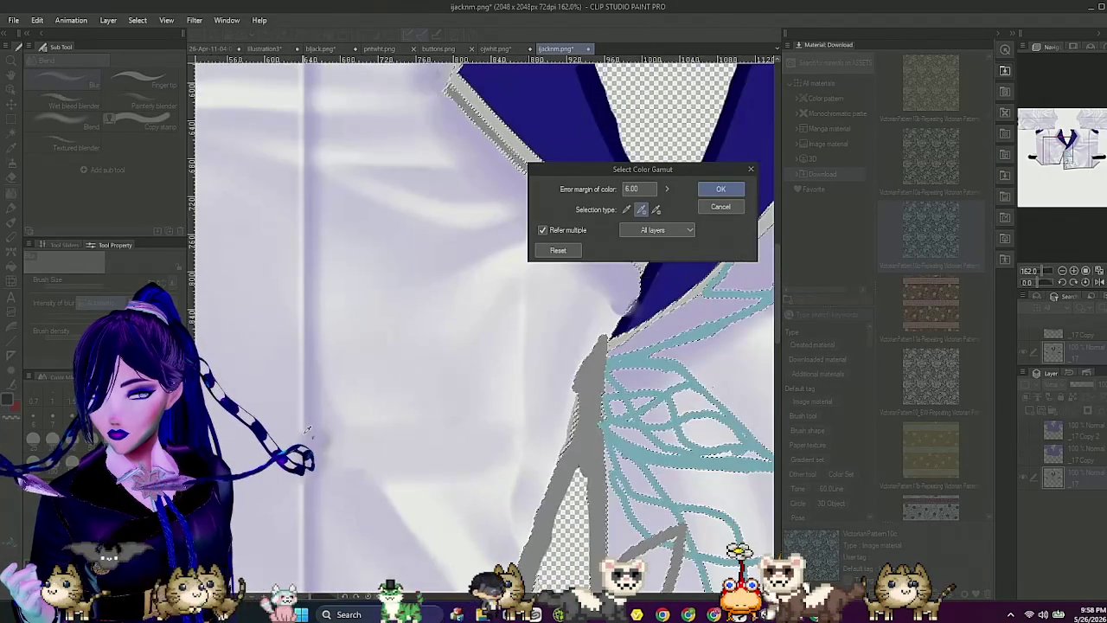
scroll(307, 429, "down", 2)
scroll(574, 456, "down", 2)
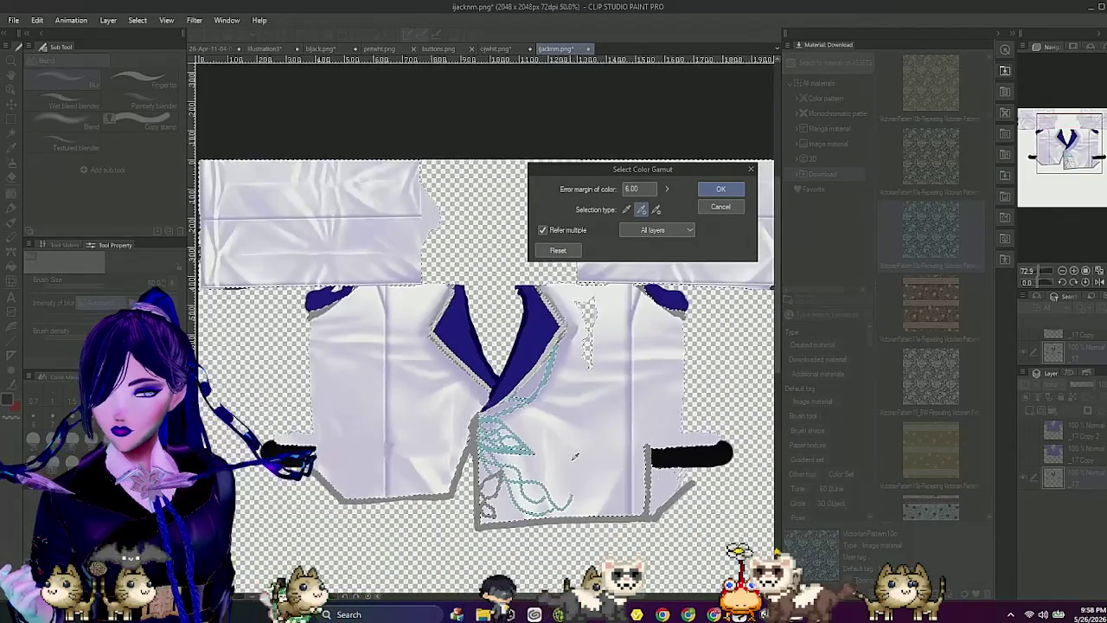
scroll(477, 276, "down", 1)
left_click(721, 197)
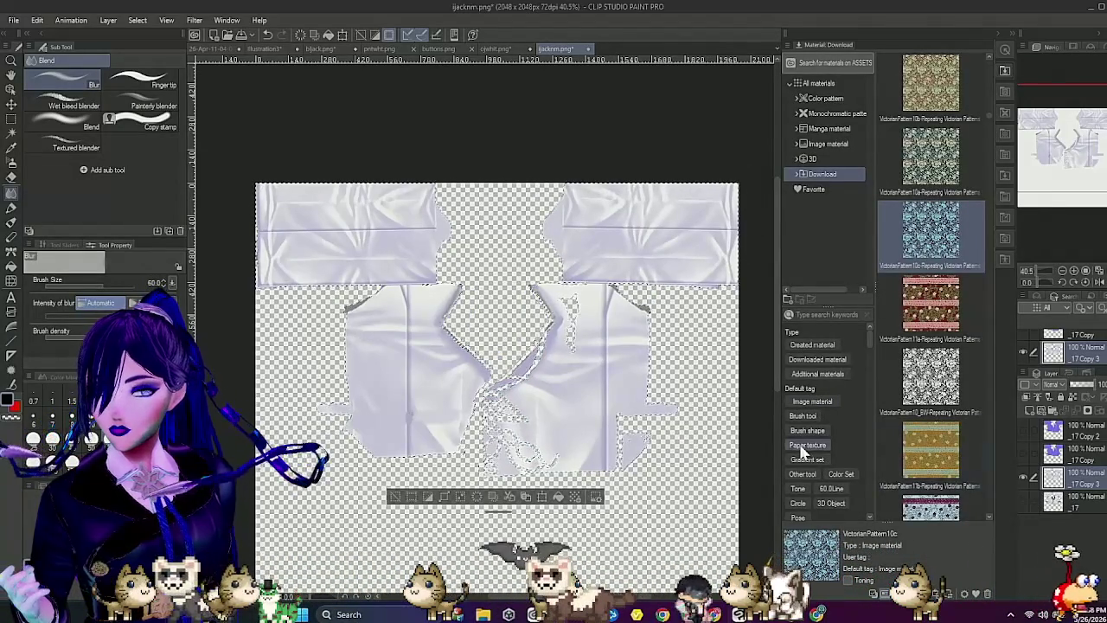
Step: Save the white cloth as flattened ijackwhite.png in bi.Materials, then bring Unity forward
left_click(13, 21)
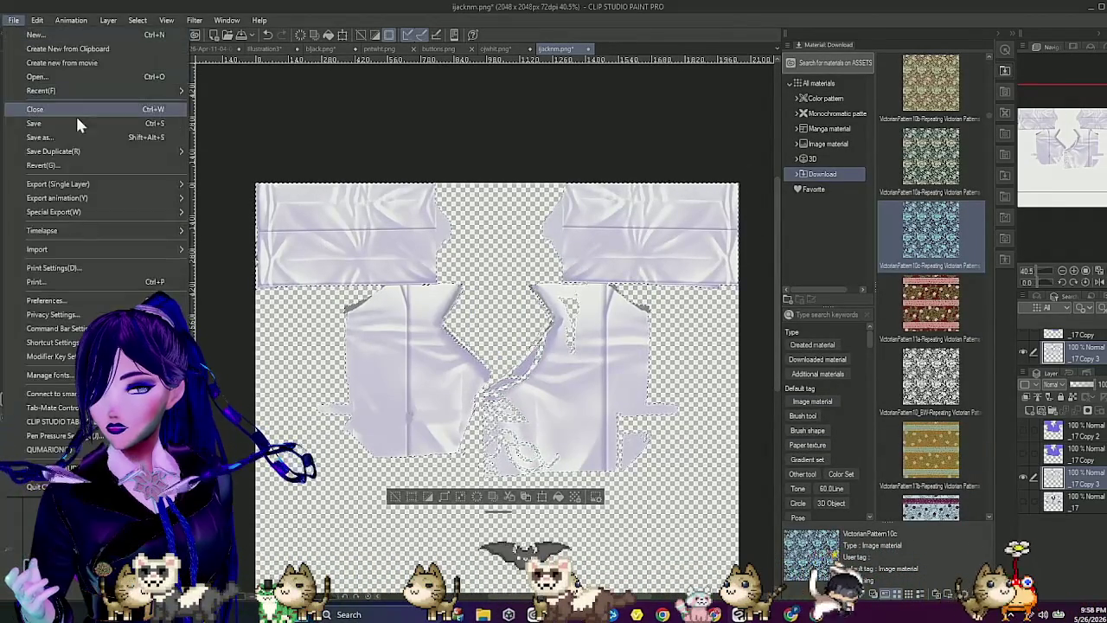
left_click(65, 140)
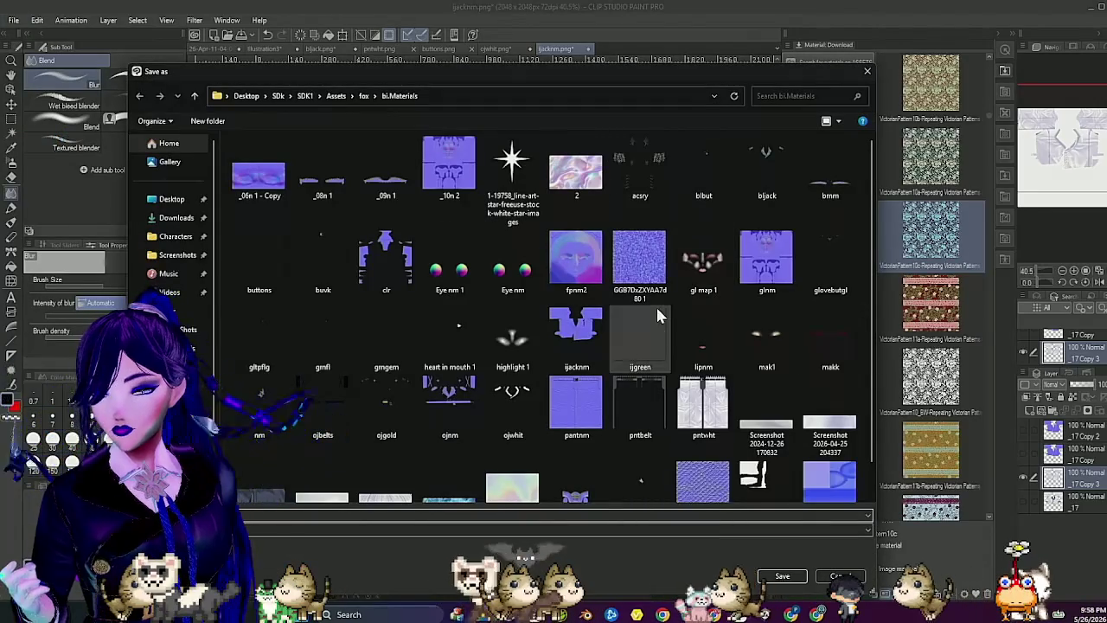
left_click(657, 315)
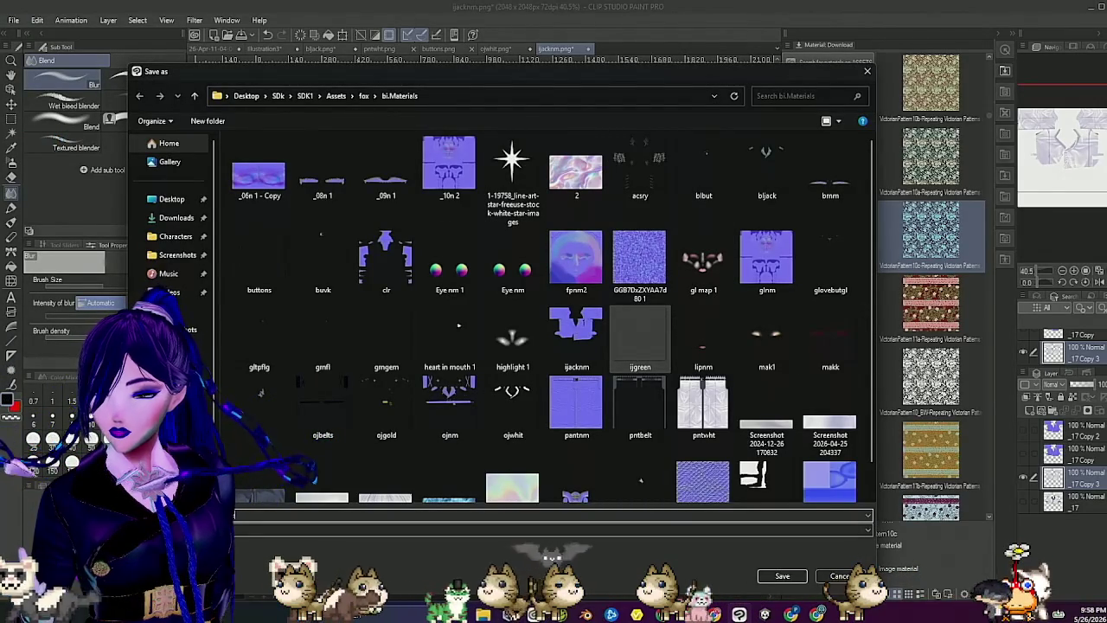
key("Return")
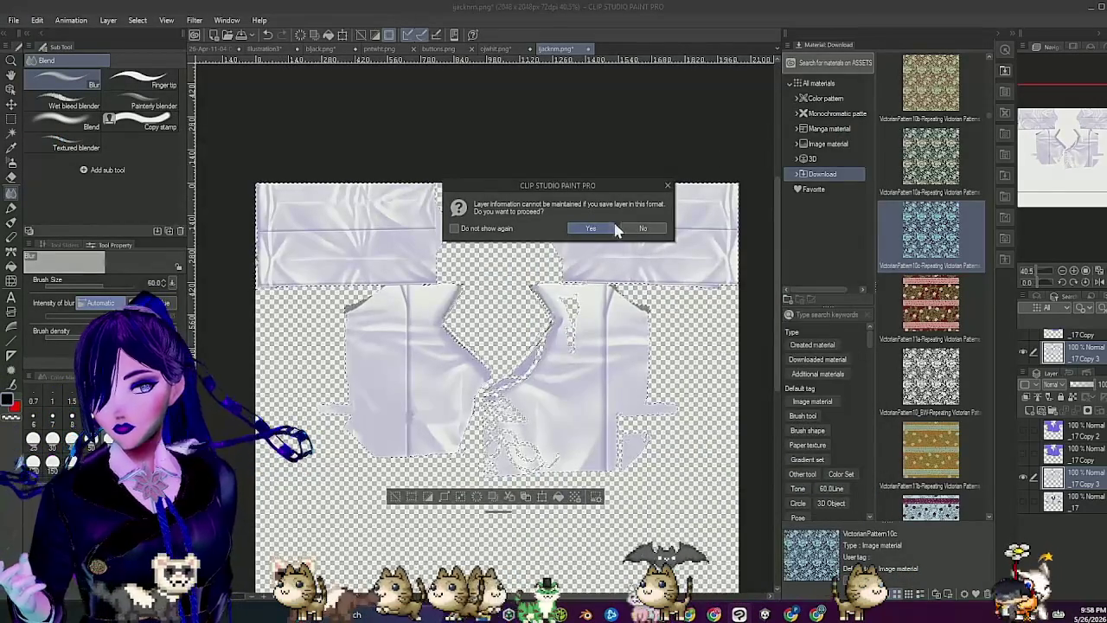
left_click(616, 230)
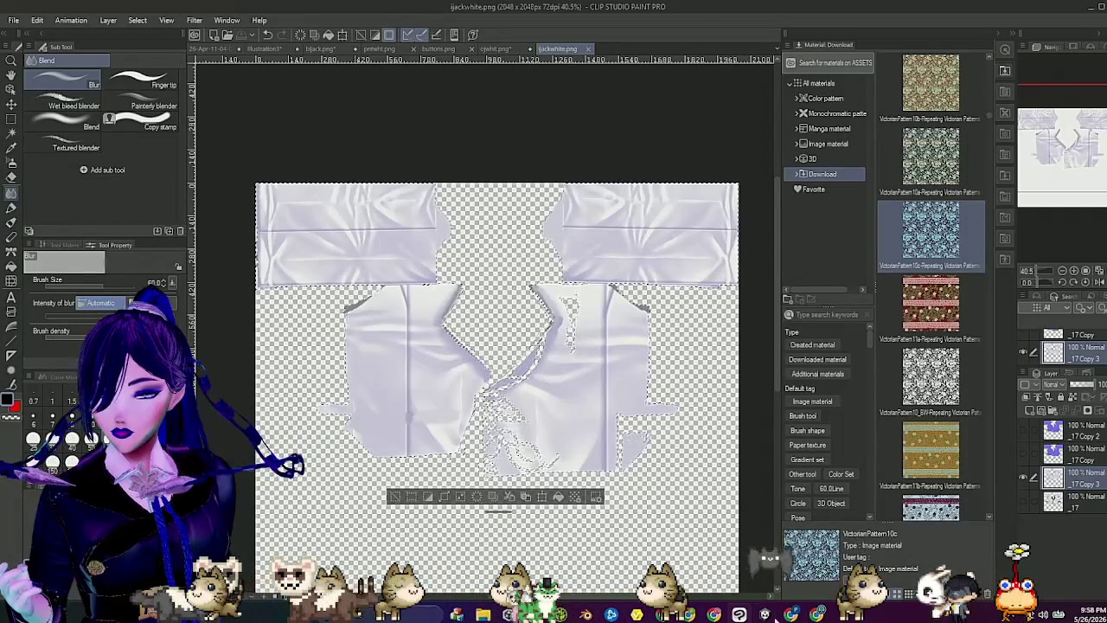
mouse_move(764, 612)
left_click(766, 554)
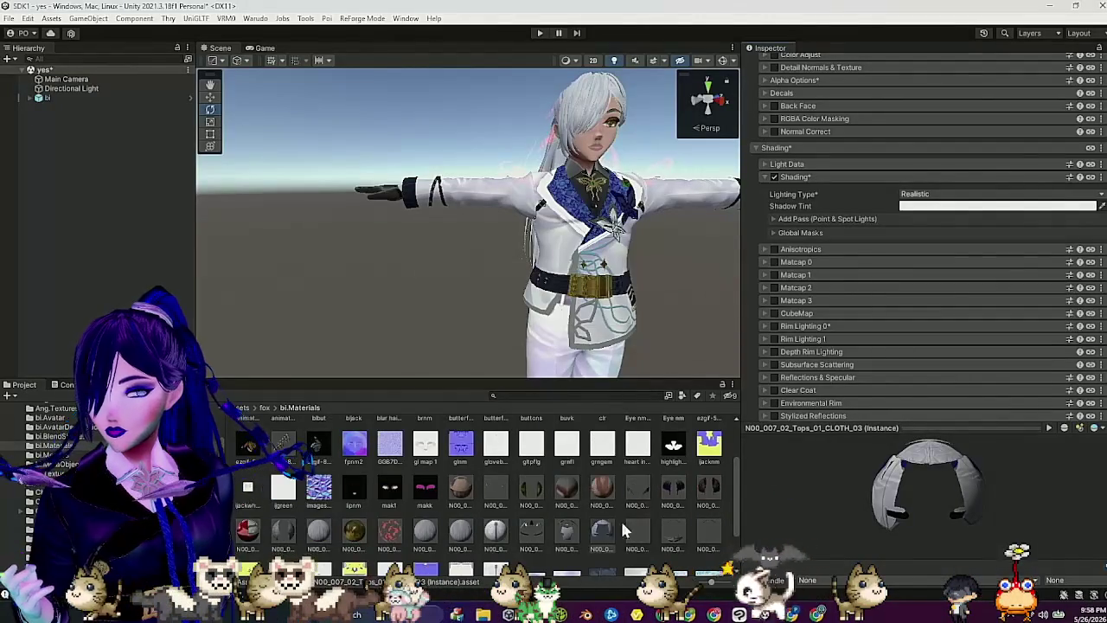
Step: Enable Matcap 2 on the jacket material and drop a texture into its mask slot
left_click(773, 287)
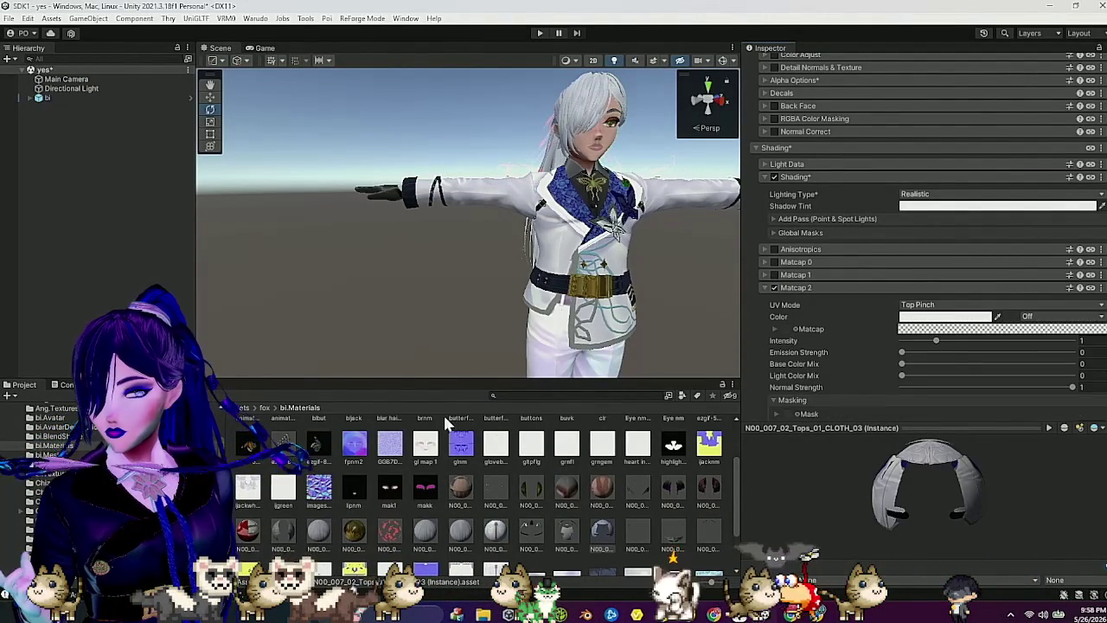
scroll(891, 309, "down", 3)
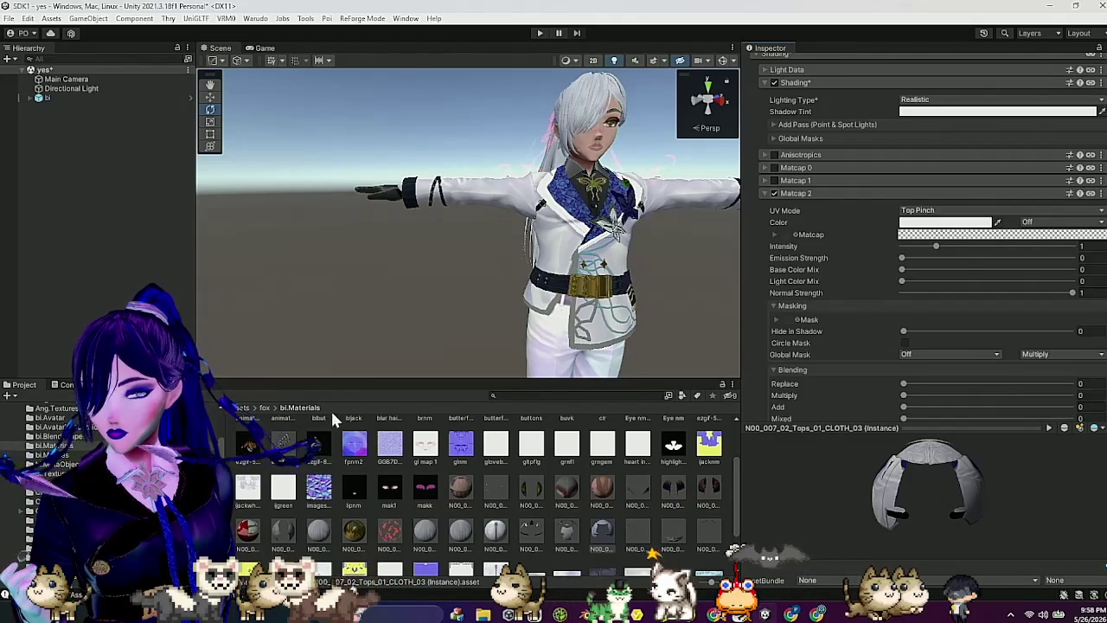
left_click_drag(268, 491, 789, 322)
scroll(442, 508, "up", 3)
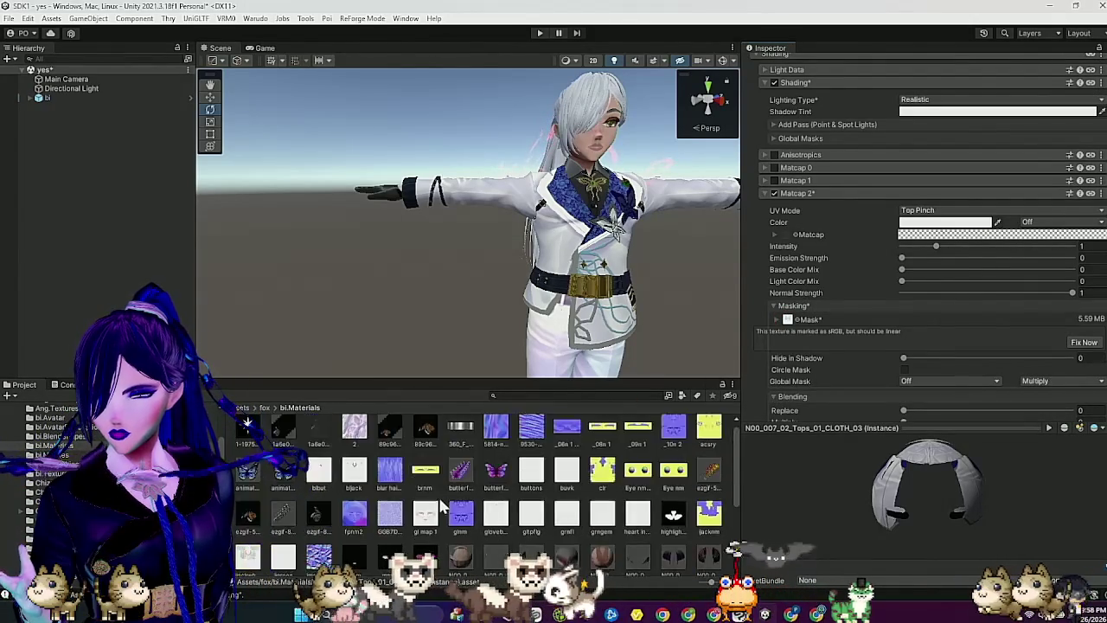
scroll(441, 508, "down", 3)
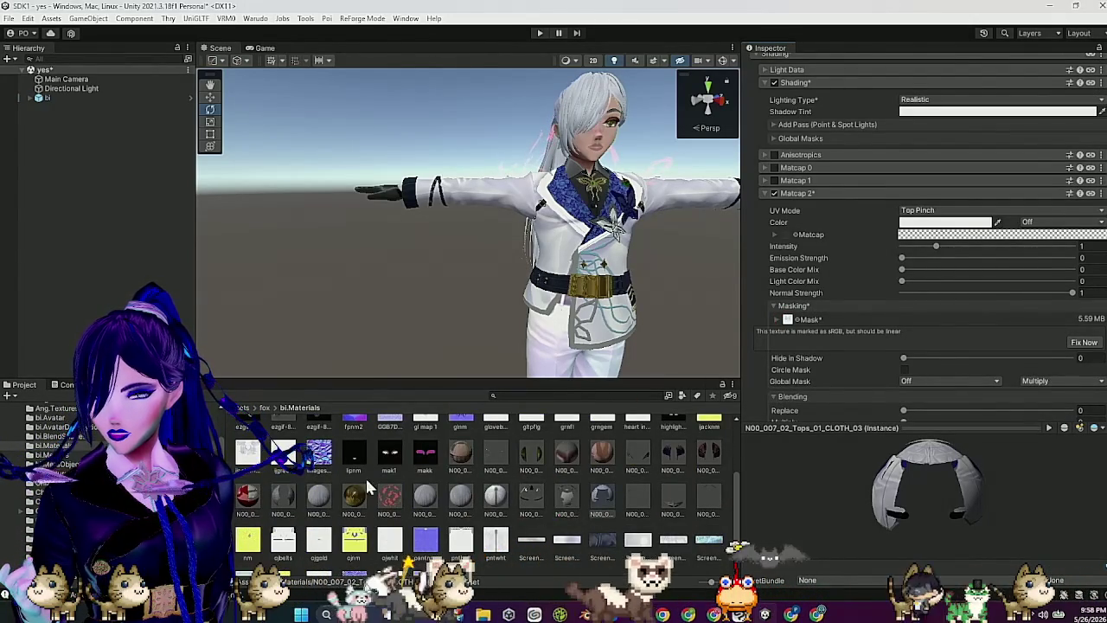
scroll(367, 488, "down", 1)
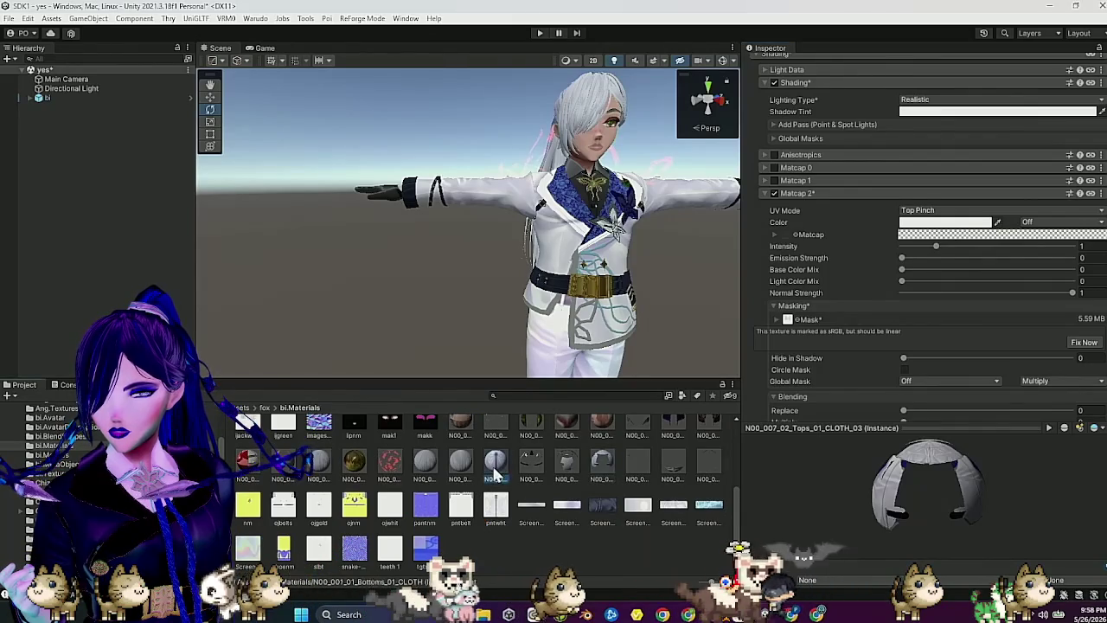
Step: Copy the Bottoms pants material's Matcap 3 and paste it into the jacket's Matcap 2
left_click(496, 471)
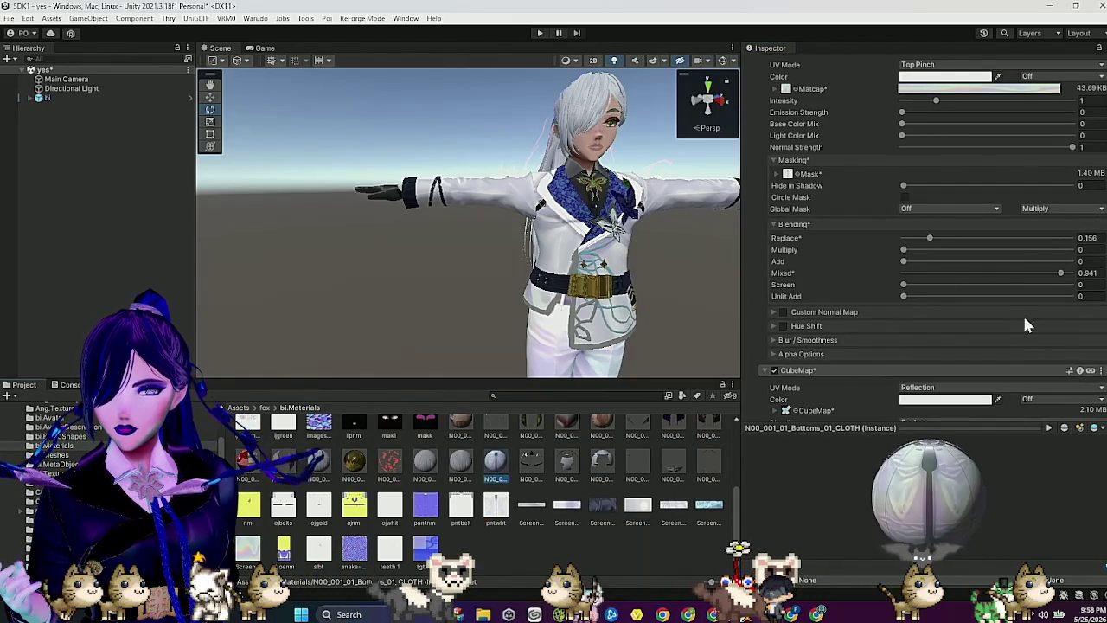
scroll(1022, 320, "up", 5)
left_click(1101, 236)
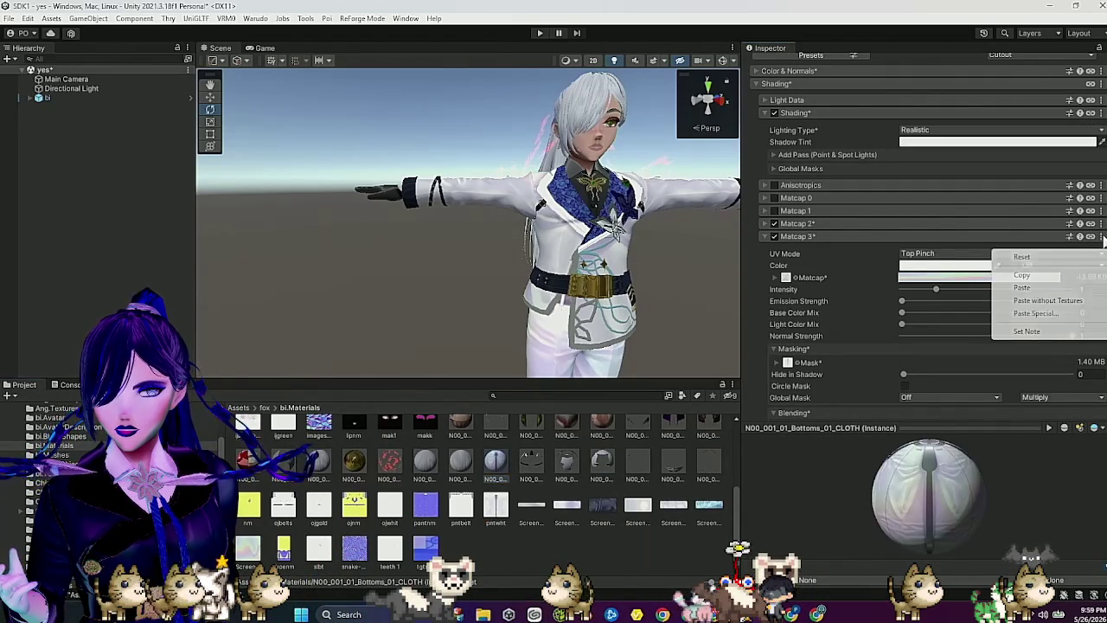
left_click(1027, 277)
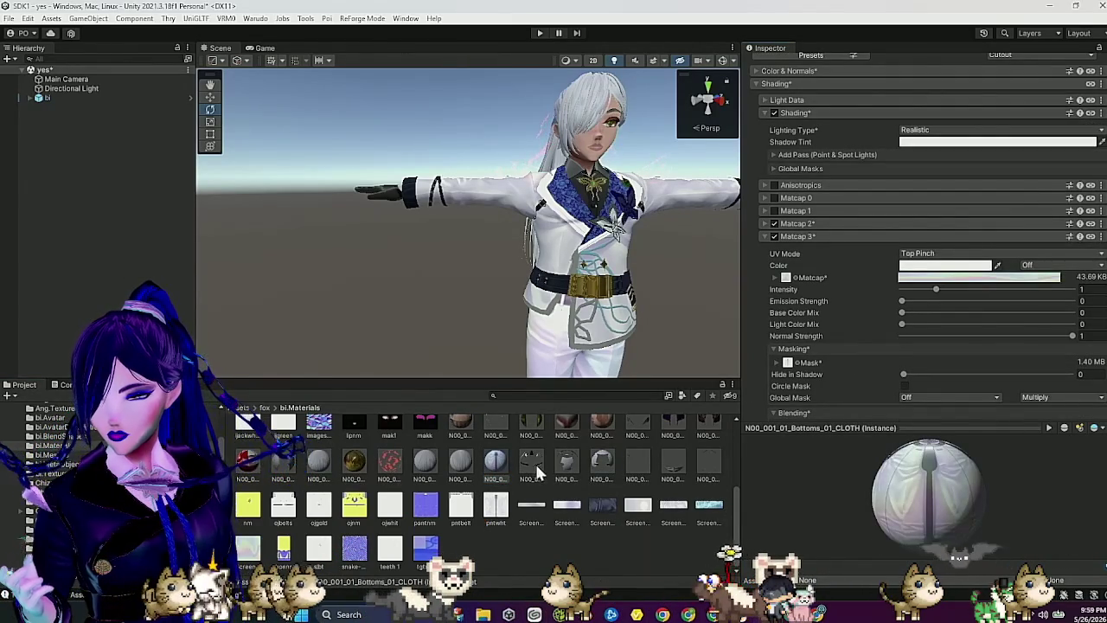
left_click(602, 472)
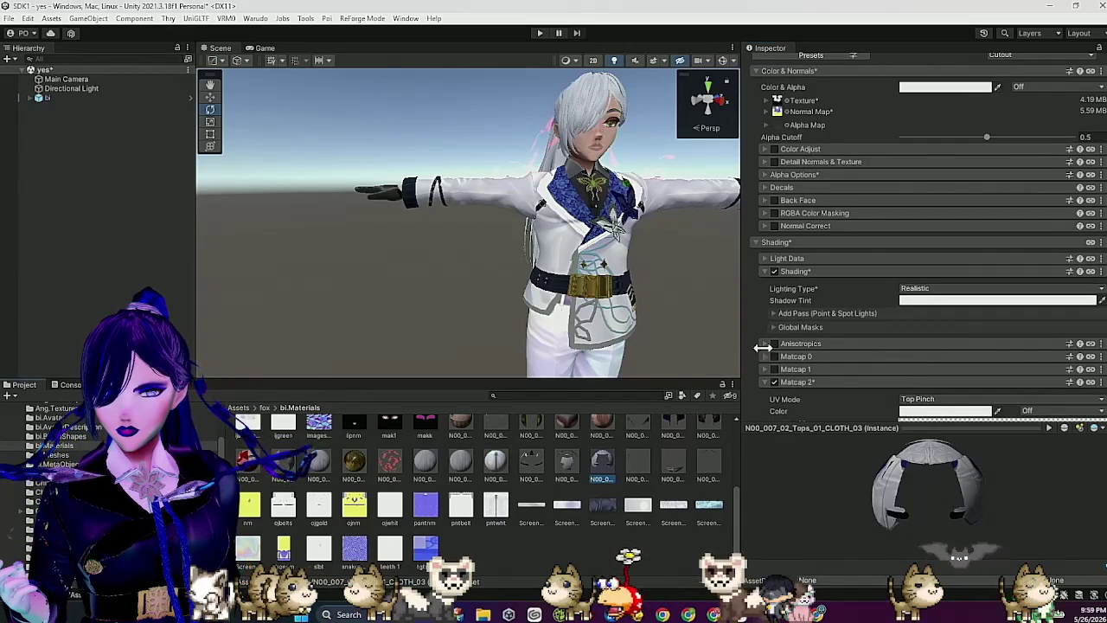
scroll(817, 329, "down", 3)
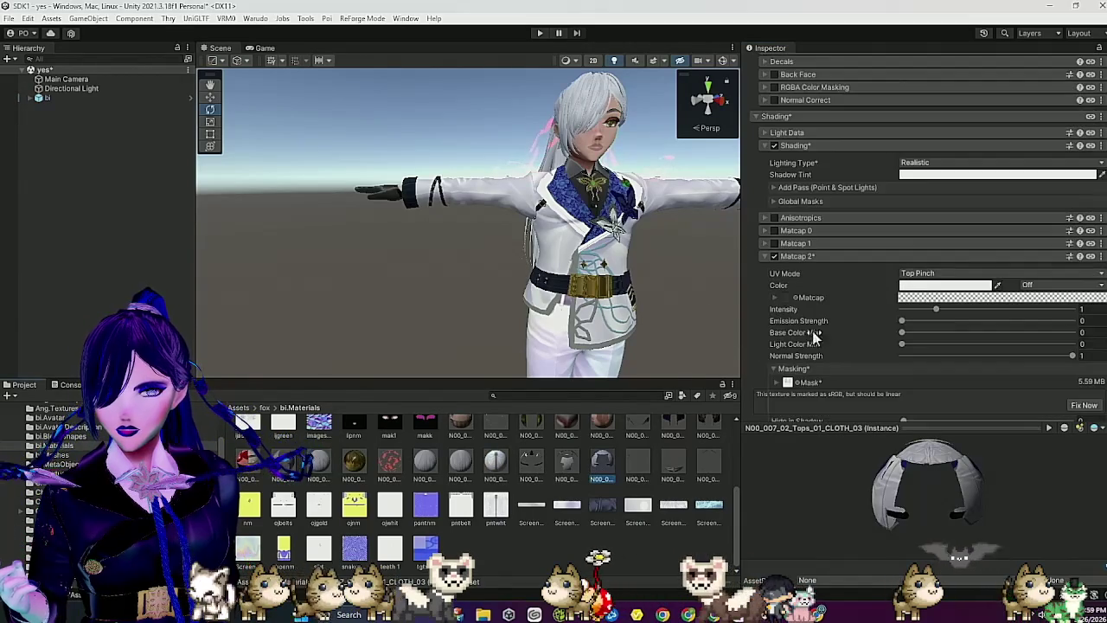
left_click(1101, 256)
left_click(1033, 314)
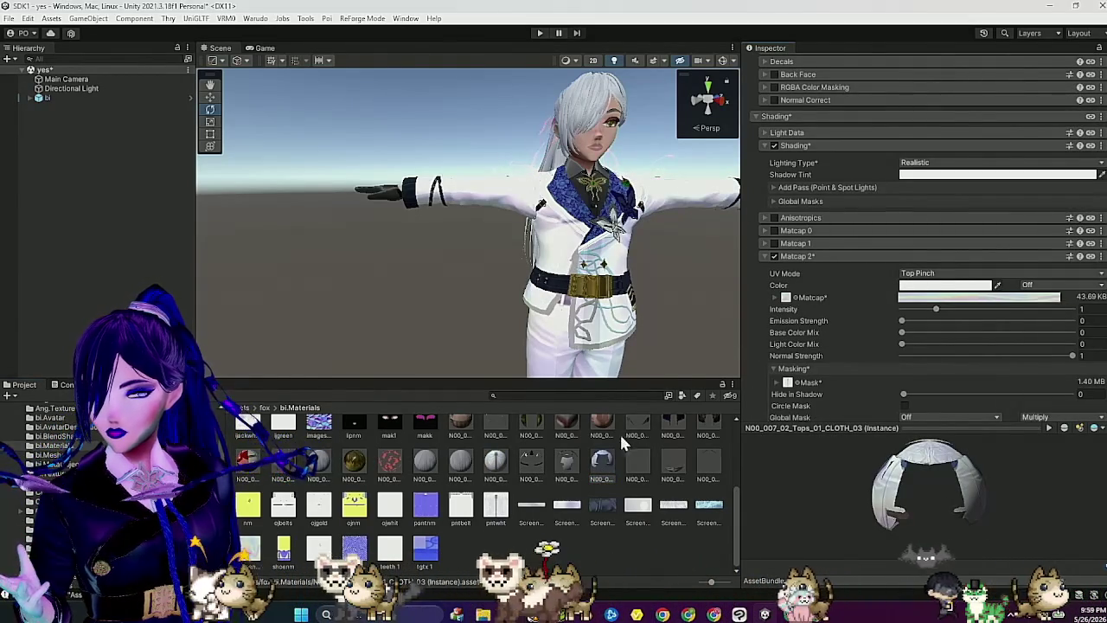
Step: Assign ijackwhite.png as the Matcap 2 mask and fix its sRGB import setting
scroll(619, 431, "up", 2)
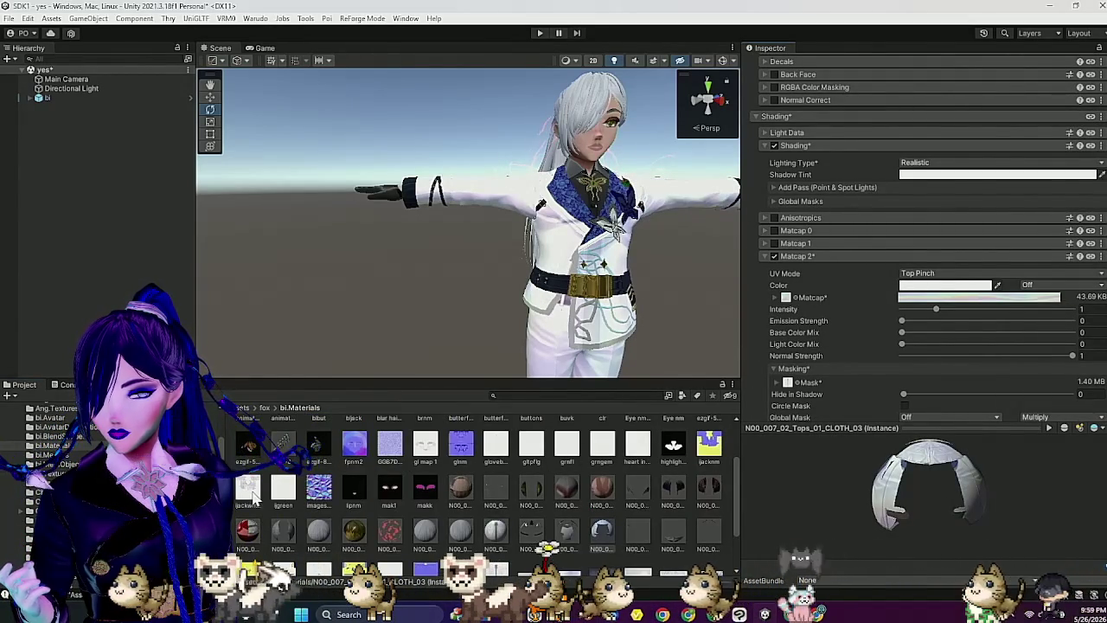
left_click_drag(357, 493, 824, 356)
scroll(825, 356, "down", 2)
left_click_drag(789, 317, 789, 314)
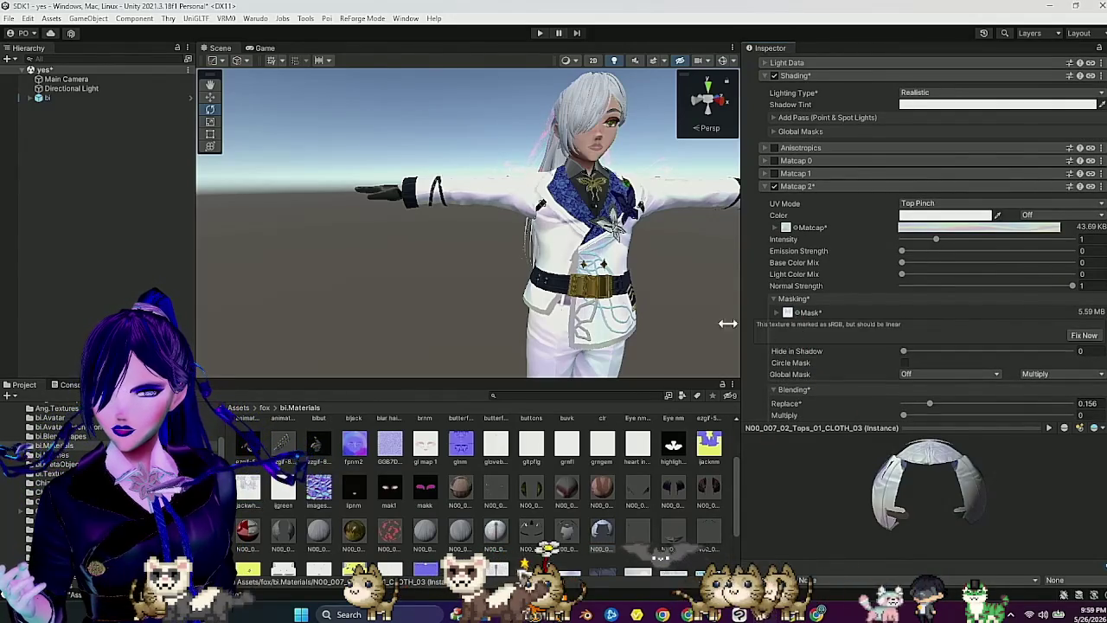
left_click(1082, 335)
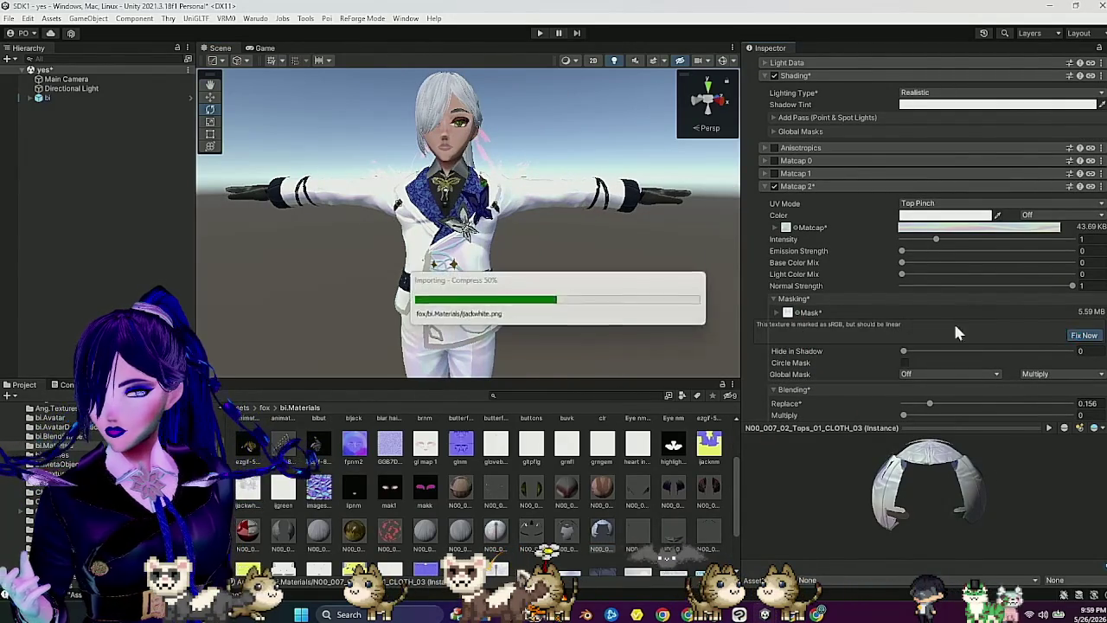
Step: Set the jacket Matcap 2 blending to Mixed 0.578 and Replace 0.01
left_click_drag(637, 275, 591, 276)
scroll(951, 289, "down", 3)
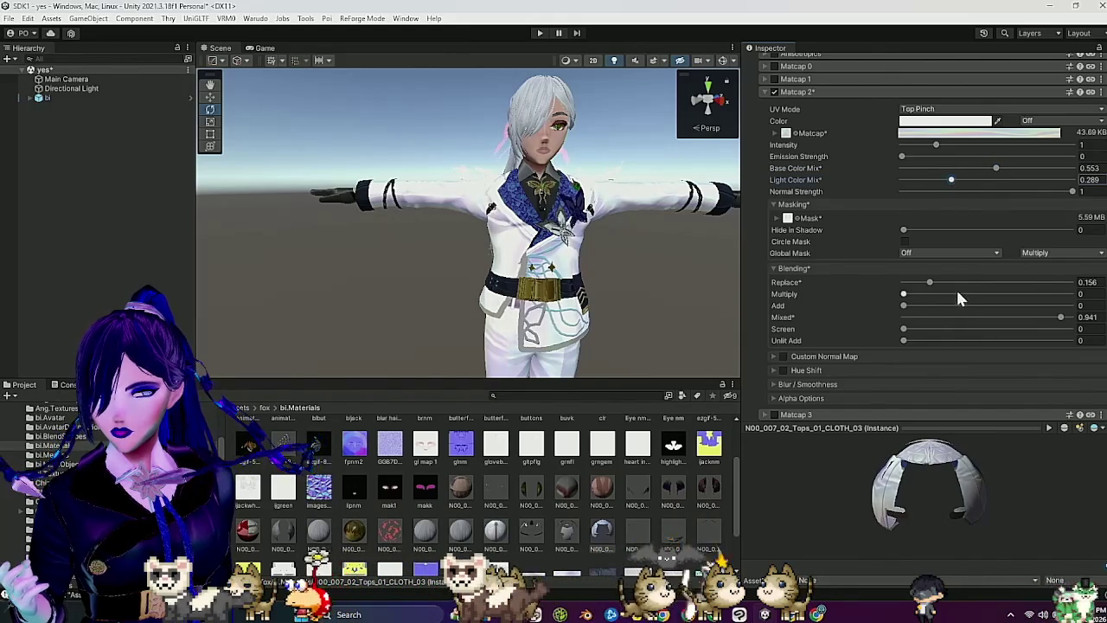
scroll(958, 298, "down", 2)
left_click(1000, 255)
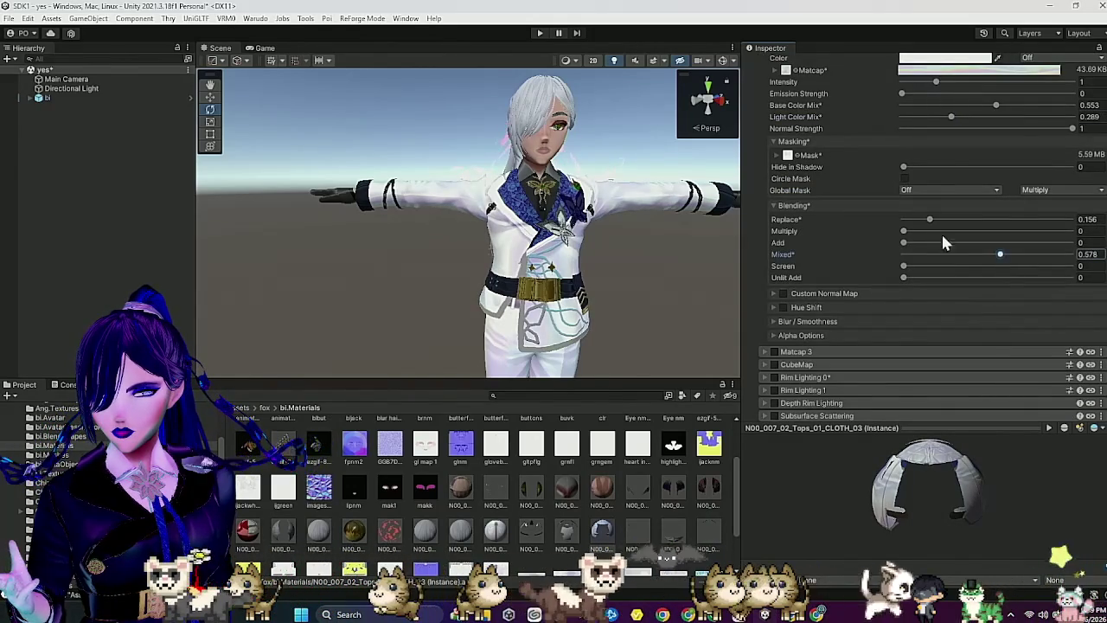
Step: Turn on Custom Normal Map for the jacket's Matcap 2
mouse_move(625, 224)
left_mouse_down()
mouse_move(573, 235)
mouse_move(625, 241)
mouse_move(624, 277)
mouse_move(657, 290)
left_mouse_up()
scroll(621, 230, "up", 2)
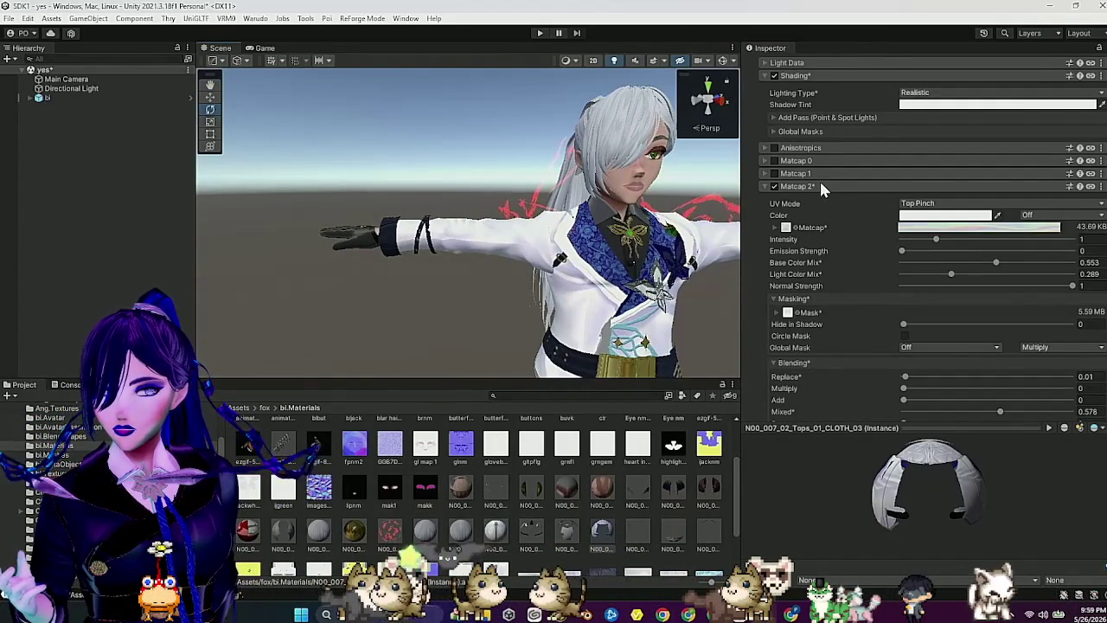
left_click(819, 182)
left_click(818, 184)
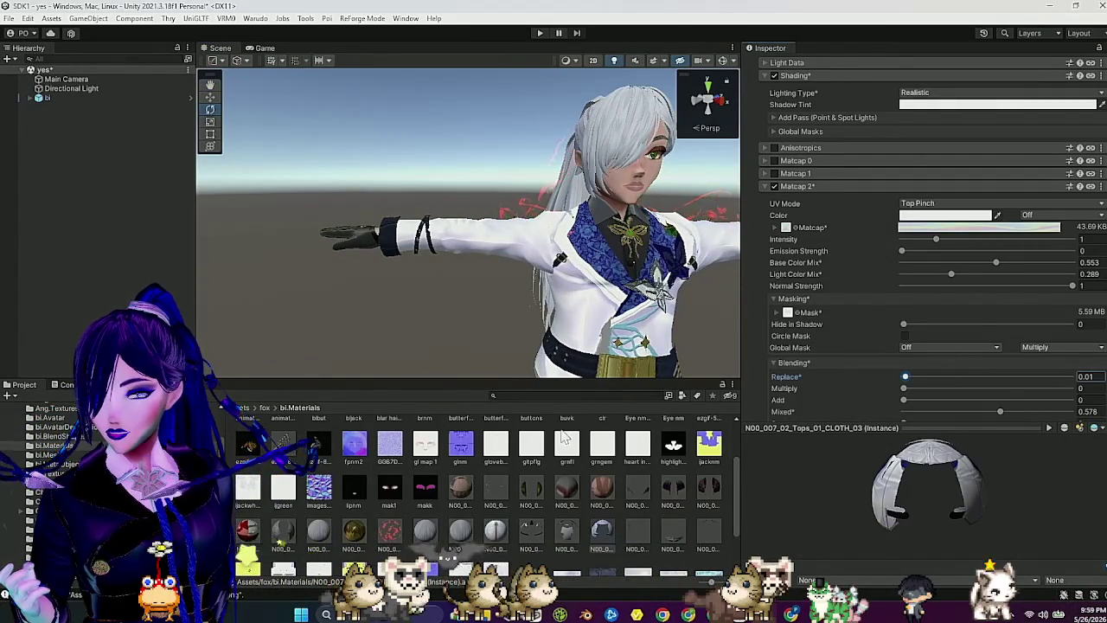
scroll(441, 488, "up", 2)
scroll(804, 350, "down", 3)
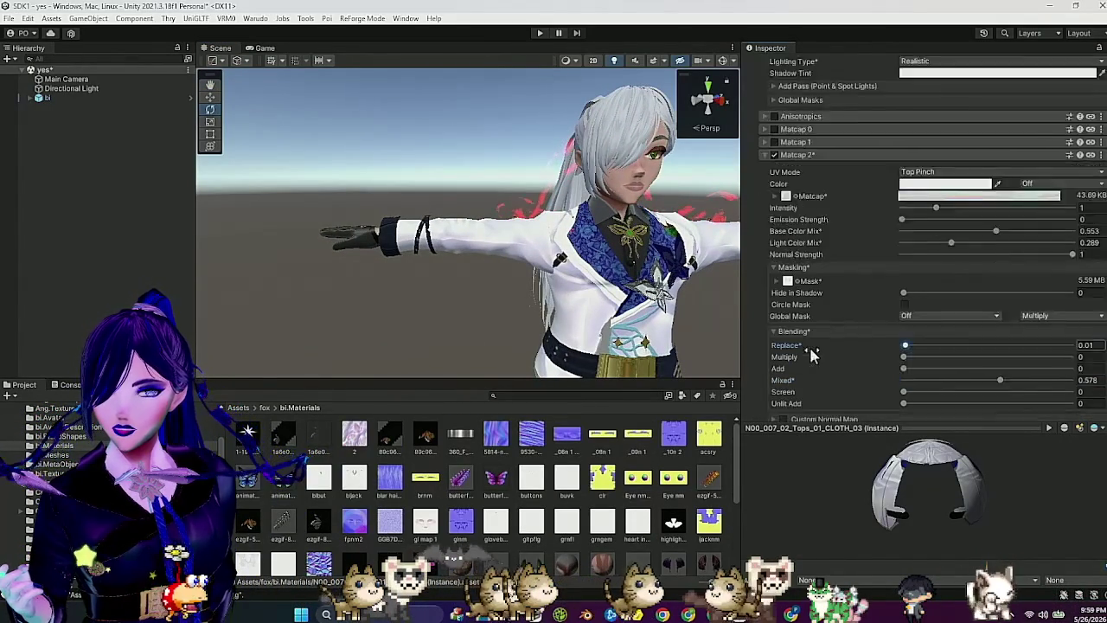
left_click(782, 355)
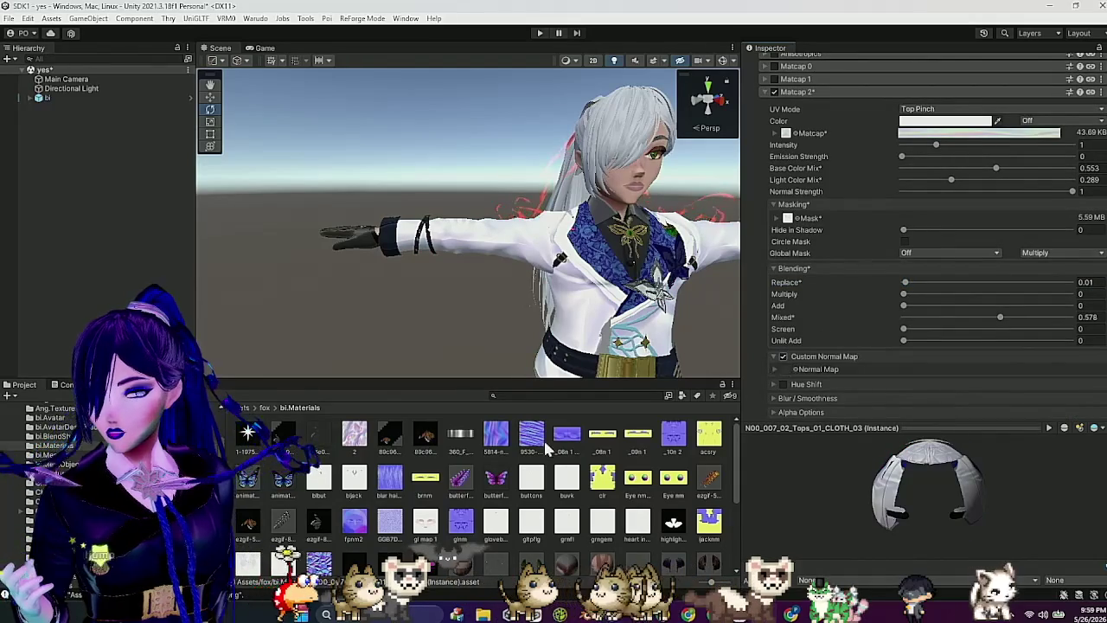
Step: Expand Matcap 2's normal map and assign a normal texture, tiled 2 by 2 at intensity 3.27
left_click(775, 370)
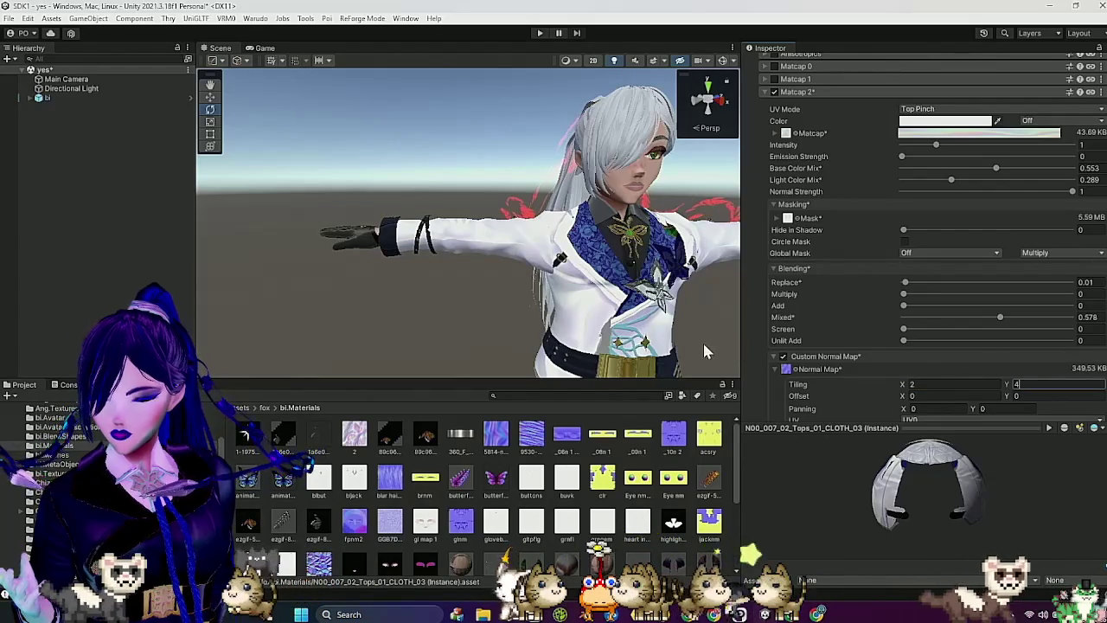
left_click_drag(617, 336, 580, 314)
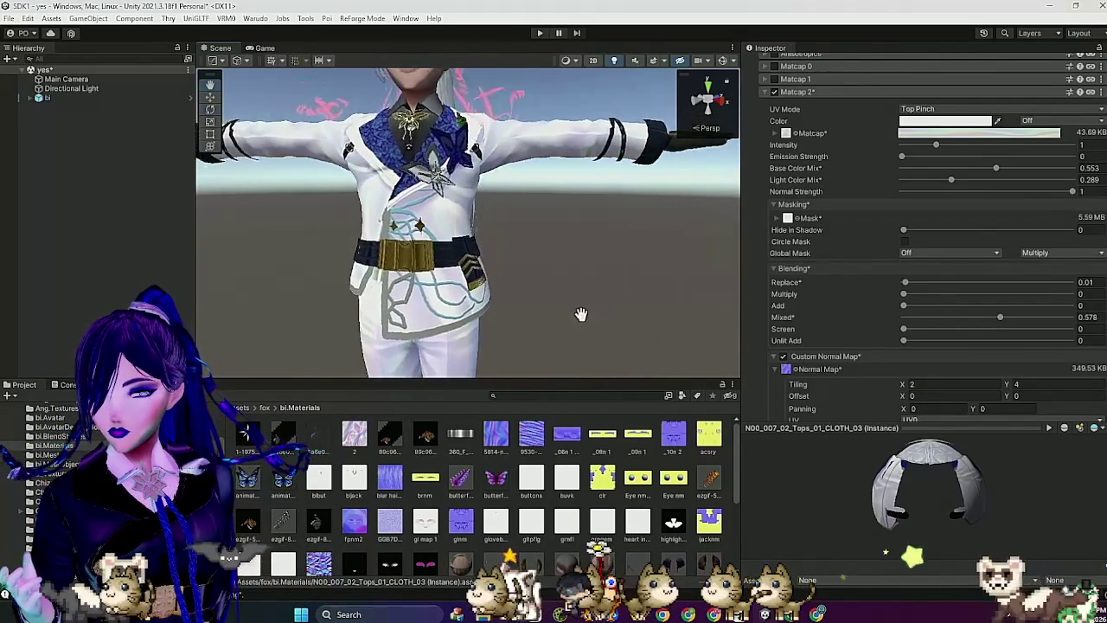
scroll(580, 314, "down", 3)
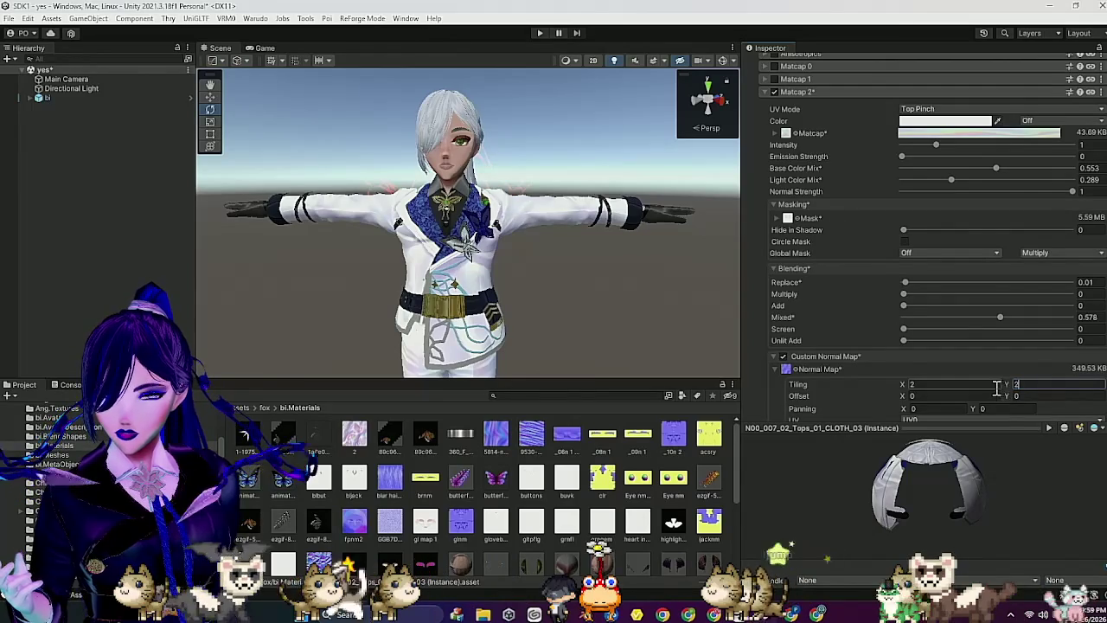
scroll(977, 394, "down", 3)
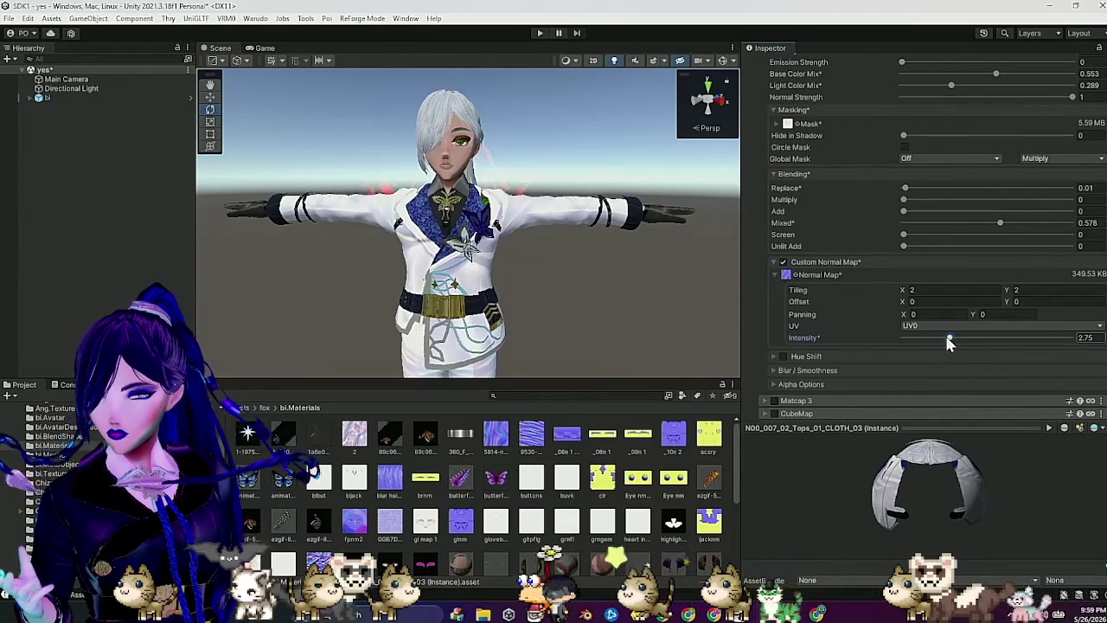
mouse_move(632, 324)
left_mouse_down()
mouse_move(597, 320)
mouse_move(640, 318)
mouse_move(608, 320)
mouse_move(640, 324)
mouse_move(652, 351)
mouse_move(625, 343)
mouse_move(637, 328)
mouse_move(661, 346)
mouse_move(625, 341)
left_mouse_up()
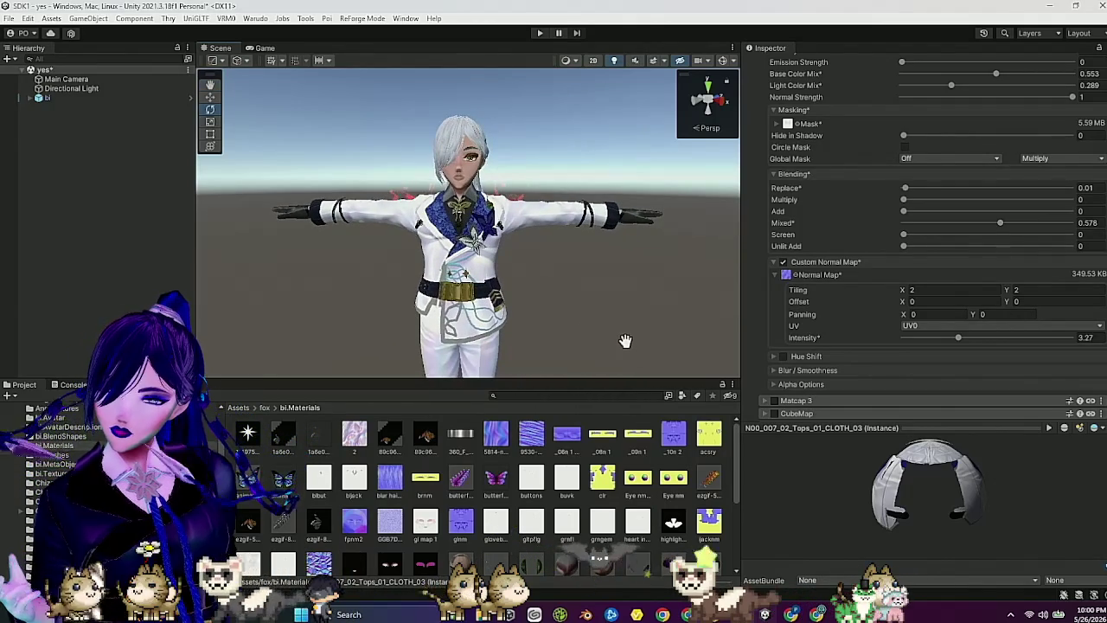
Step: Test the jacket's Emission Strength, reset it to 0, orbit to inspect, then collapse Matcap 2
scroll(632, 334, "up", 10)
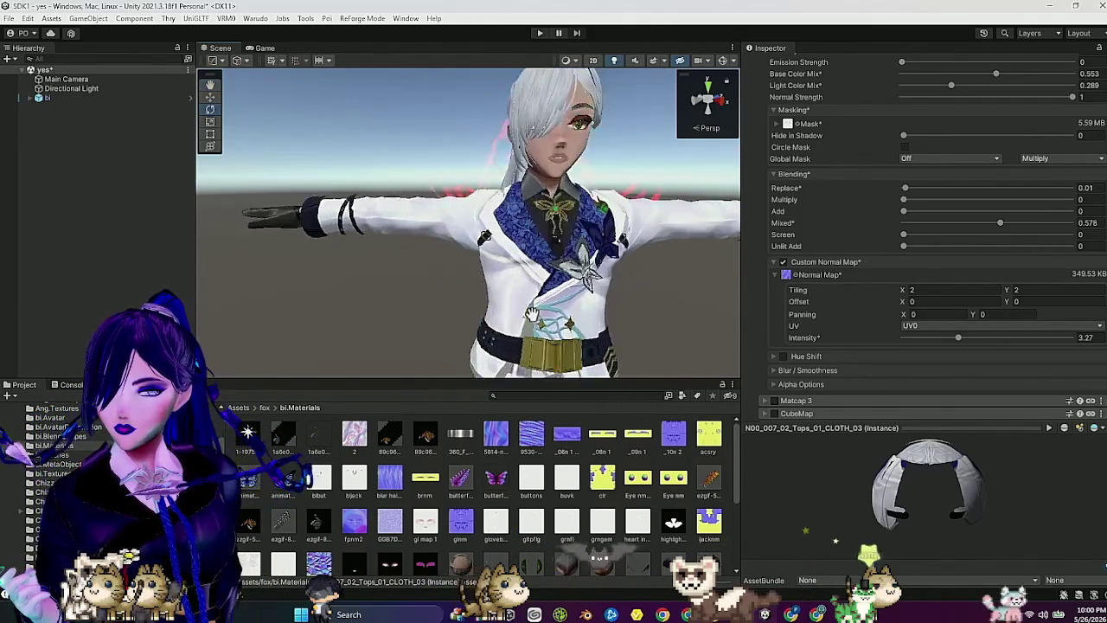
scroll(540, 312, "down", 5)
scroll(865, 225, "up", 5)
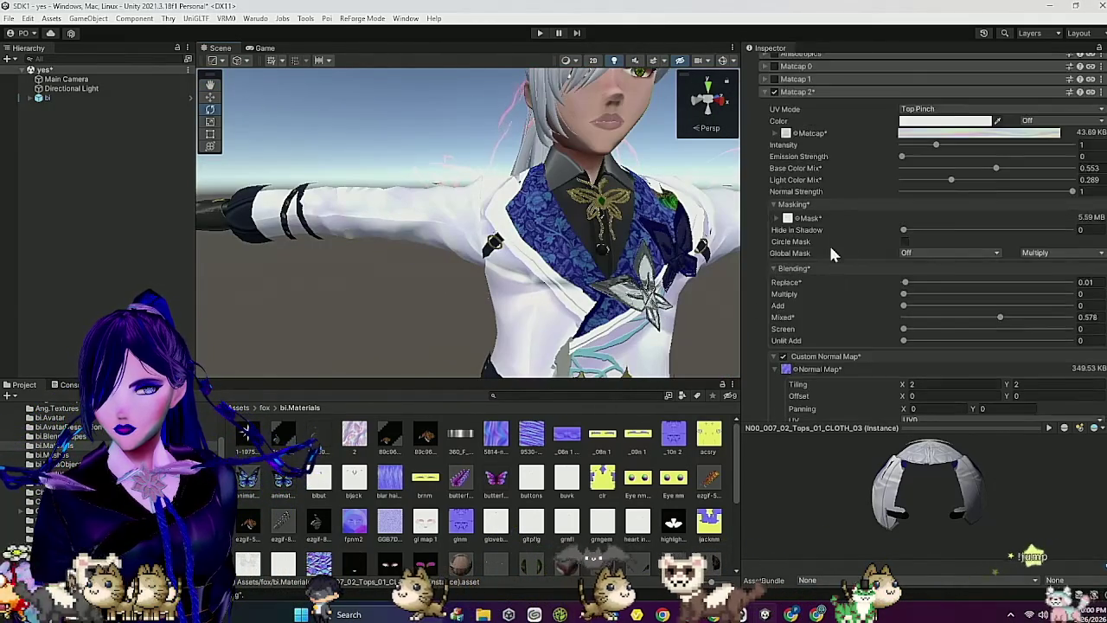
mouse_move(903, 188)
left_mouse_down()
mouse_move(931, 185)
mouse_move(830, 198)
left_mouse_up()
scroll(592, 290, "down", 8)
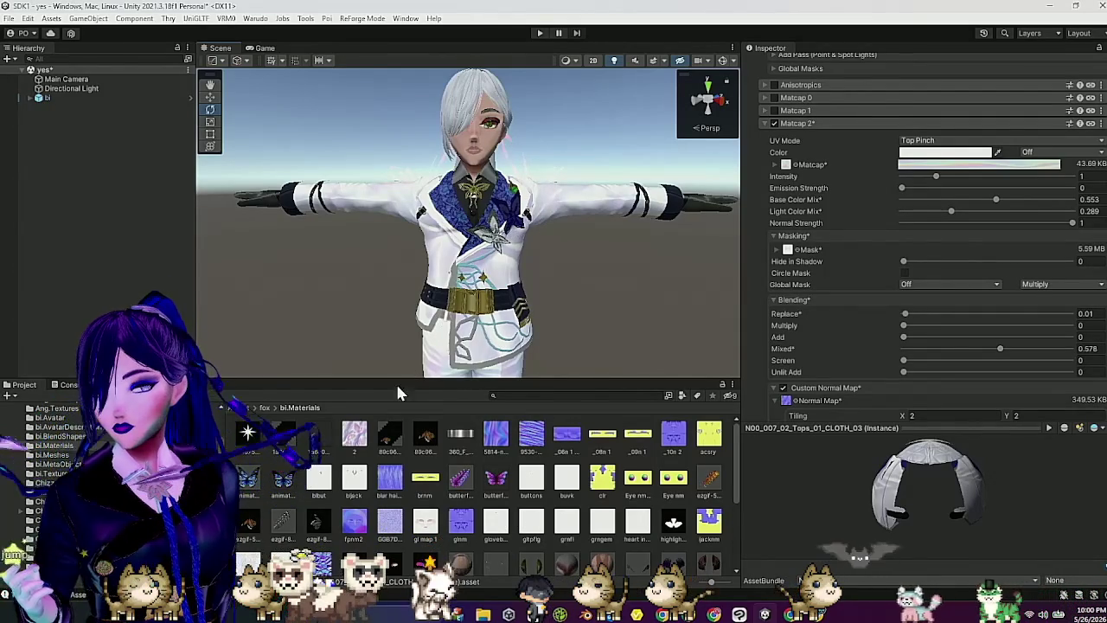
mouse_move(596, 300)
left_mouse_down()
mouse_move(576, 306)
mouse_move(603, 312)
left_mouse_up()
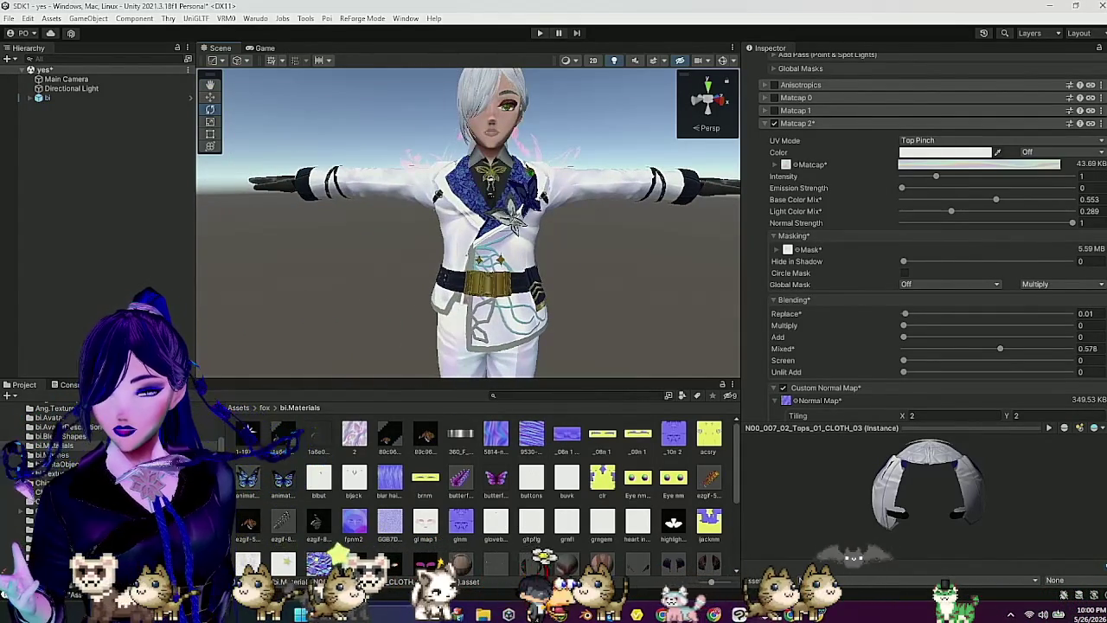
scroll(829, 294, "up", 2)
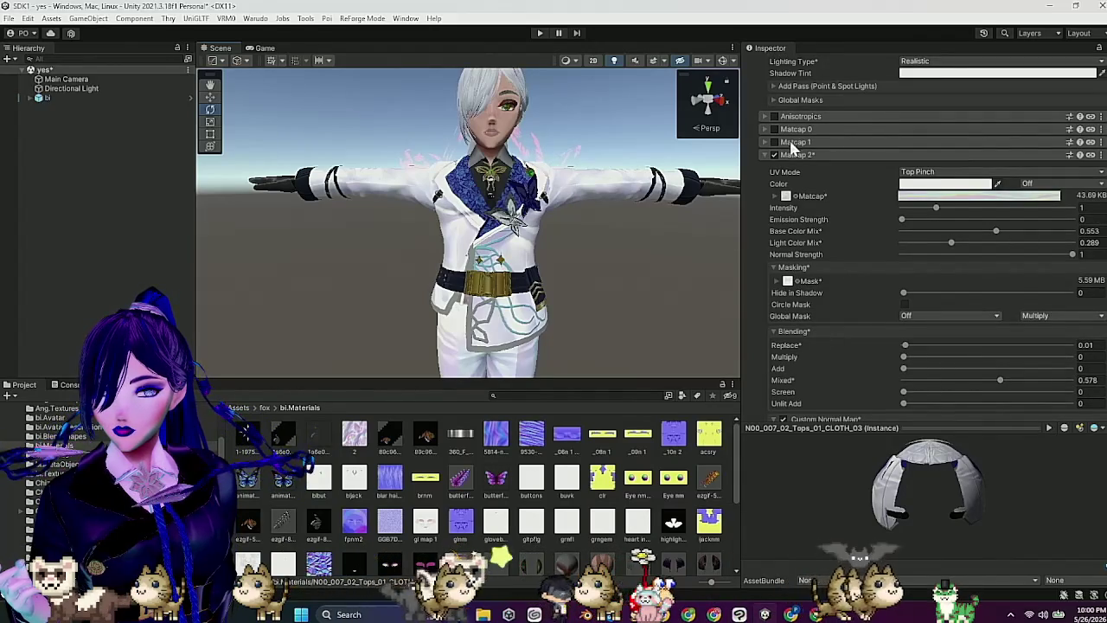
left_click(798, 156)
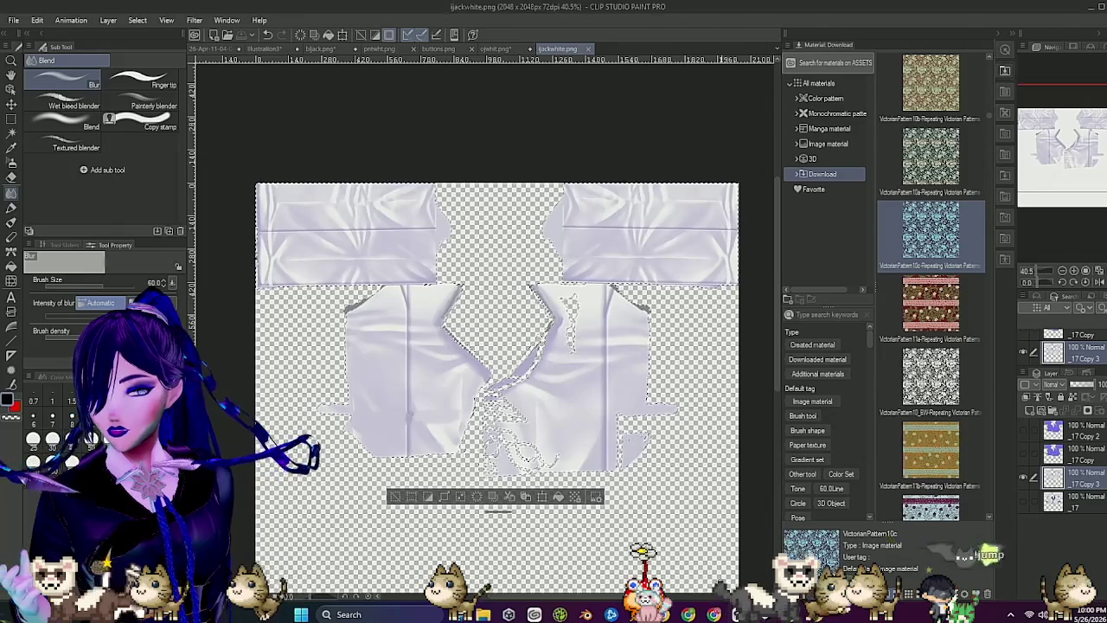
Step: Hide the shirt texture layer _17 so only the grey outline strokes remain visible
left_click(1022, 476)
left_click(1020, 500)
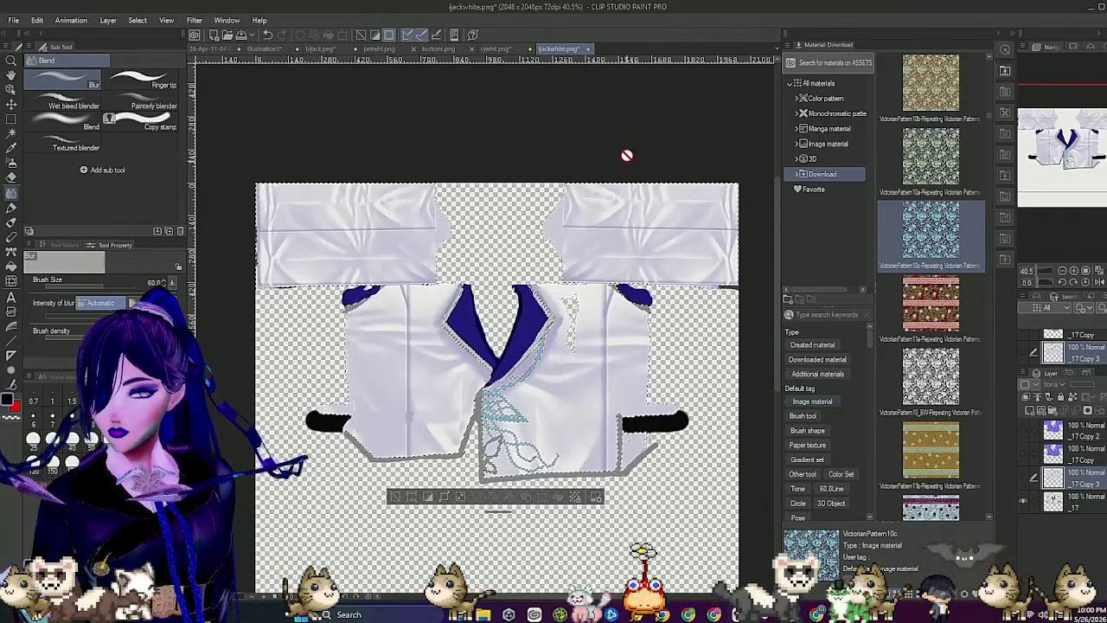
left_click(12, 134)
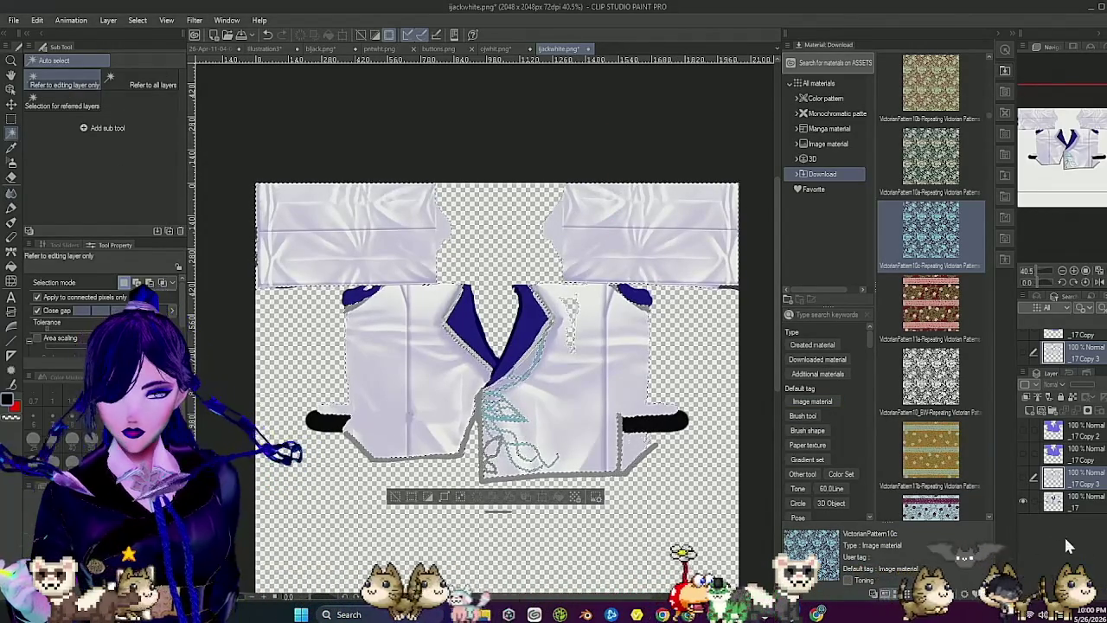
scroll(485, 441, "up", 3)
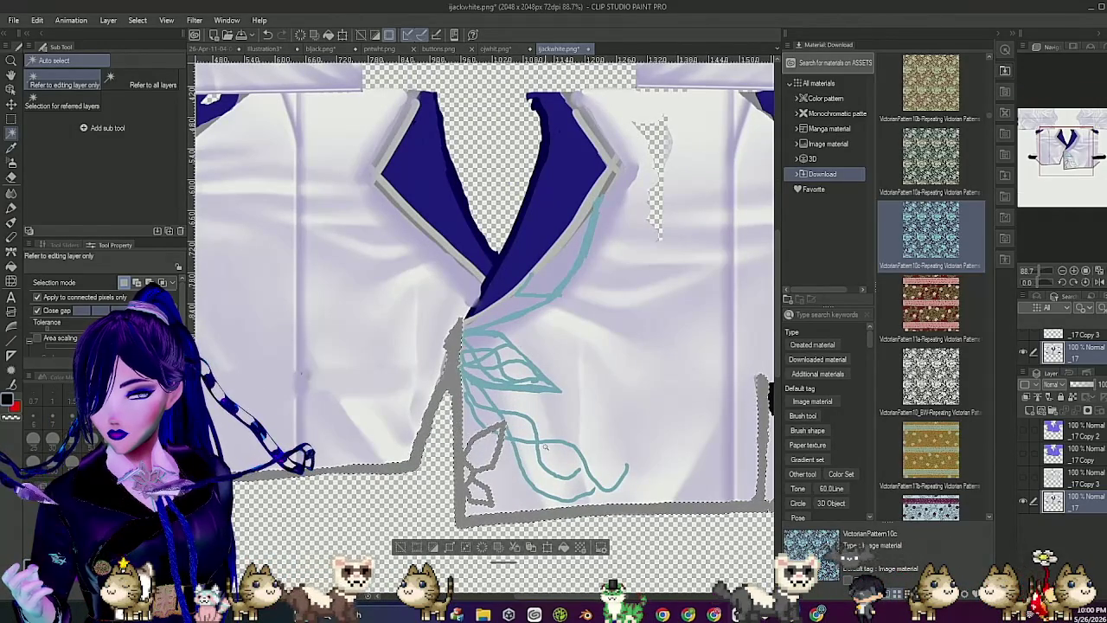
scroll(545, 447, "down", 3)
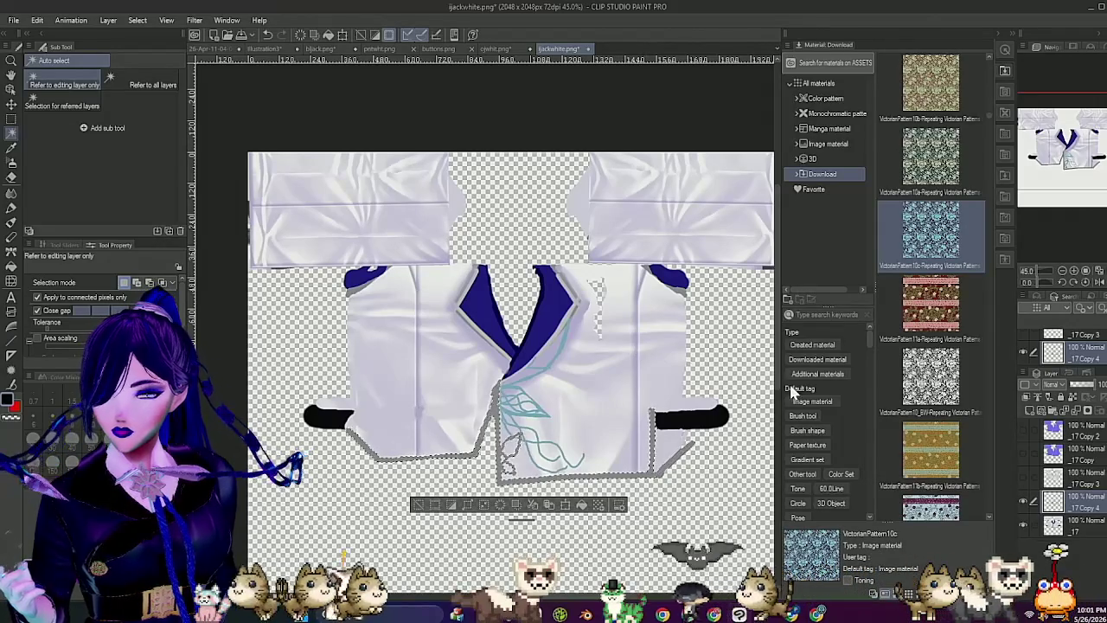
left_click(1024, 523)
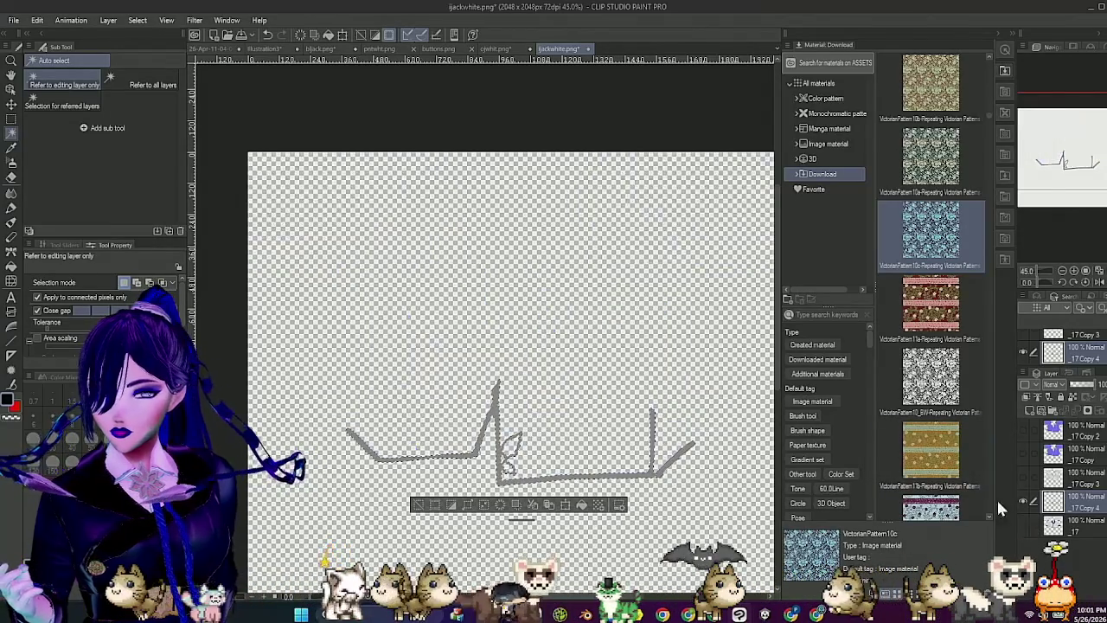
Step: Save the outline strokes as ijacksl.png, accepting the layer-information warning
left_click(15, 20)
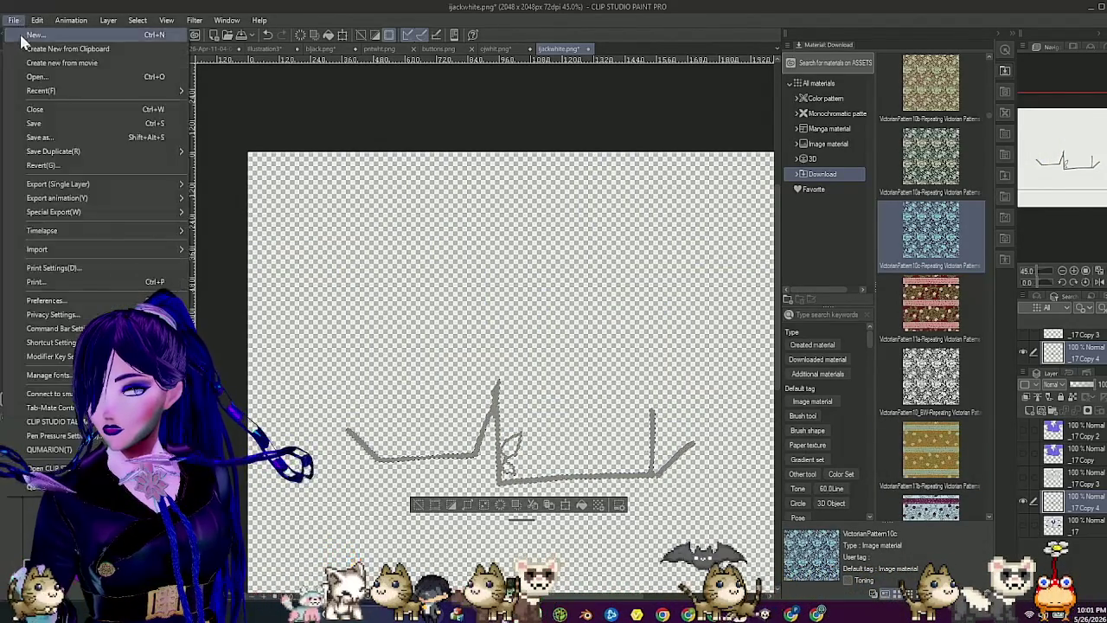
left_click(74, 138)
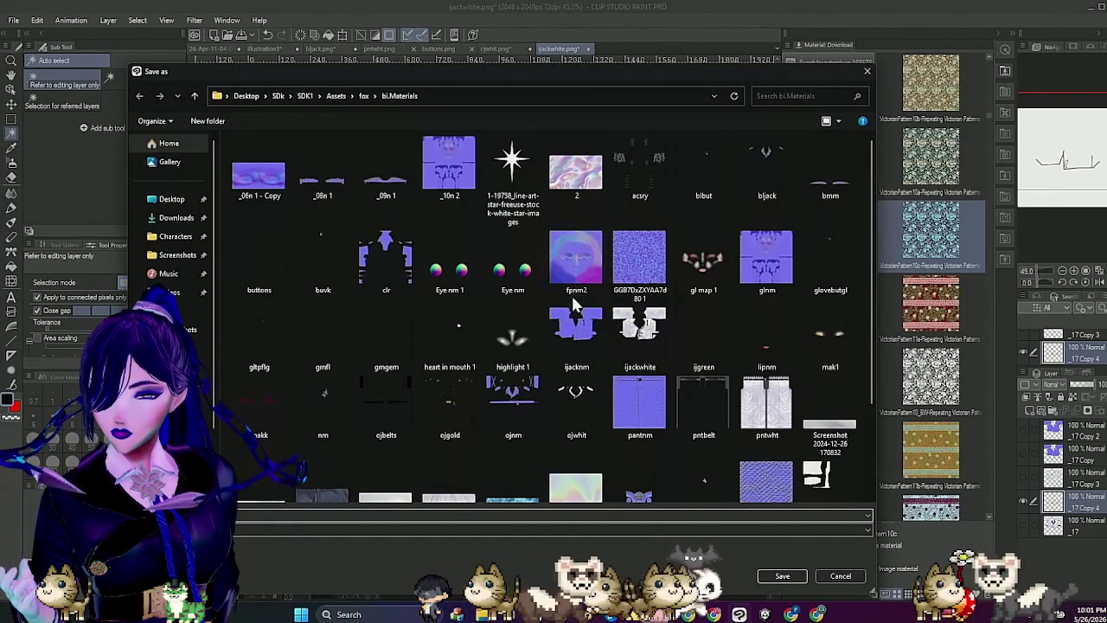
key("Return")
left_click(601, 230)
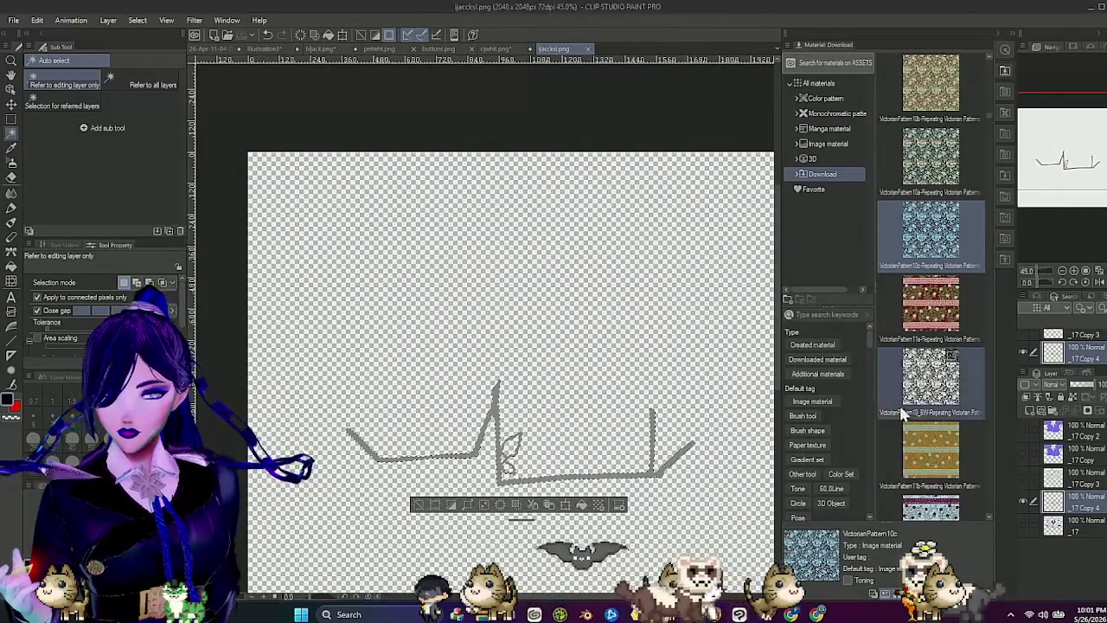
Step: Show shirt layer _17 again and make it the working layer
left_click(1024, 524)
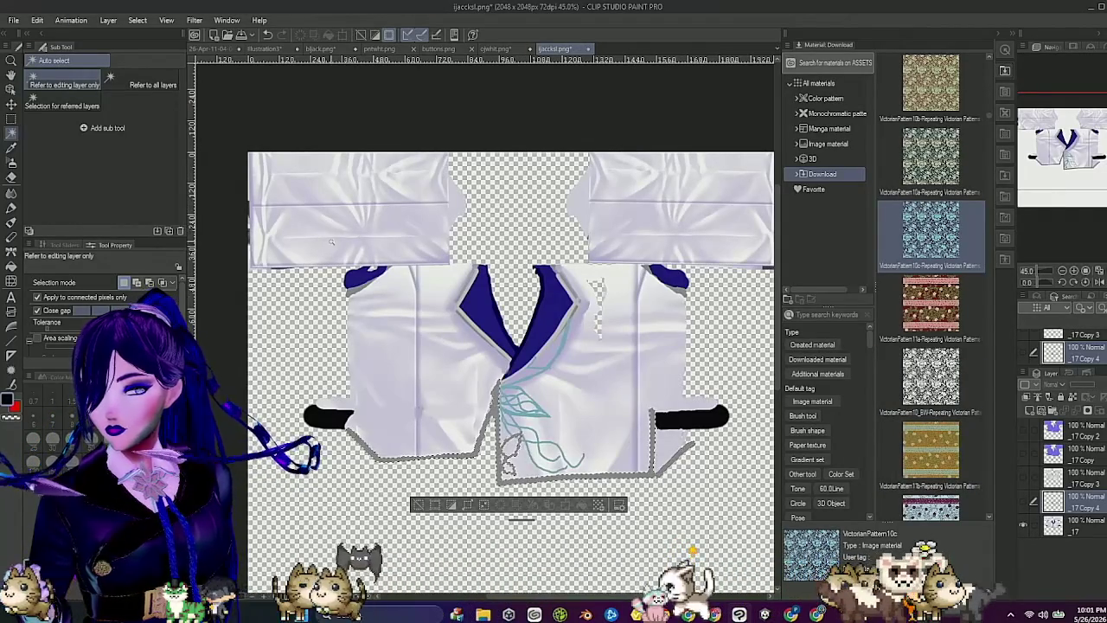
left_click(1072, 526)
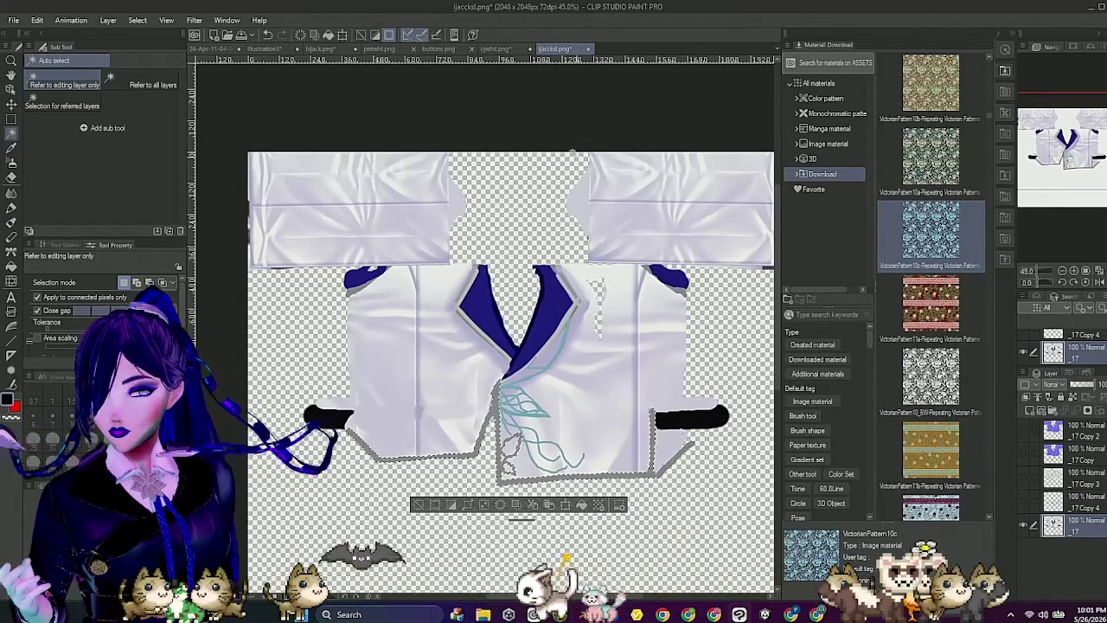
scroll(506, 411, "up", 4)
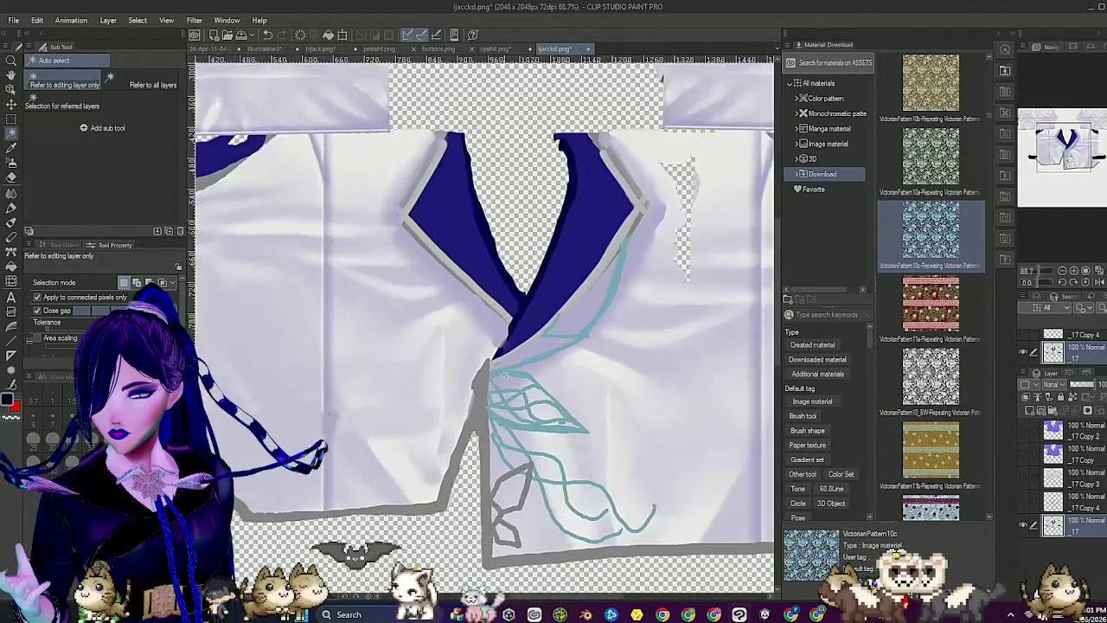
left_click(501, 375)
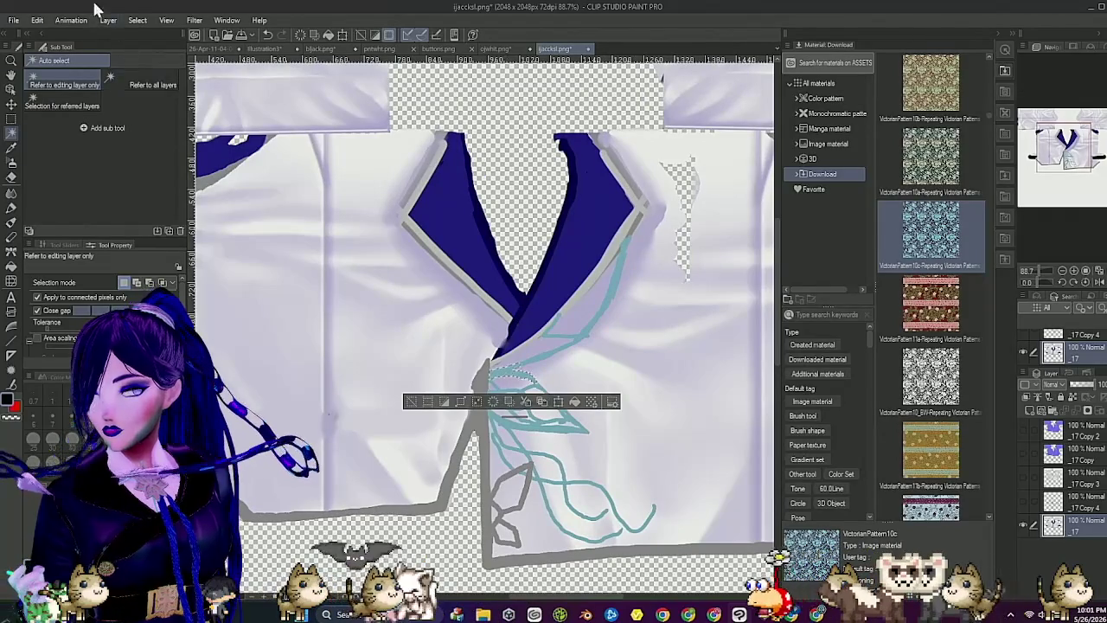
left_click(136, 22)
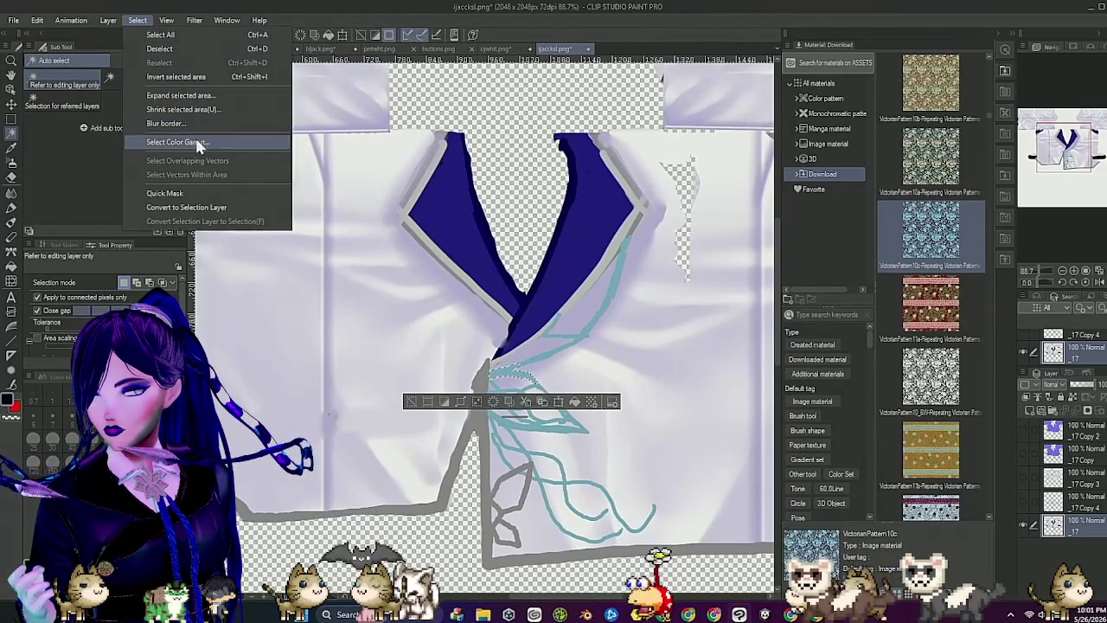
left_click(182, 141)
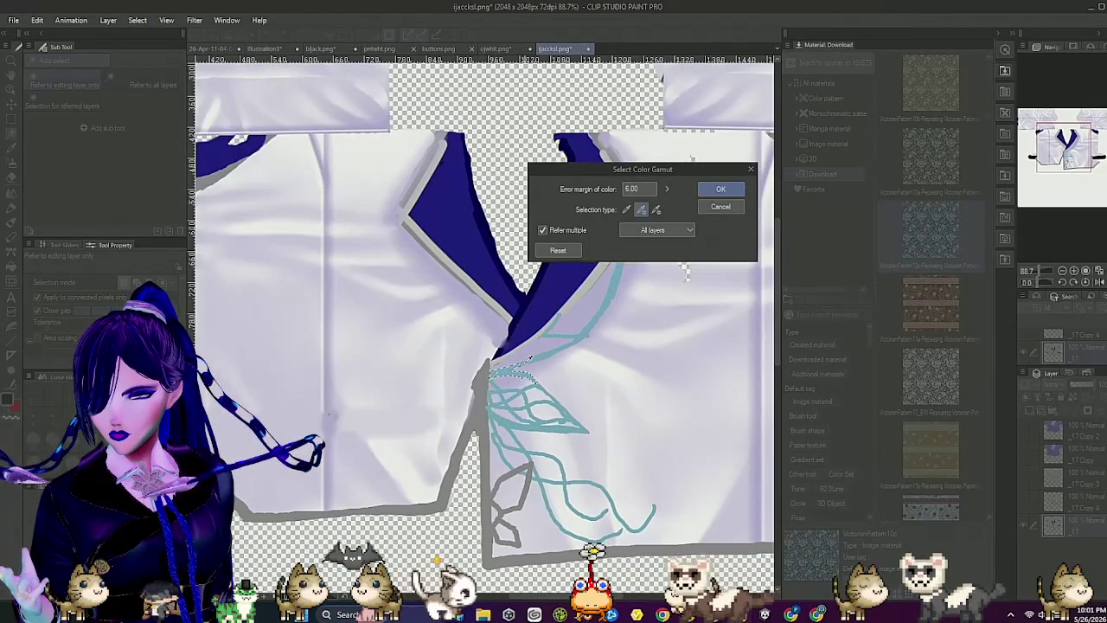
left_click(714, 209)
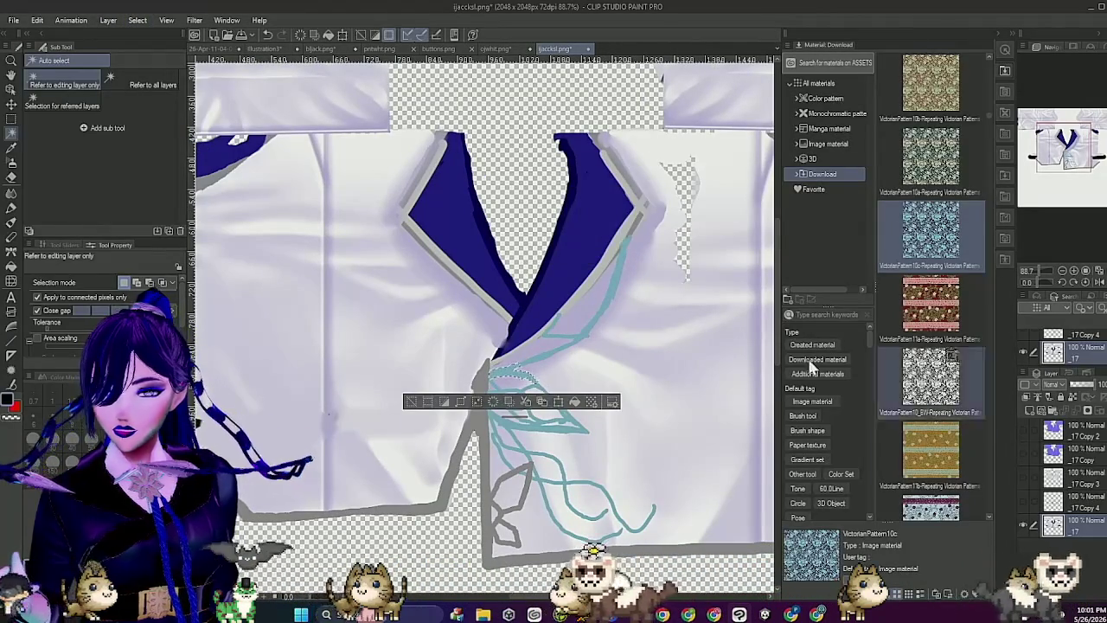
Step: Select the teal leaf strokes with Select Color Gamut, then hide the fabric layers
scroll(538, 180, "down", 3)
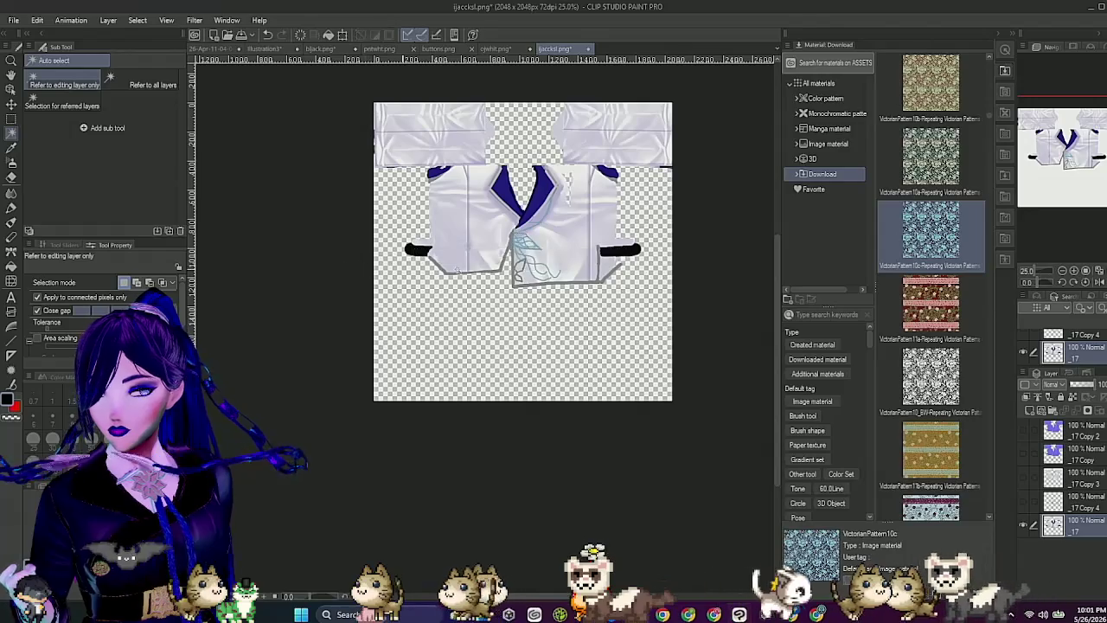
scroll(558, 248, "up", 1)
scroll(558, 248, "up", 3)
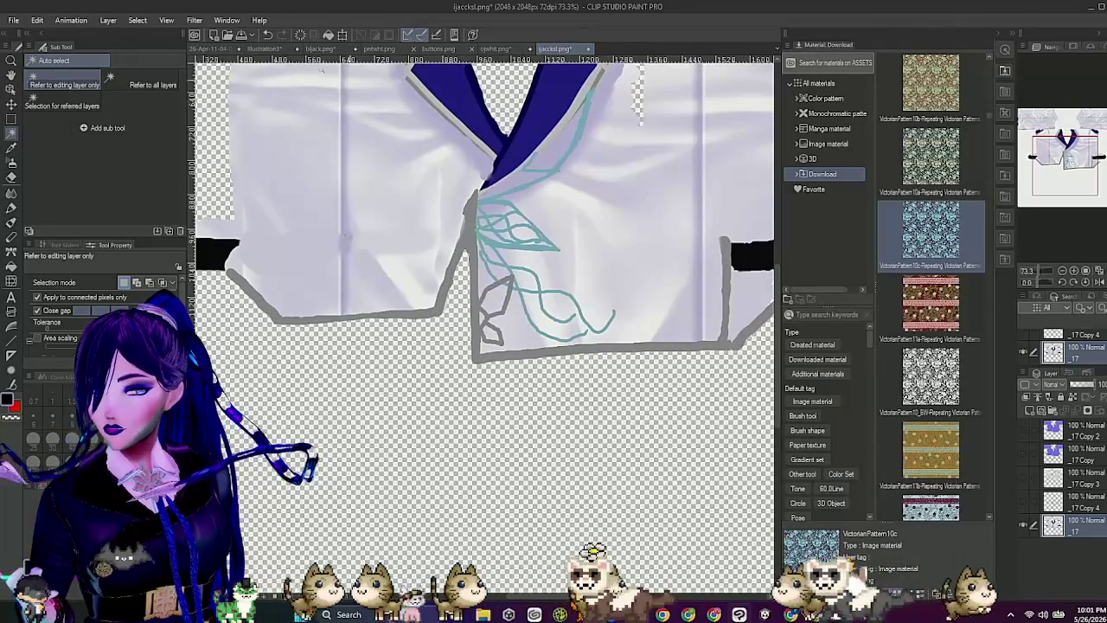
left_click(140, 20)
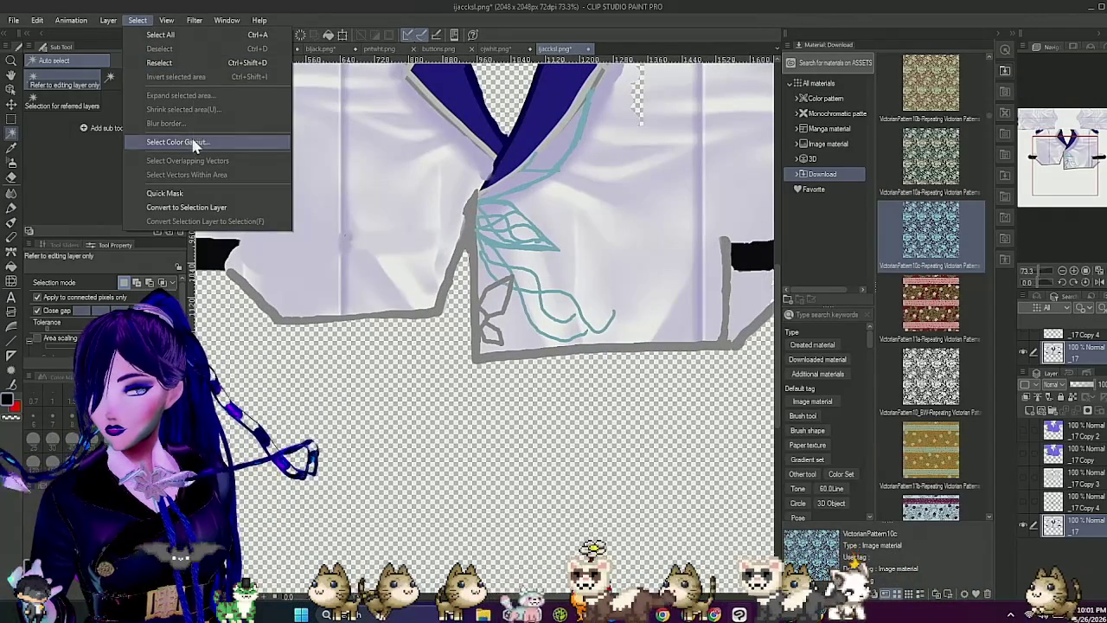
left_click(193, 141)
left_click(582, 129)
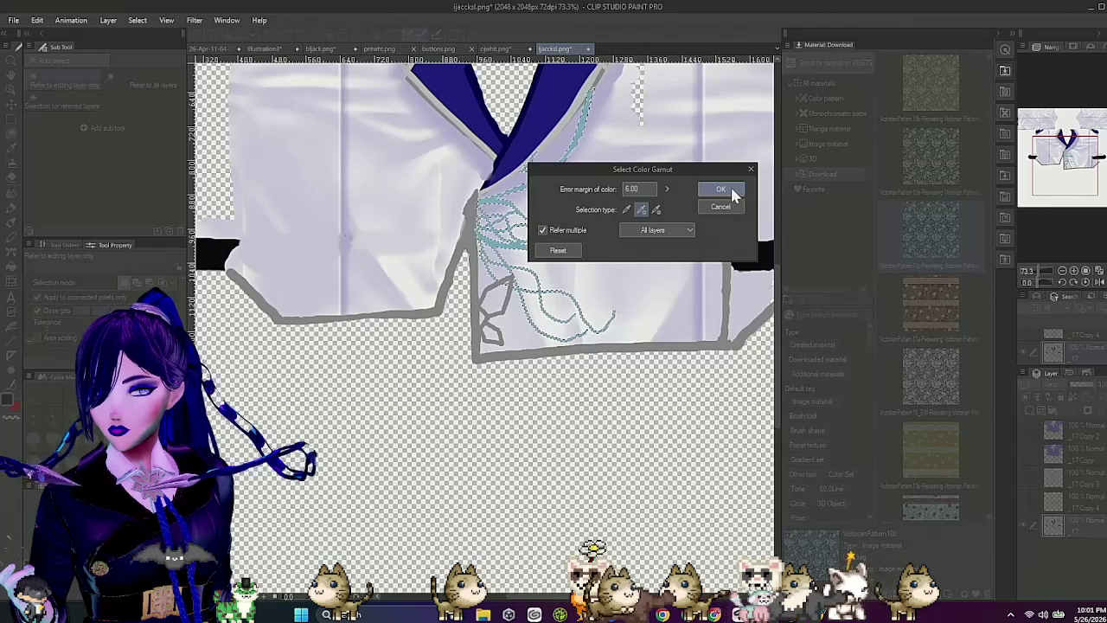
mouse_move(641, 175)
left_mouse_down()
mouse_move(477, 190)
mouse_move(364, 240)
mouse_move(532, 313)
left_mouse_up()
scroll(501, 247, "up", 8)
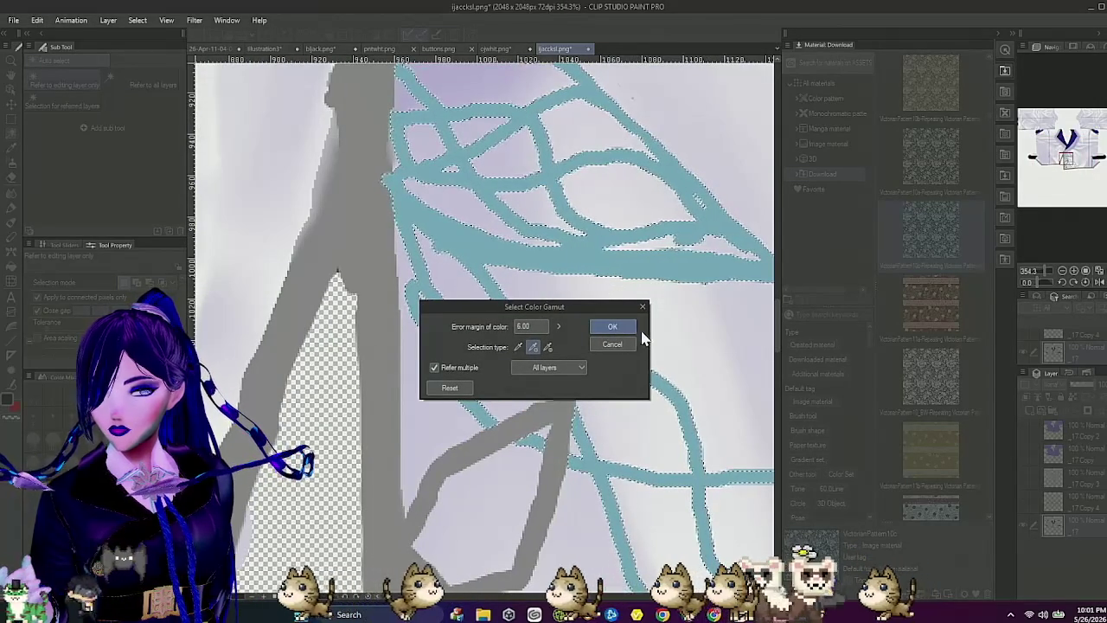
left_click(613, 326)
scroll(558, 274, "down", 5)
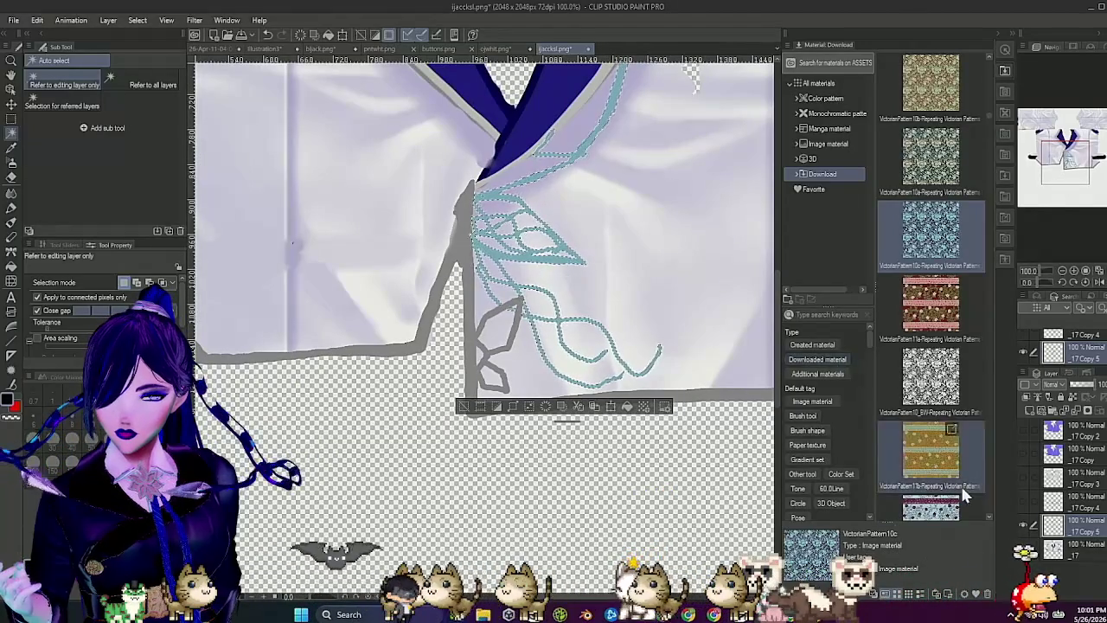
left_click(1023, 524, "alt")
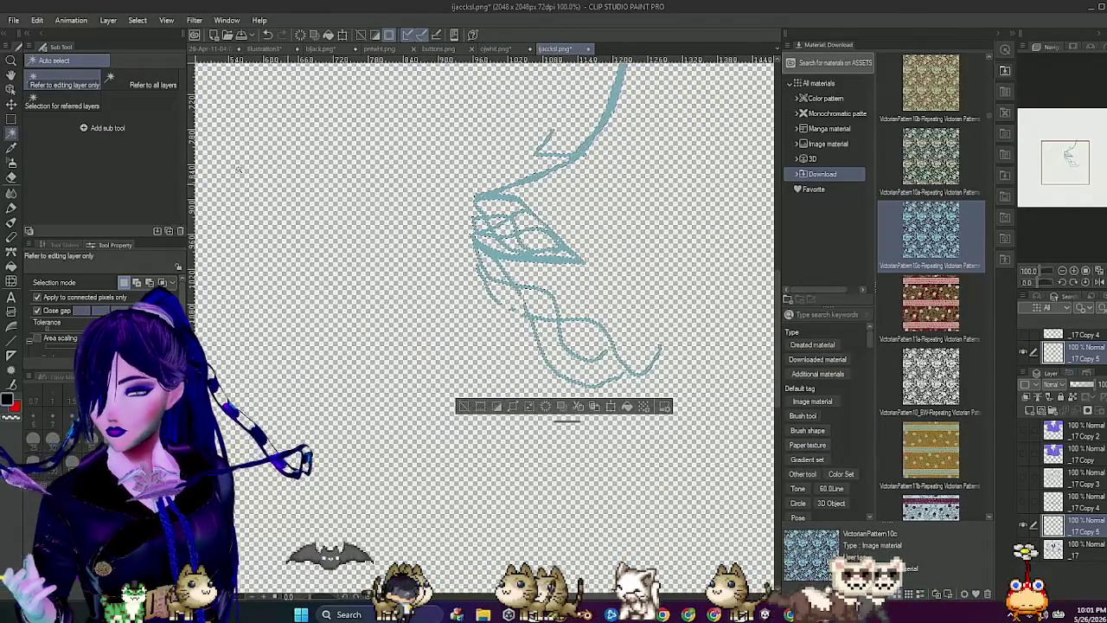
Step: Save the teal strokes as ijackblue.png, show the shirt layer again, and return to Unity
left_click(13, 20)
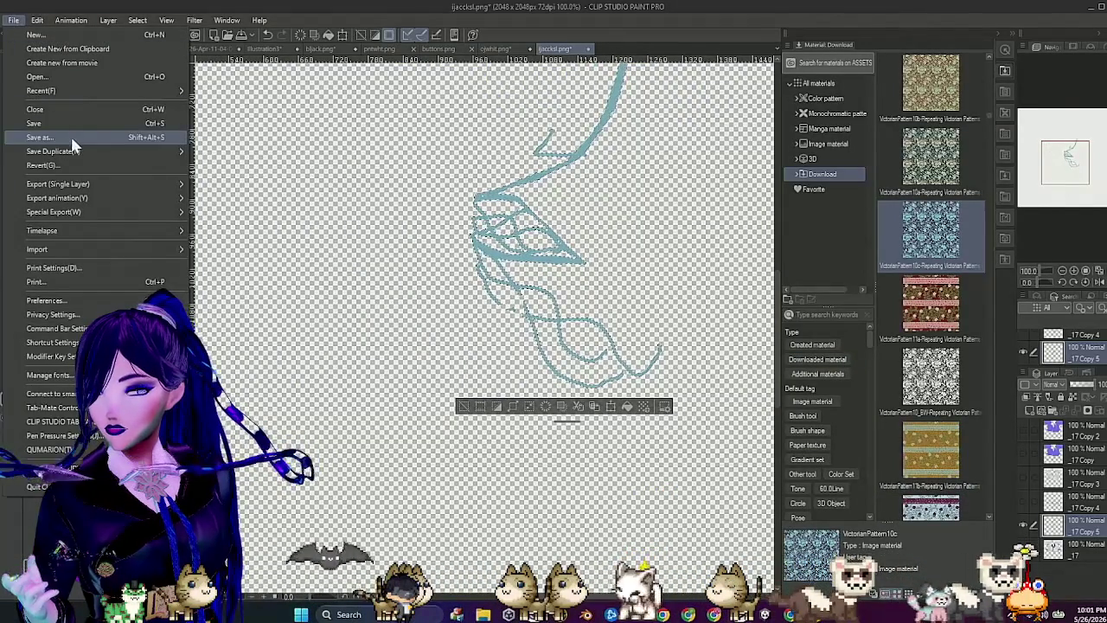
left_click(71, 136)
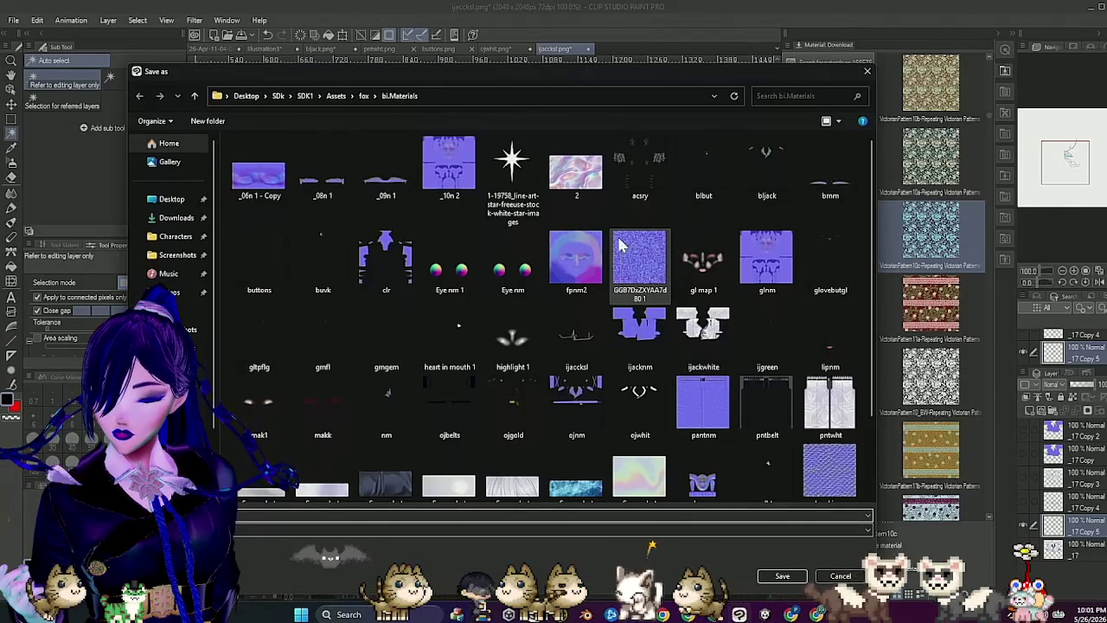
double_click(619, 246)
left_click(584, 225)
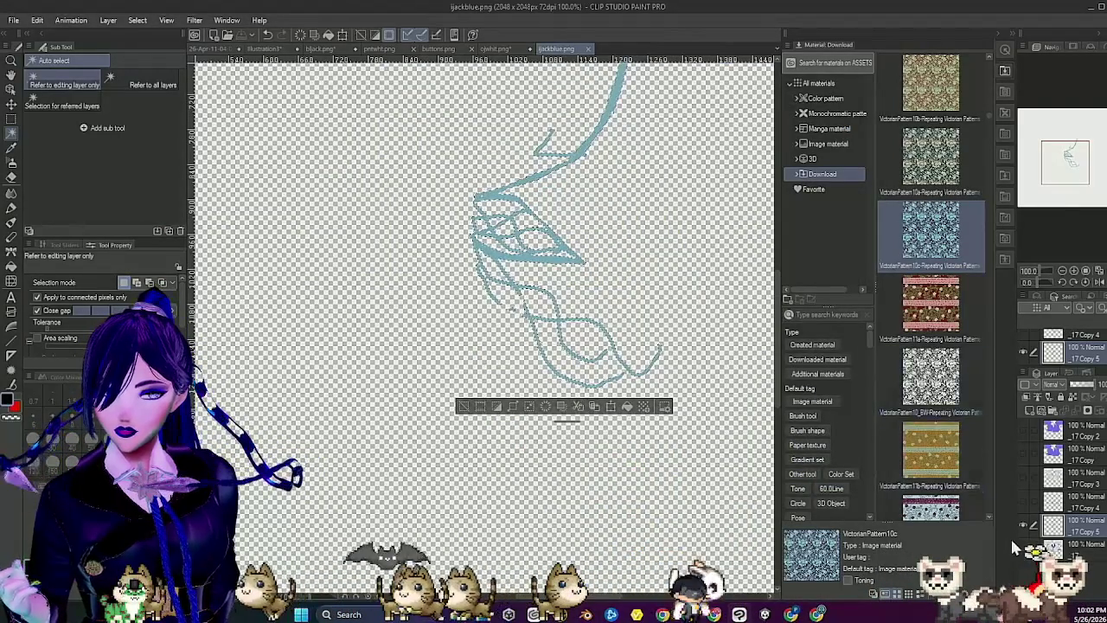
left_click(1022, 542)
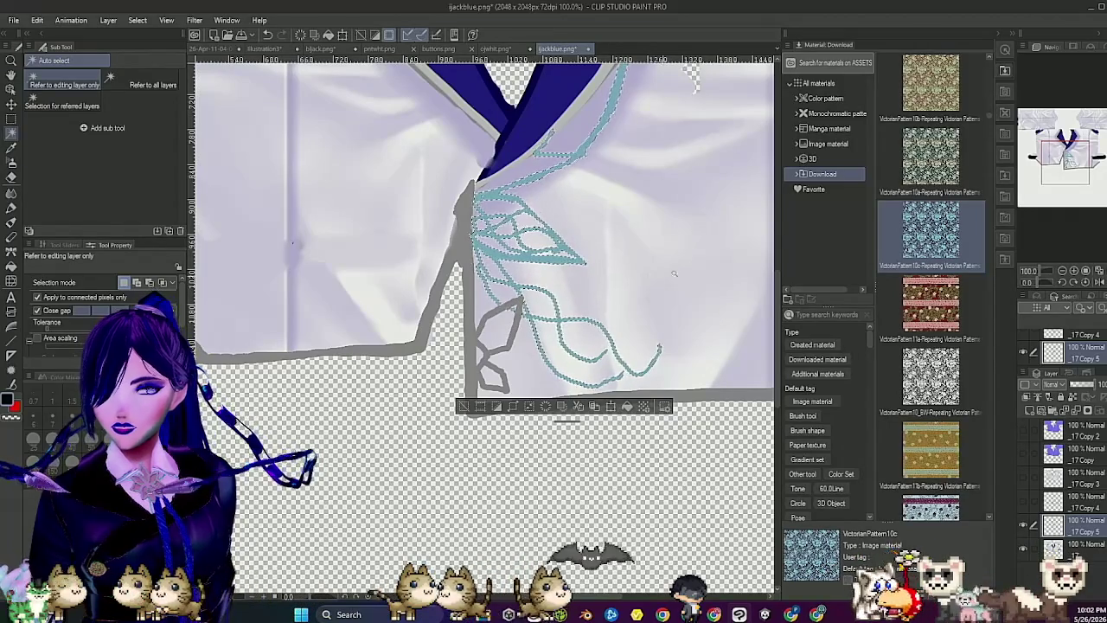
left_click(1092, 10)
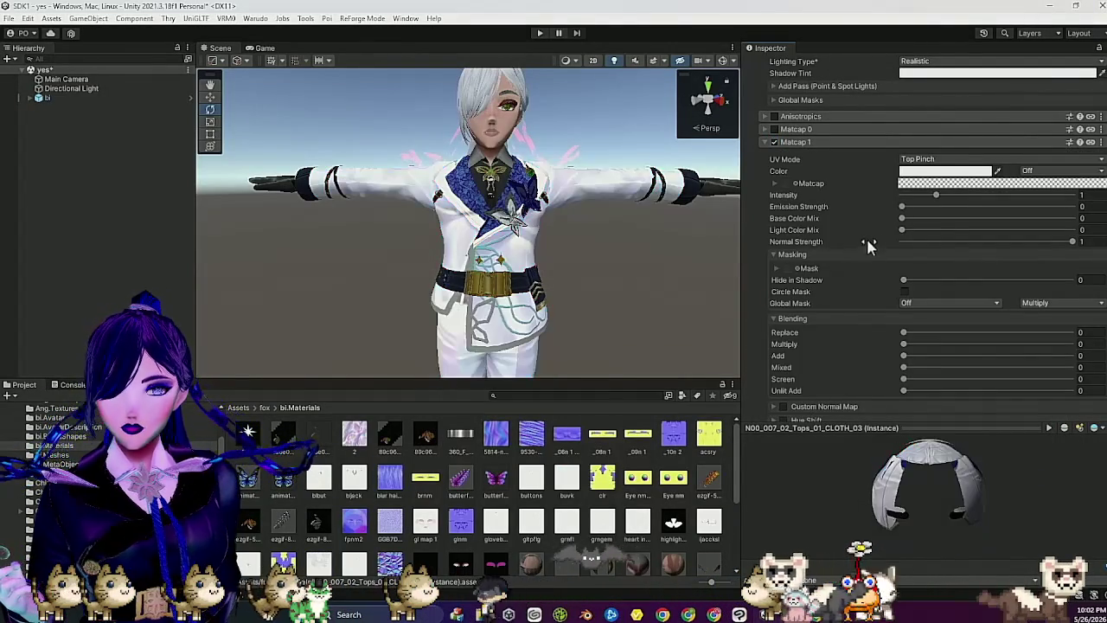
Step: Set the ijackbl leaf-strokes texture as Matcap 1's mask and fix its sRGB import setting
scroll(412, 486, "down", 2)
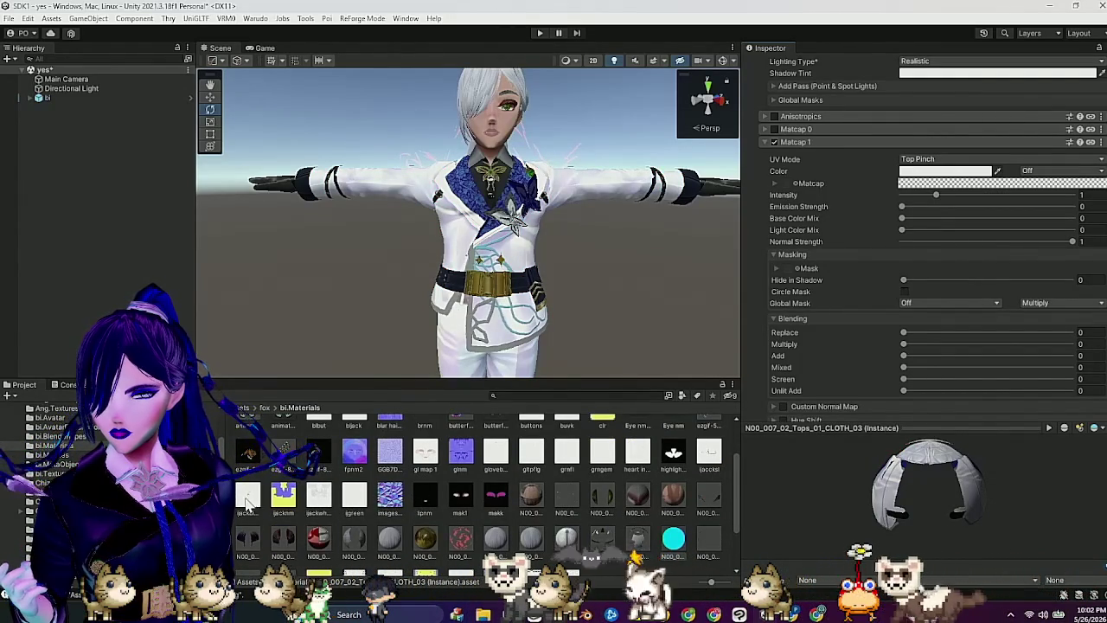
left_click_drag(247, 492, 358, 474)
left_click_drag(763, 294, 800, 268)
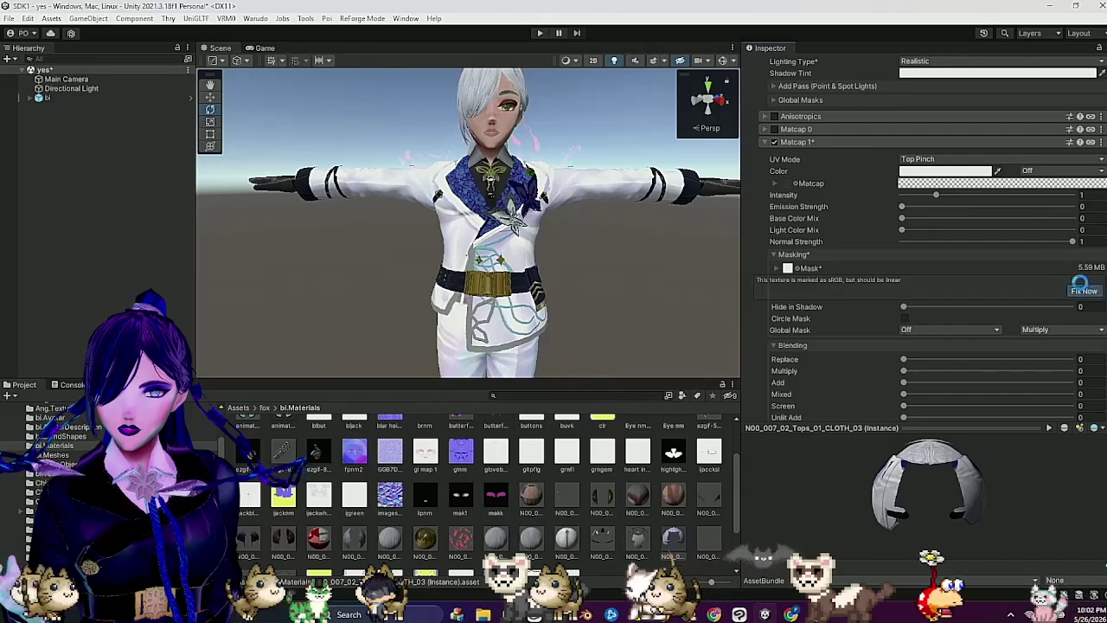
left_click(972, 159)
Step: Switch Matcap 1 to Gradient mode with the blue-purple gradient preset
left_click(950, 216)
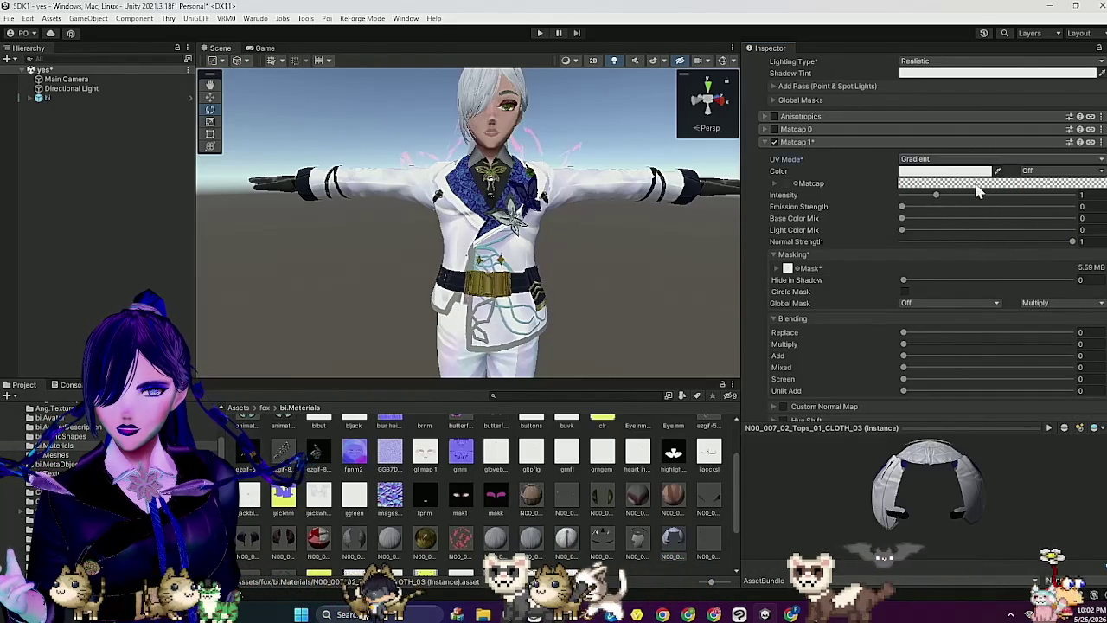
left_click(947, 171)
scroll(845, 336, "down", 2)
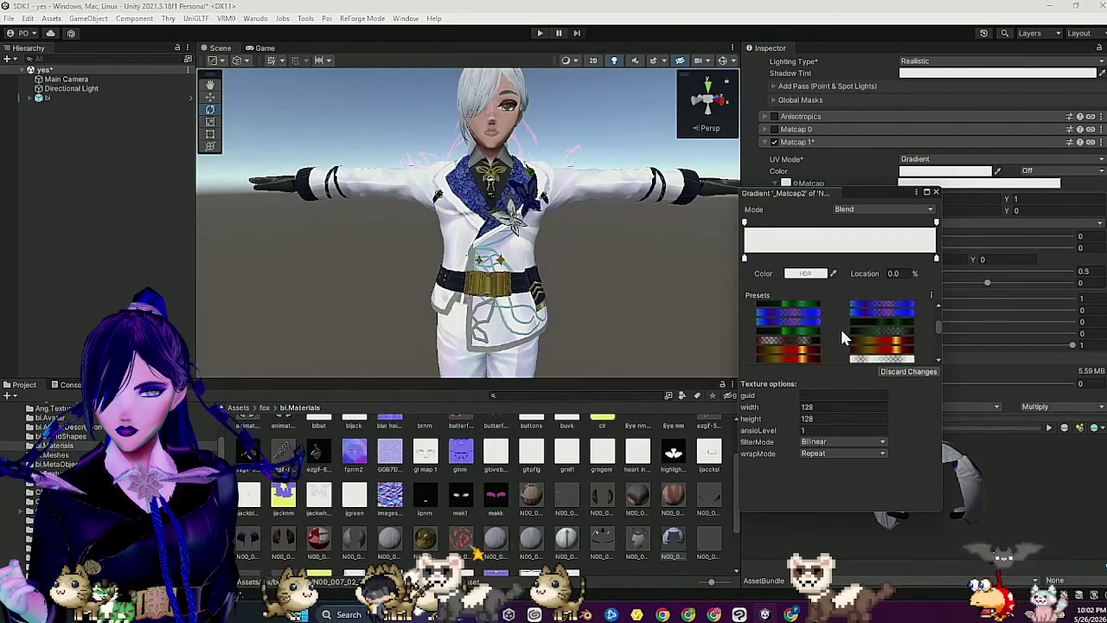
left_click(876, 308)
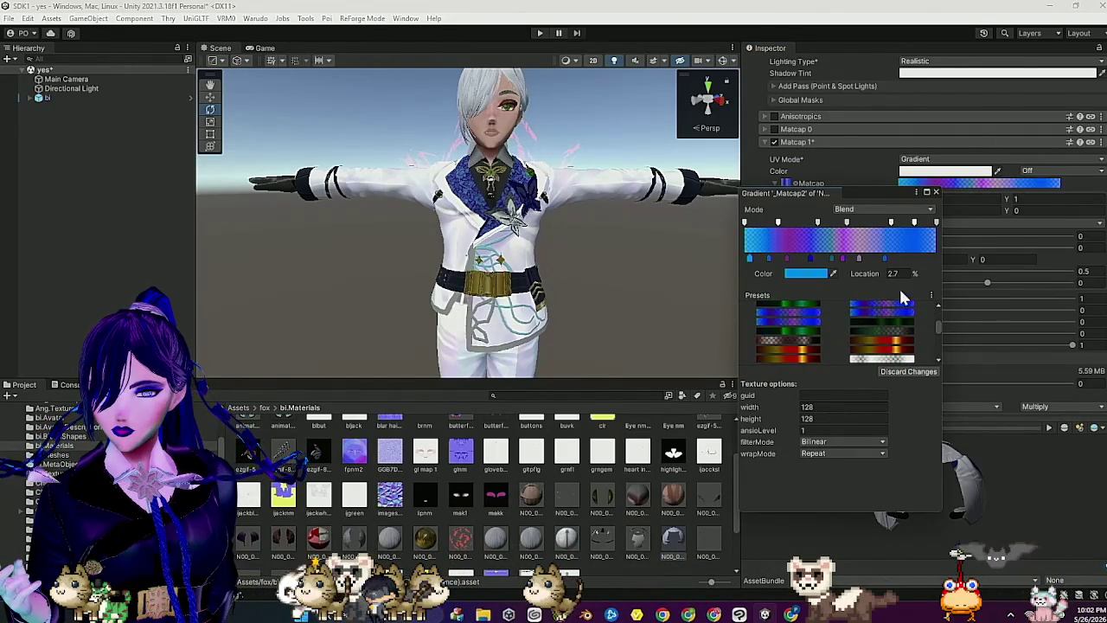
left_click(938, 192)
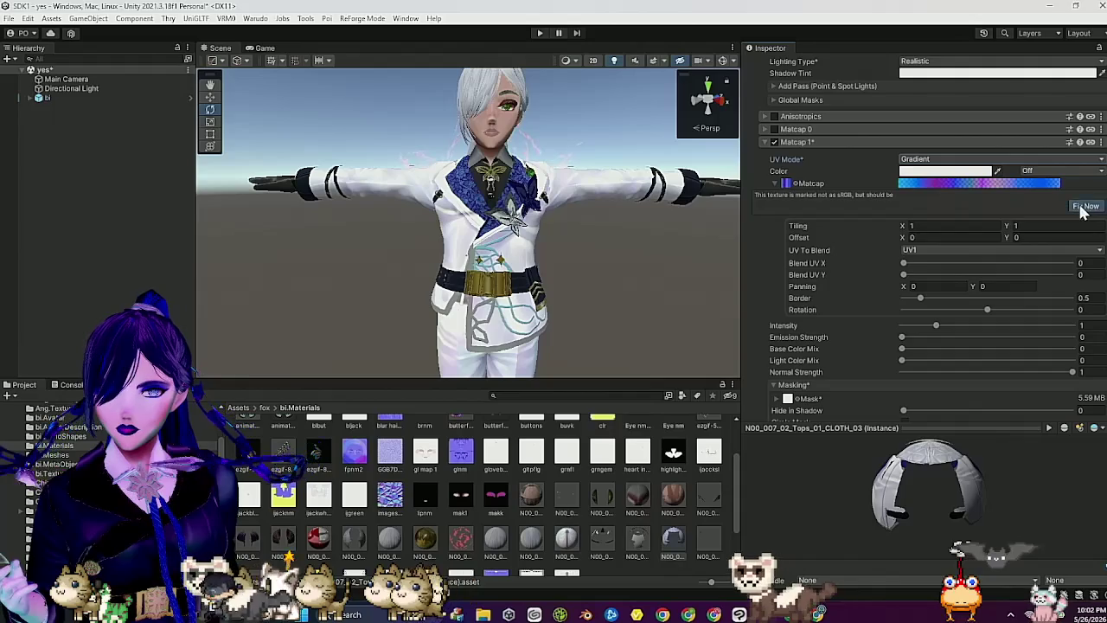
scroll(930, 287, "down", 5)
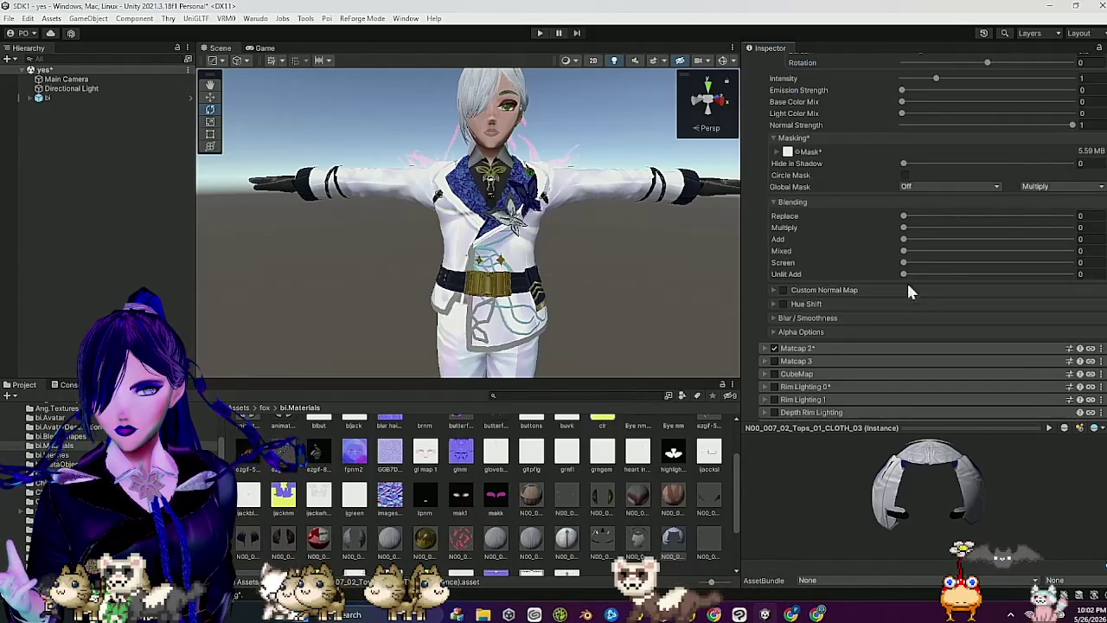
Step: Mask Matcap 1 by channel A and blend it at Replace 0.518 and Multiply 0.369
left_click_drag(904, 216, 1040, 215)
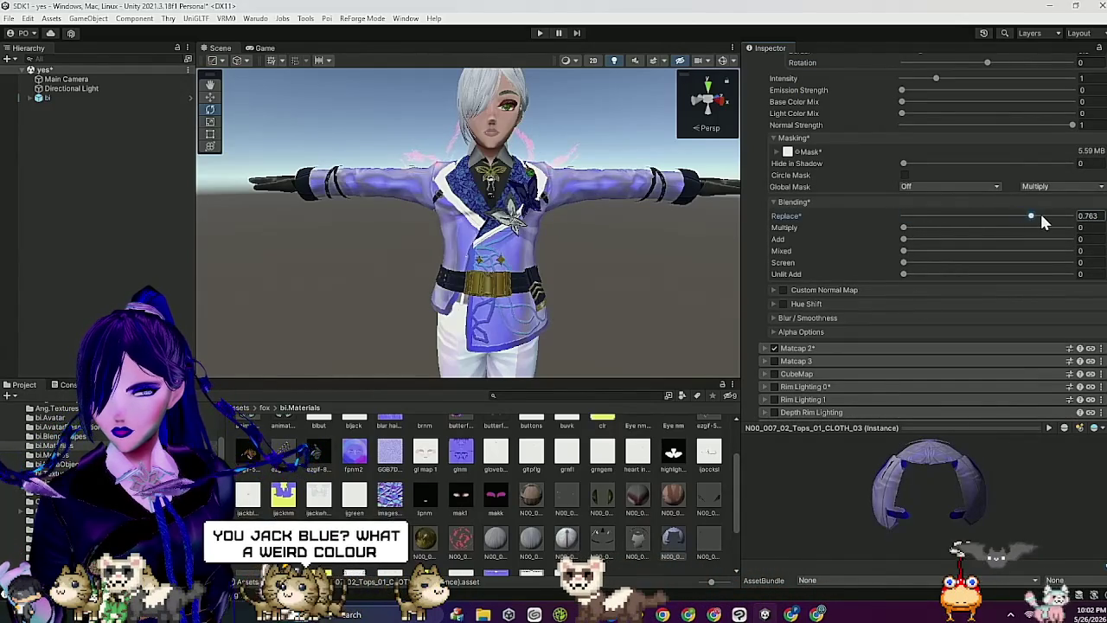
left_click(808, 152)
left_click(917, 273)
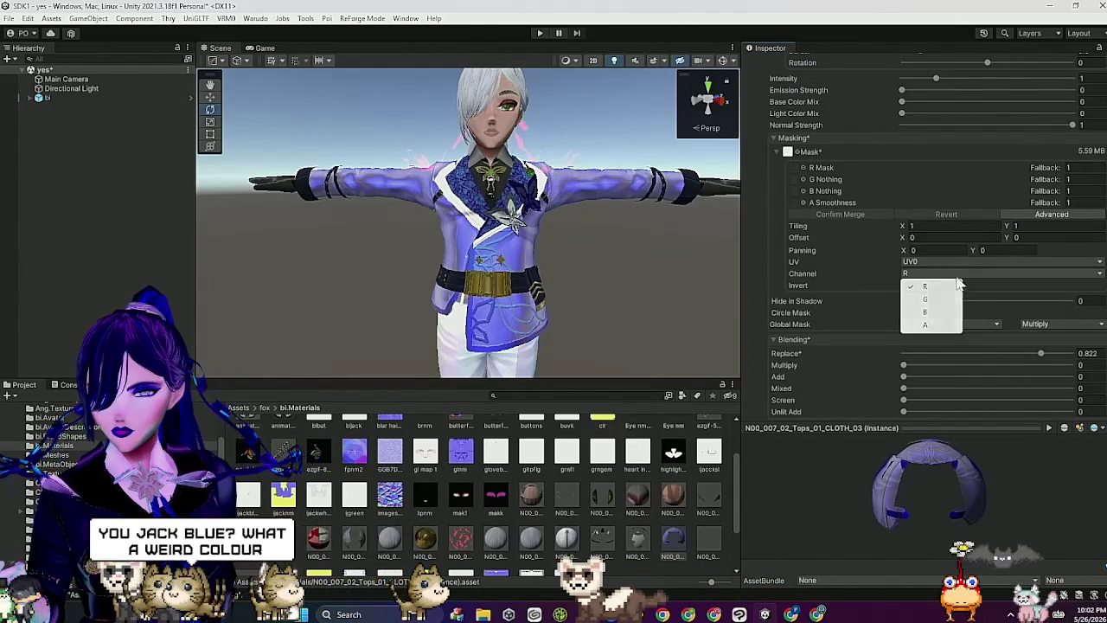
left_click(940, 324)
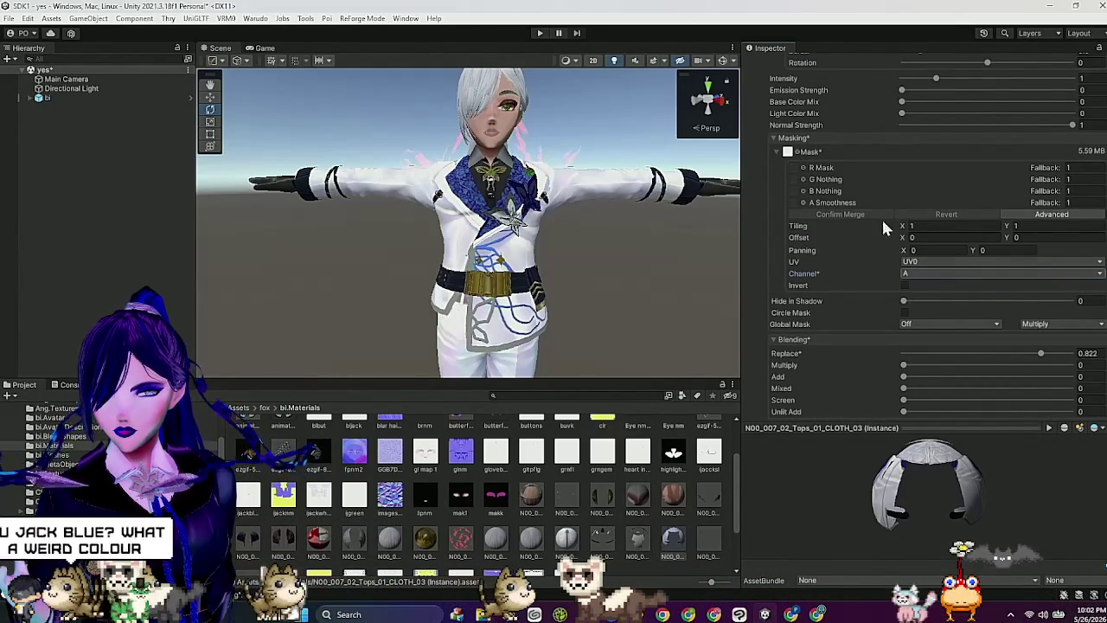
left_click(817, 141)
mouse_move(903, 177)
left_mouse_down()
mouse_move(988, 180)
mouse_move(945, 177)
mouse_move(965, 178)
left_mouse_up()
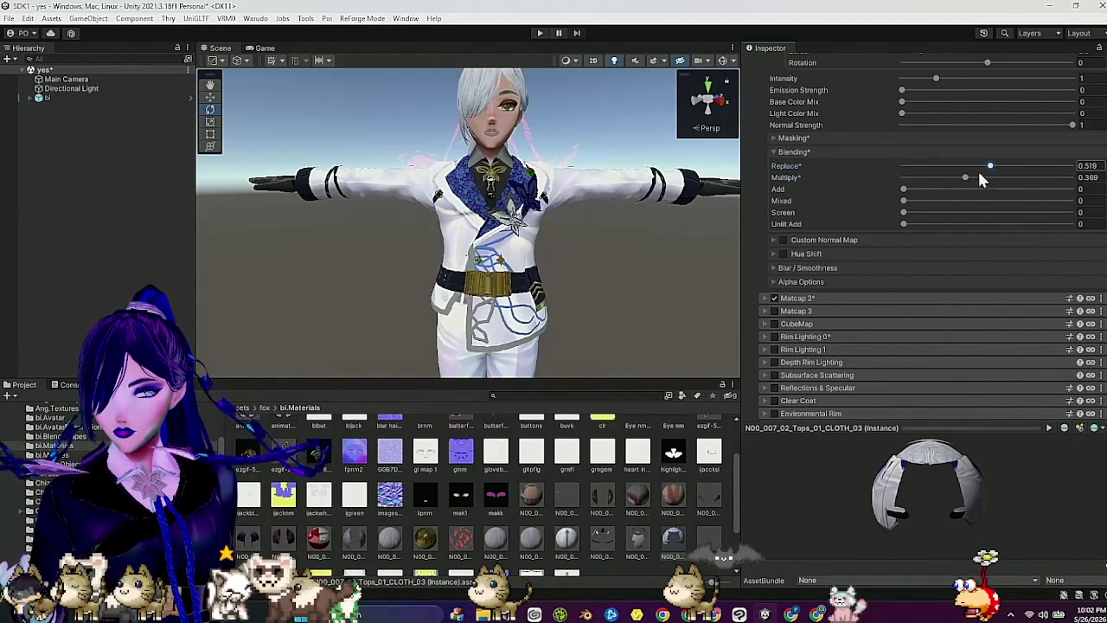
scroll(467, 493, "up", 1)
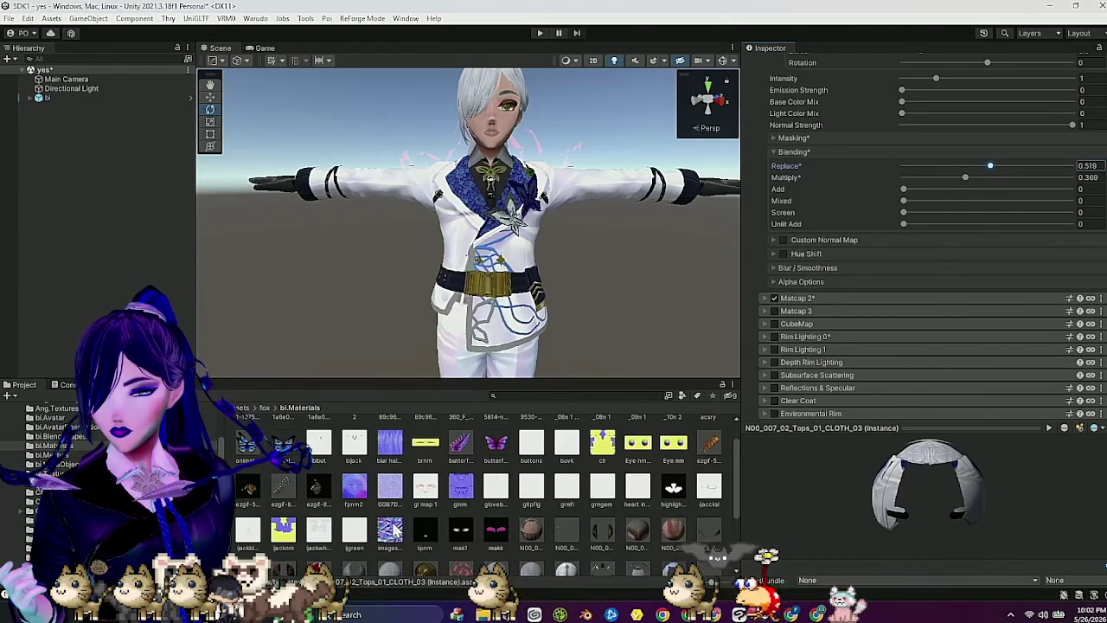
Step: Enable Matcap 1's custom normal map with a normal texture, tiled 4 by 5 at intensity 1.91
left_click(782, 239)
left_click(773, 252)
left_click_drag(726, 343, 789, 258)
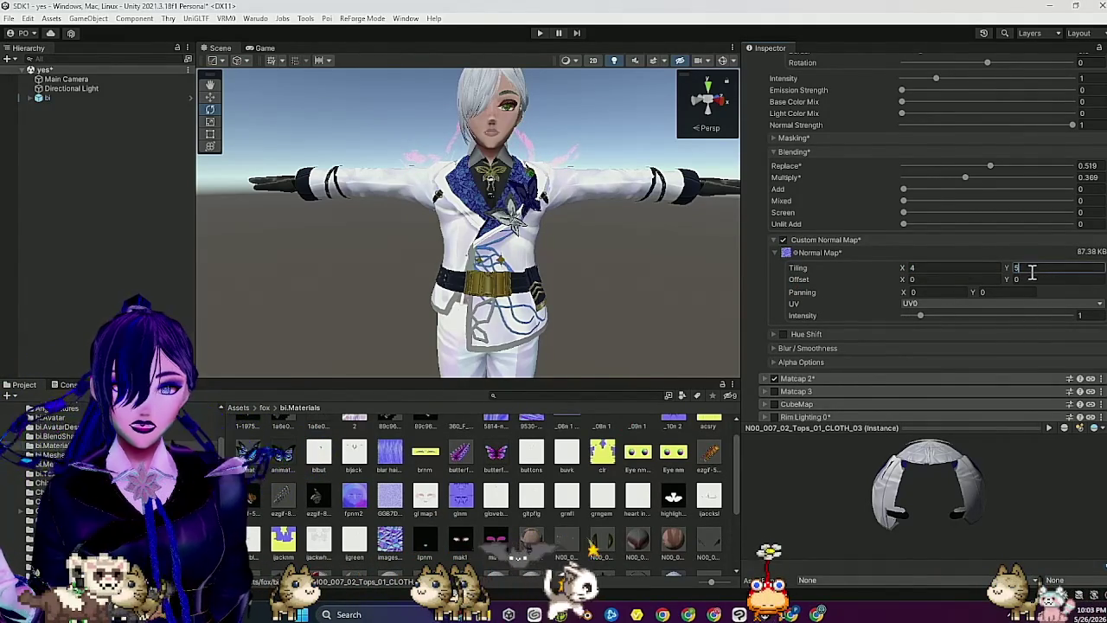
type("5")
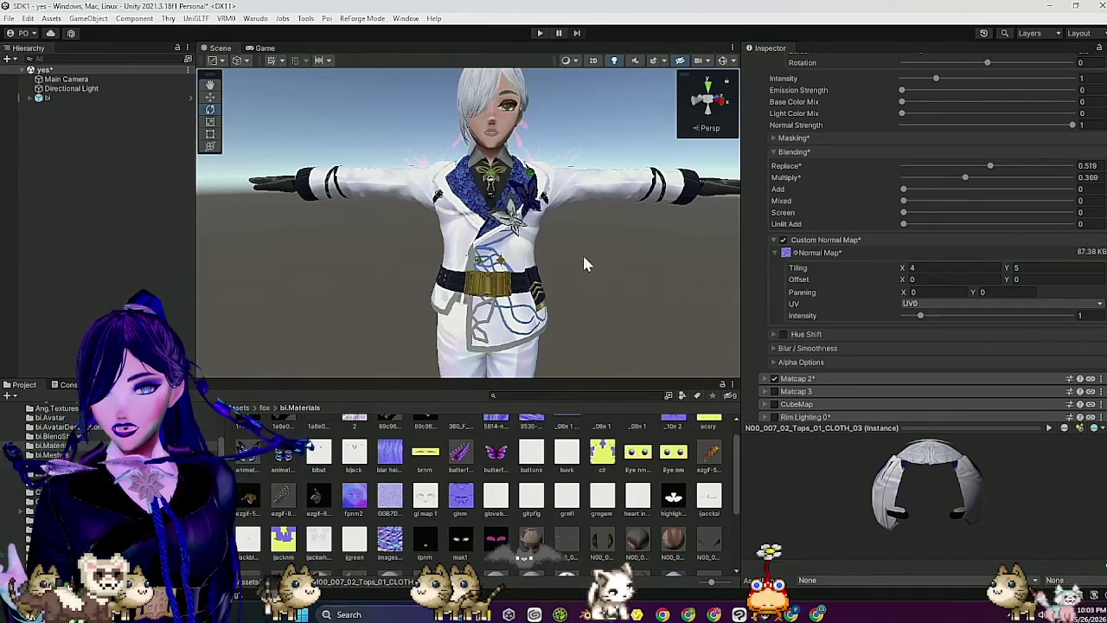
scroll(582, 253, "up", 5)
scroll(571, 263, "up", 3)
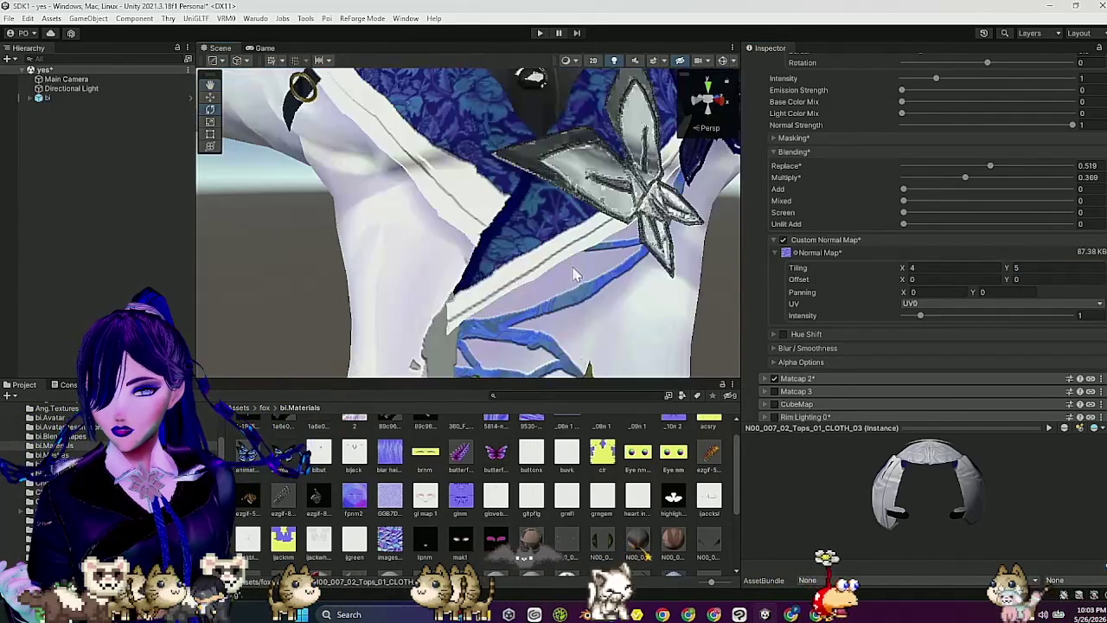
left_click_drag(920, 315, 938, 320)
scroll(658, 273, "down", 5)
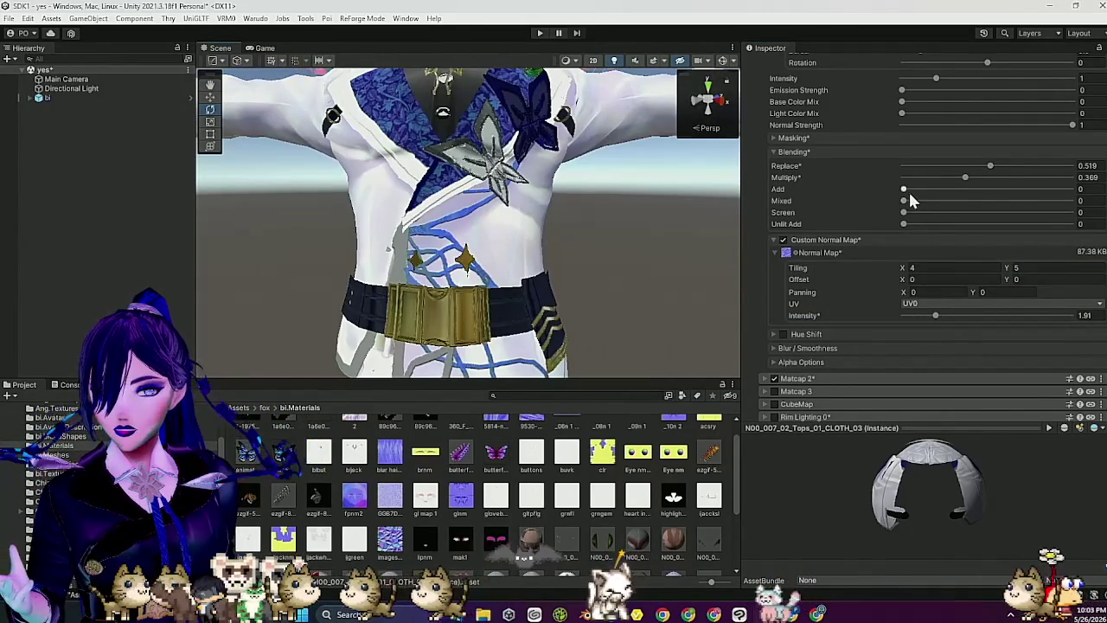
scroll(903, 177, "up", 2)
Step: Raise Matcap 1's Emission Strength slightly to 0.68
left_click_drag(902, 153, 908, 152)
scroll(659, 261, "down", 5)
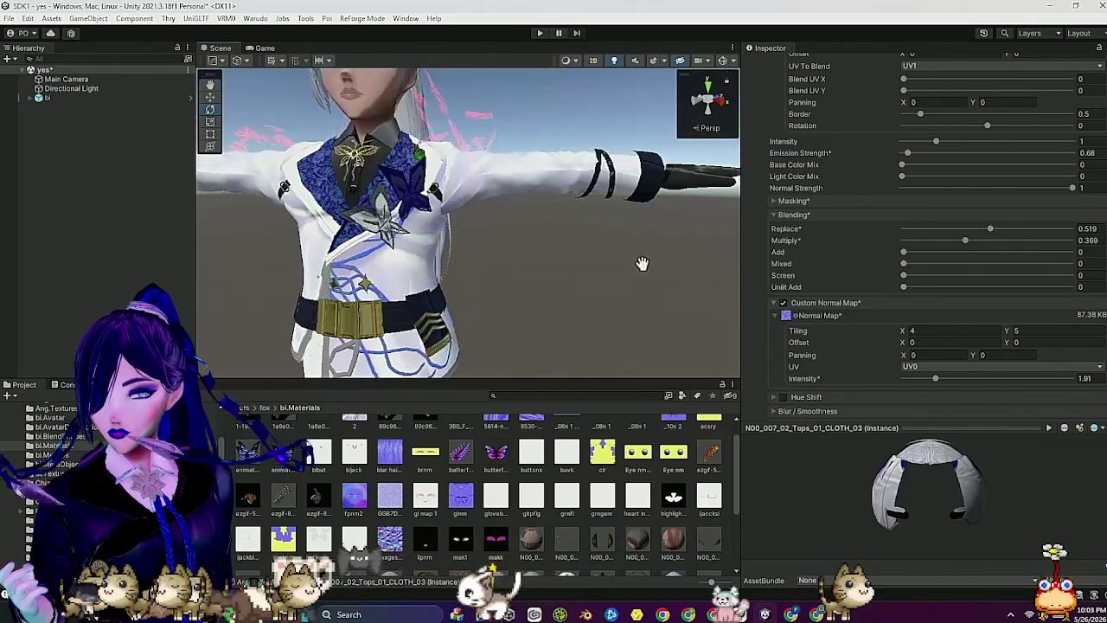
scroll(927, 183, "up", 2)
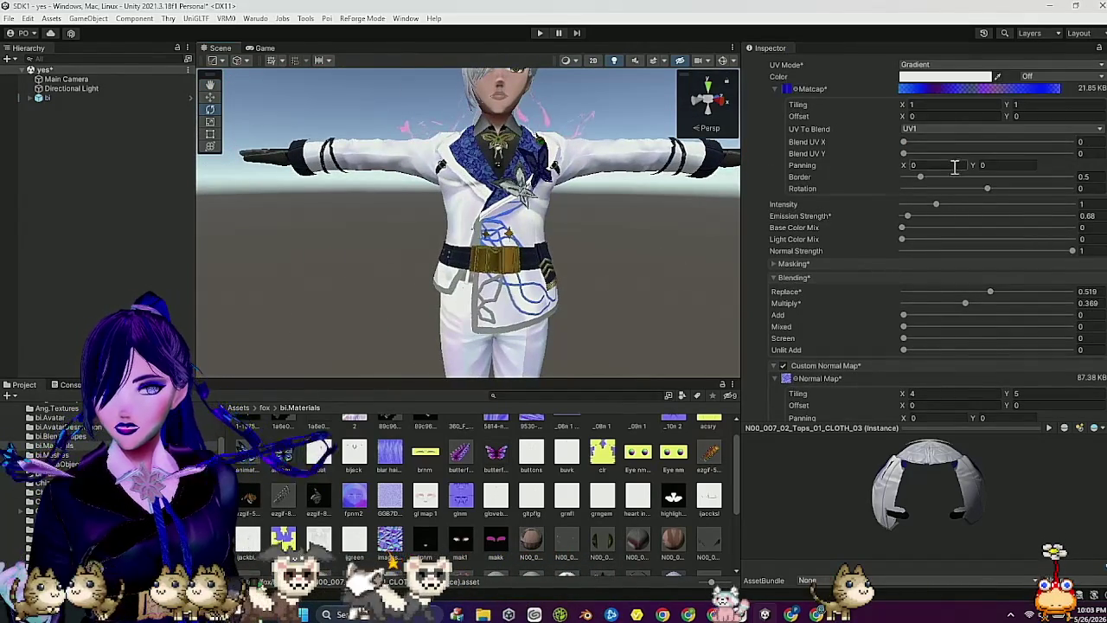
scroll(953, 166, "up", 2)
left_click(776, 152)
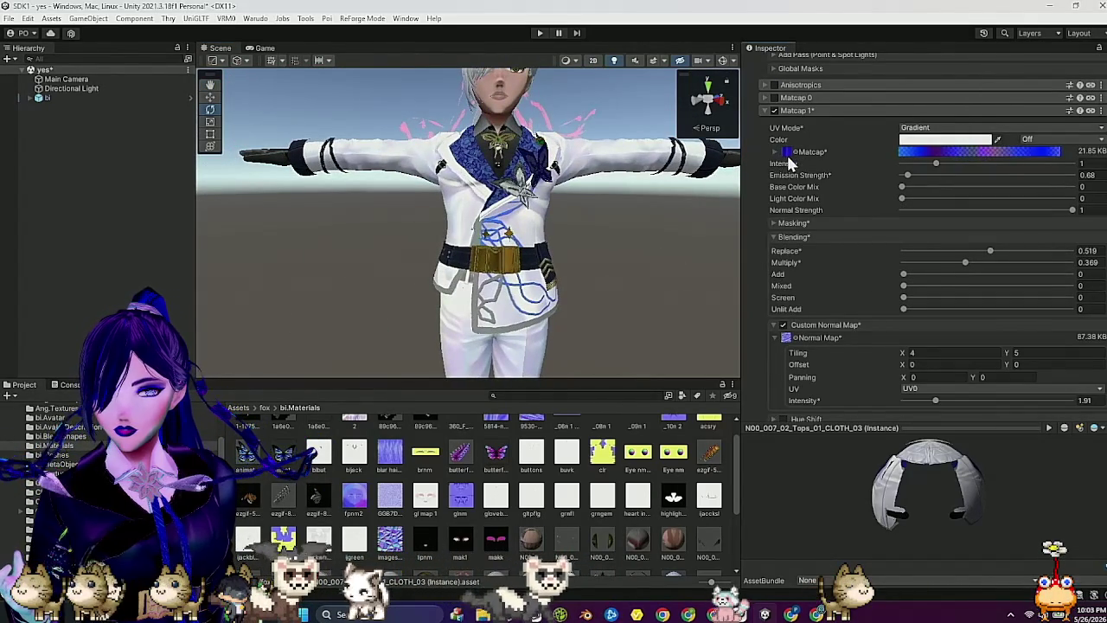
left_click(776, 151)
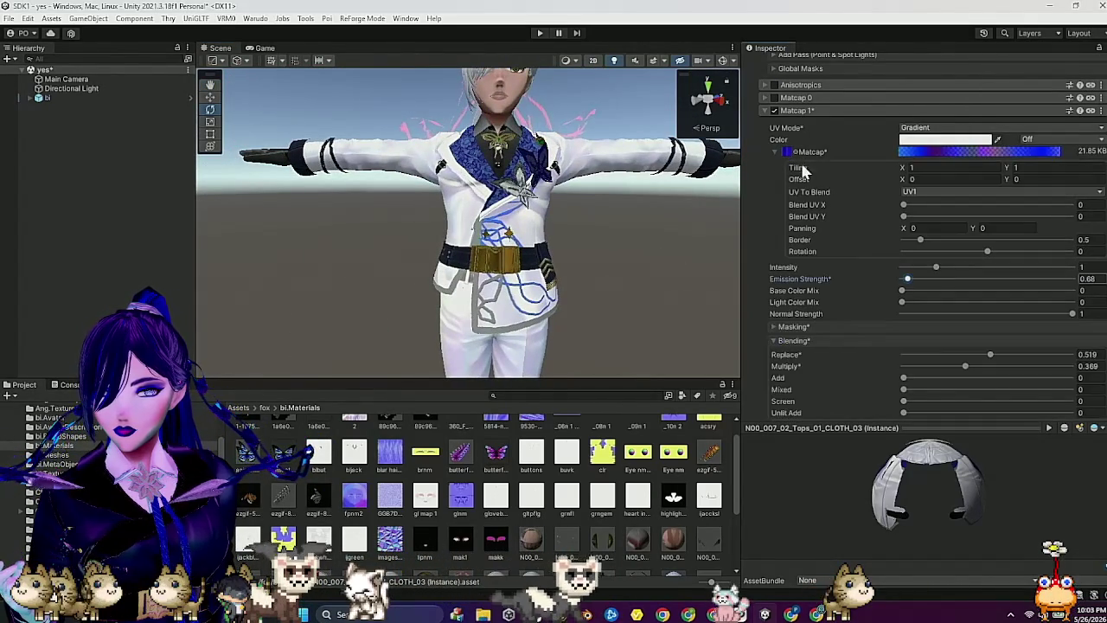
Step: Enter Matcap 1 tiling 2 by 3 and offset 2, 1 with Mixed 1, then collapse it
type("2")
key("Tab")
type("3")
left_click(1030, 180)
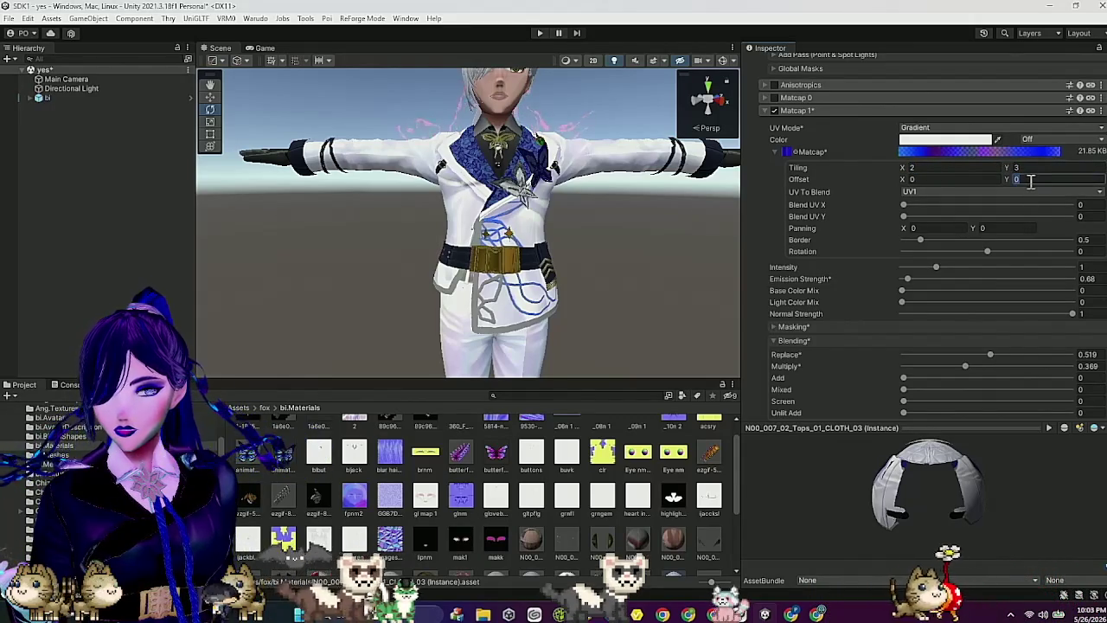
type("1")
key("shift+Tab")
type("2")
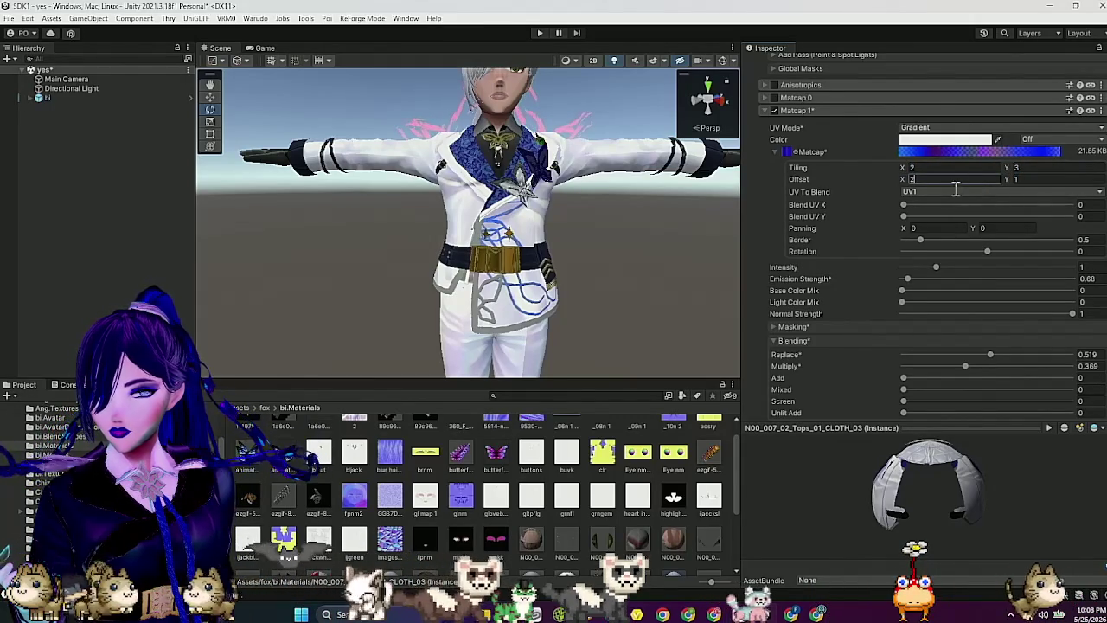
mouse_move(709, 200)
left_mouse_down()
mouse_move(657, 257)
mouse_move(662, 267)
mouse_move(582, 277)
mouse_move(657, 277)
left_mouse_up()
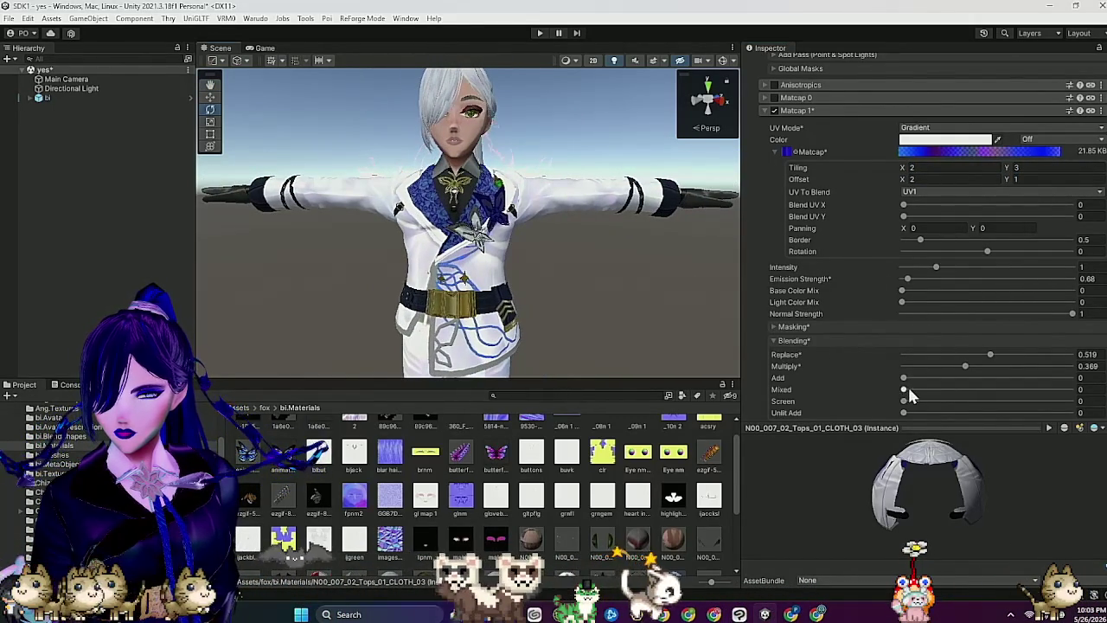
mouse_move(677, 304)
left_mouse_down()
mouse_move(681, 285)
mouse_move(597, 302)
mouse_move(666, 310)
left_mouse_up()
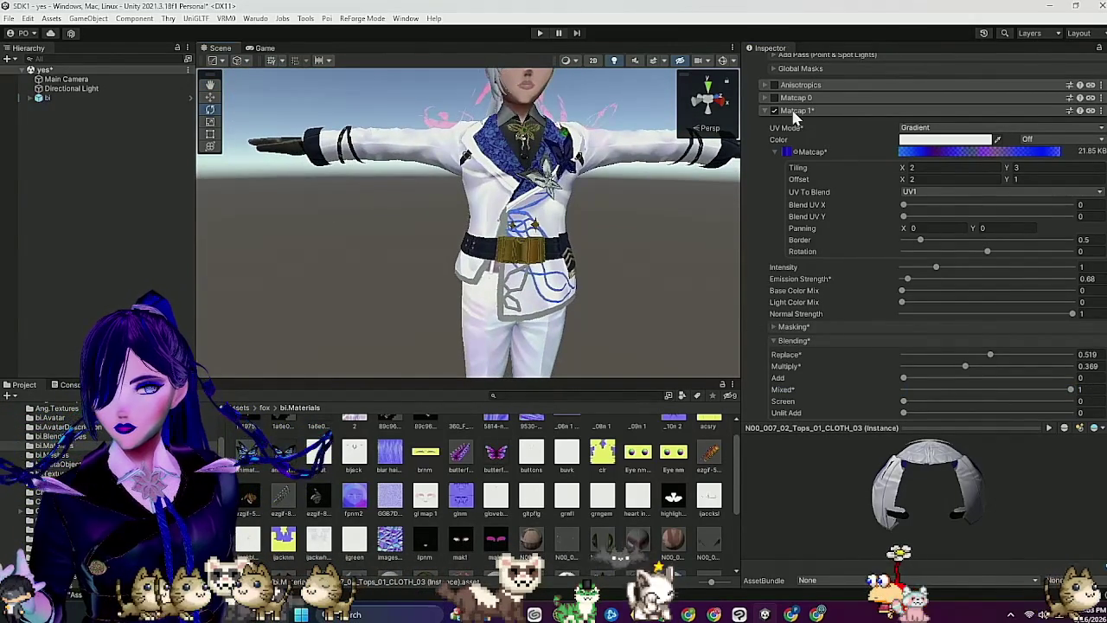
left_click(764, 111)
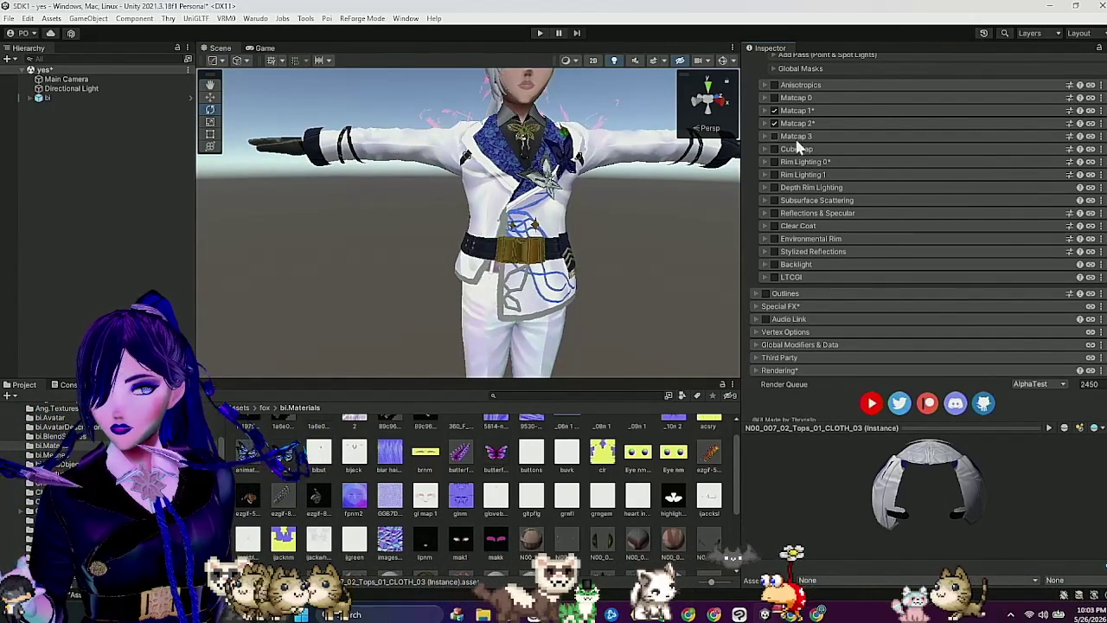
Step: Enable and expand Matcap 0 and its mask settings, briefly checking Clip Studio Paint
left_click(774, 98)
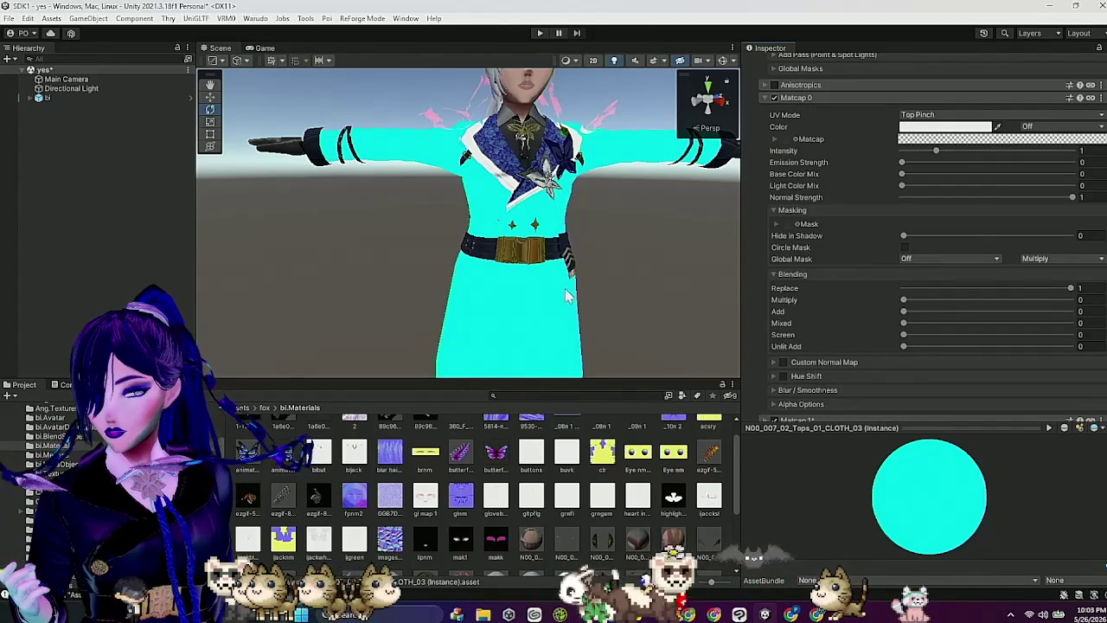
left_click(782, 223)
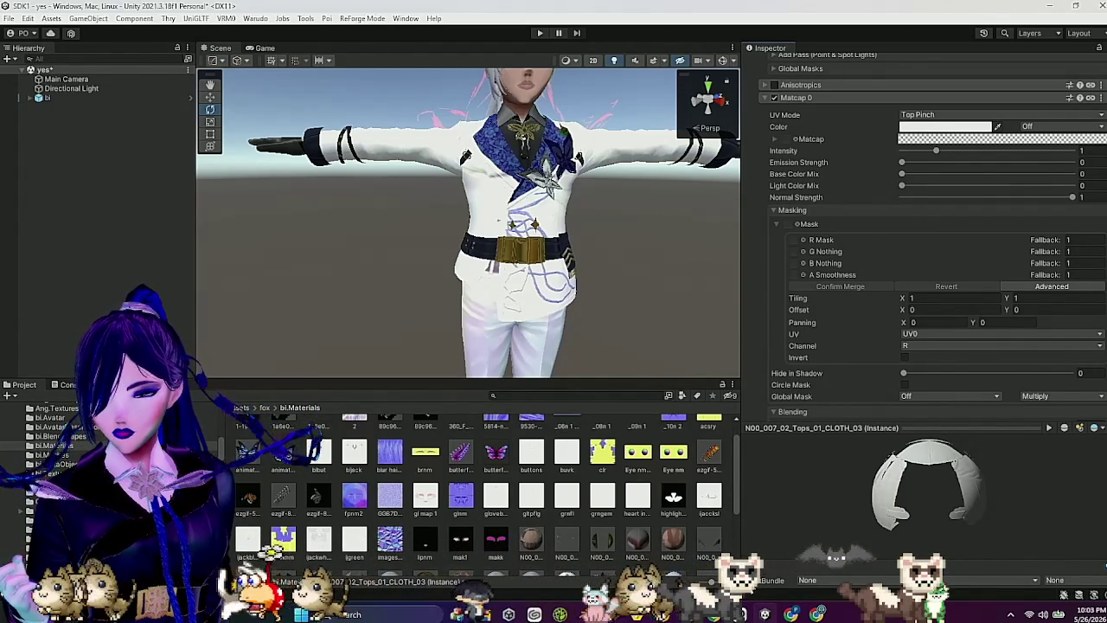
left_click(749, 612)
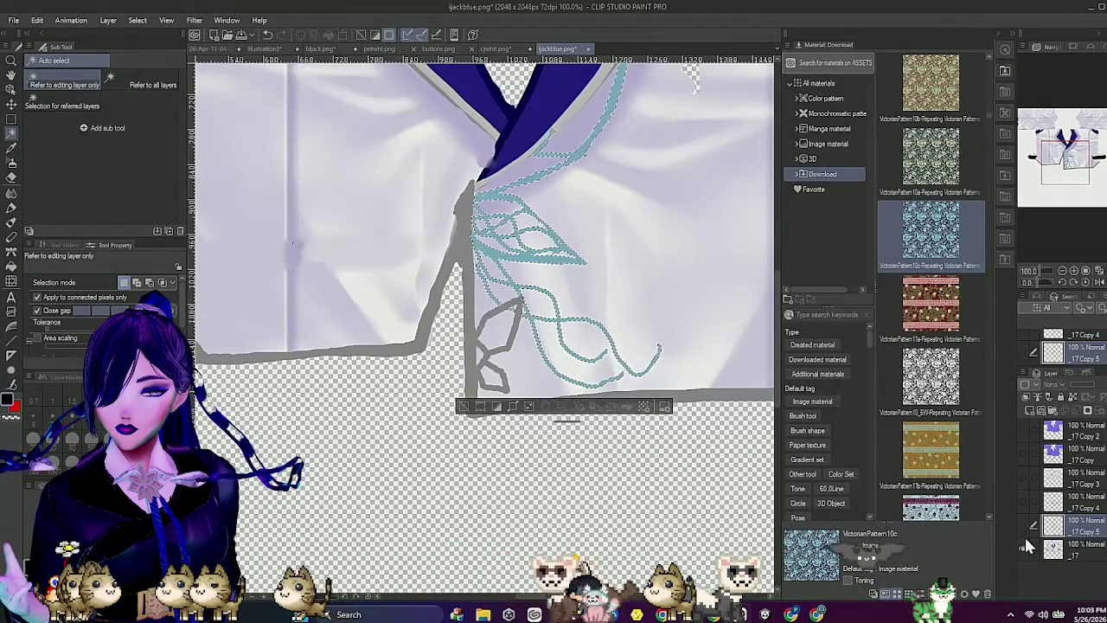
left_click(764, 614)
scroll(668, 488, "down", 2)
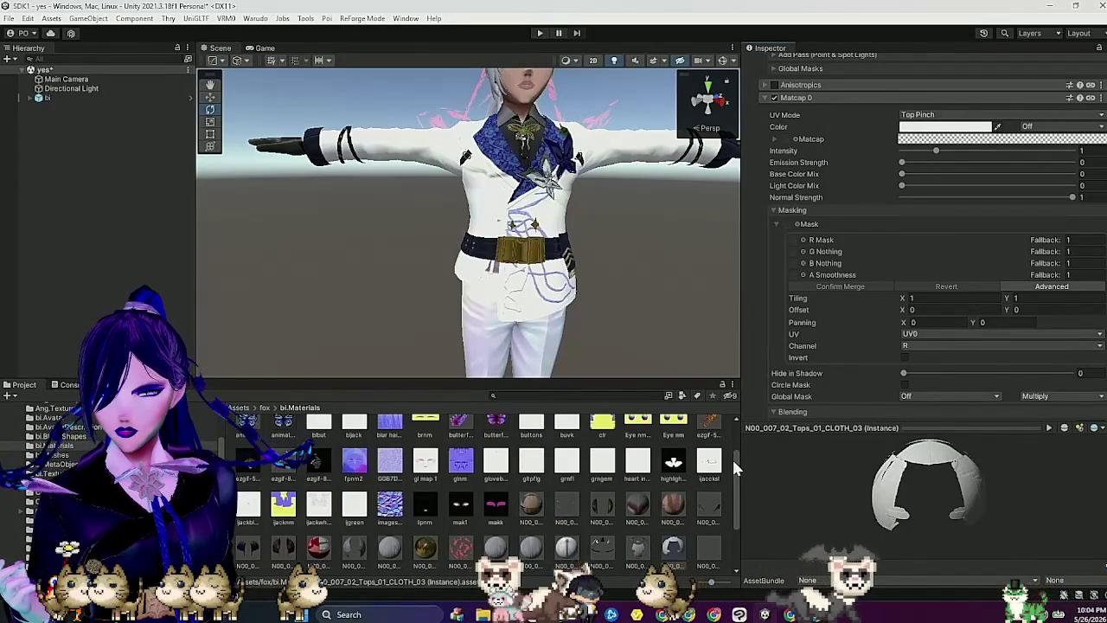
scroll(861, 388, "down", 5)
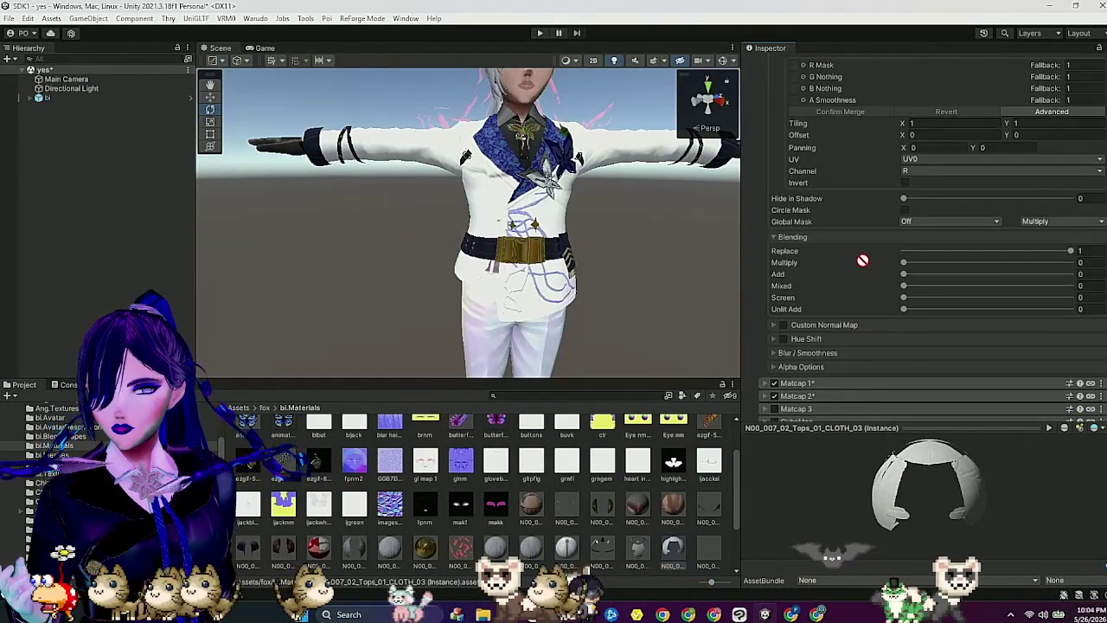
scroll(808, 204, "up", 3)
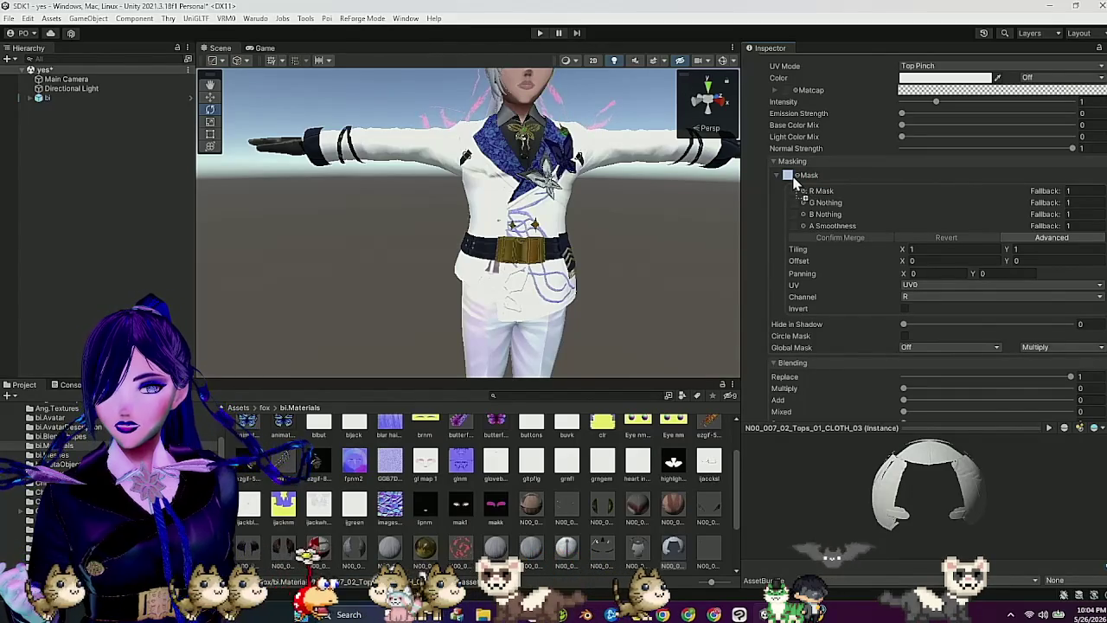
Step: Load the mask into Matcap 0's Mask as a linear texture and set UV Mode to Gradient
left_click_drag(794, 175, 794, 177)
left_click(1076, 198)
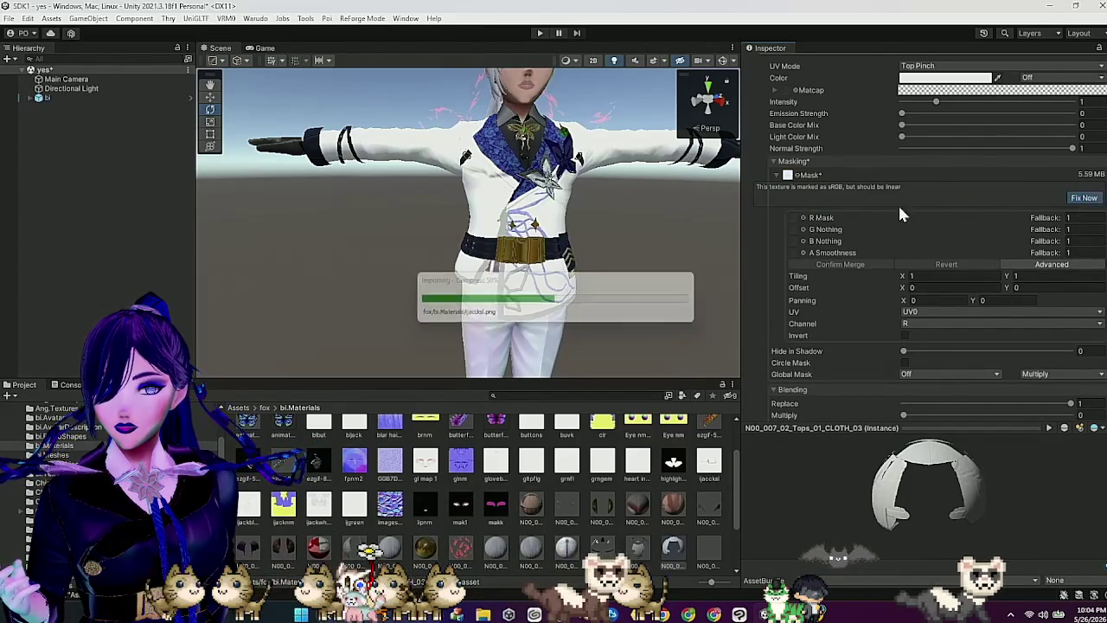
scroll(898, 203, "up", 3)
left_click(933, 160)
left_click(935, 211)
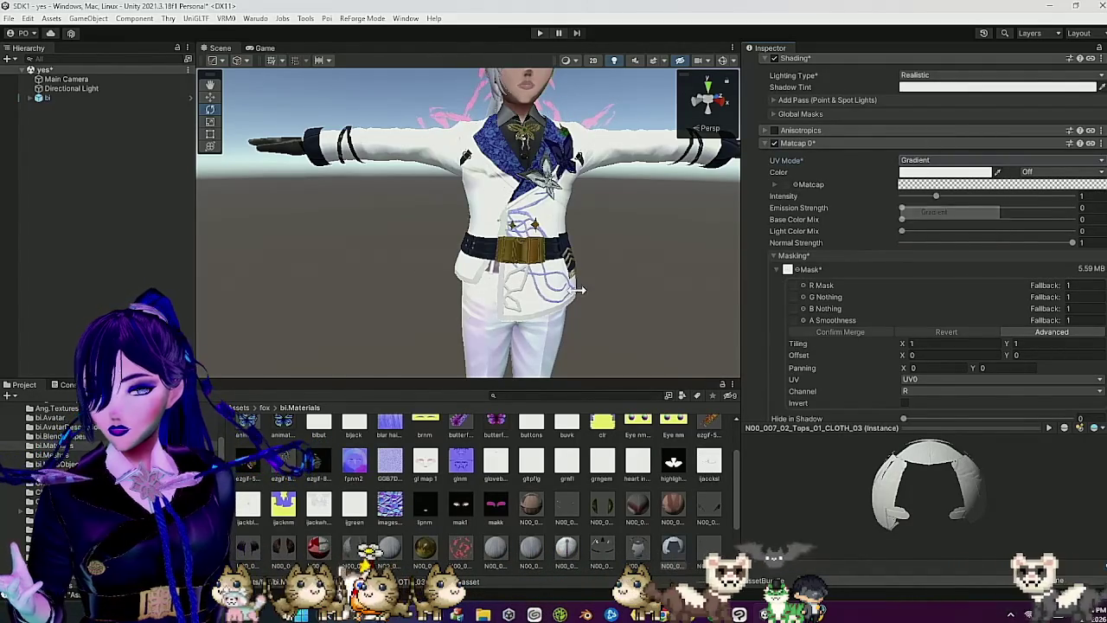
scroll(392, 443, "up", 2)
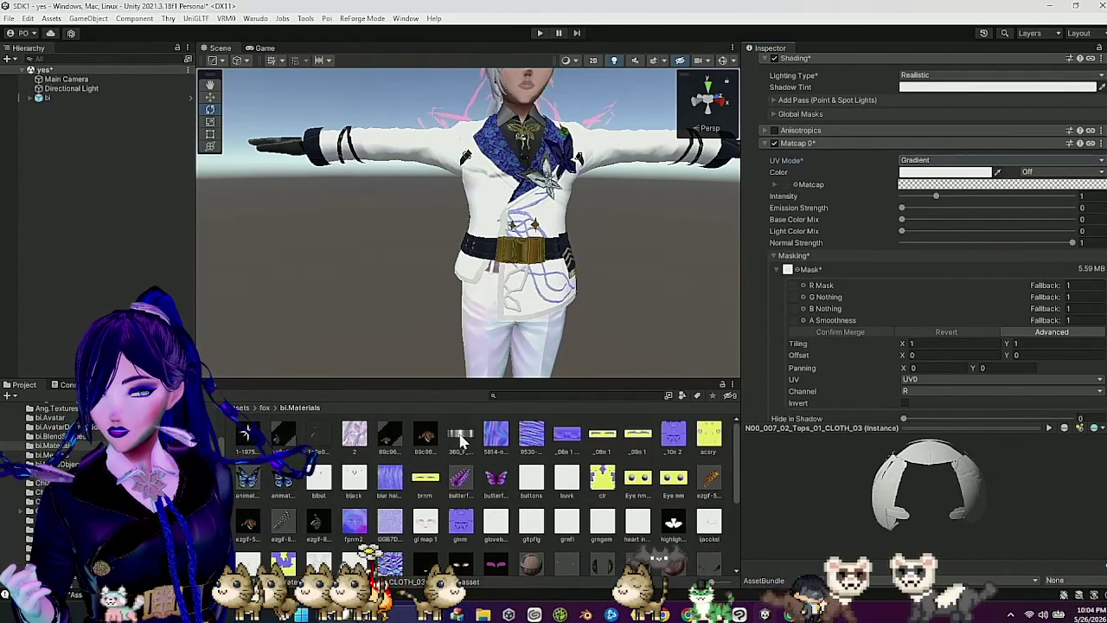
Step: Apply a metallic texture as Matcap 0's image masked by channel A, then select CLOTH_02
left_click_drag(461, 439, 759, 242)
left_click_drag(791, 190, 788, 183)
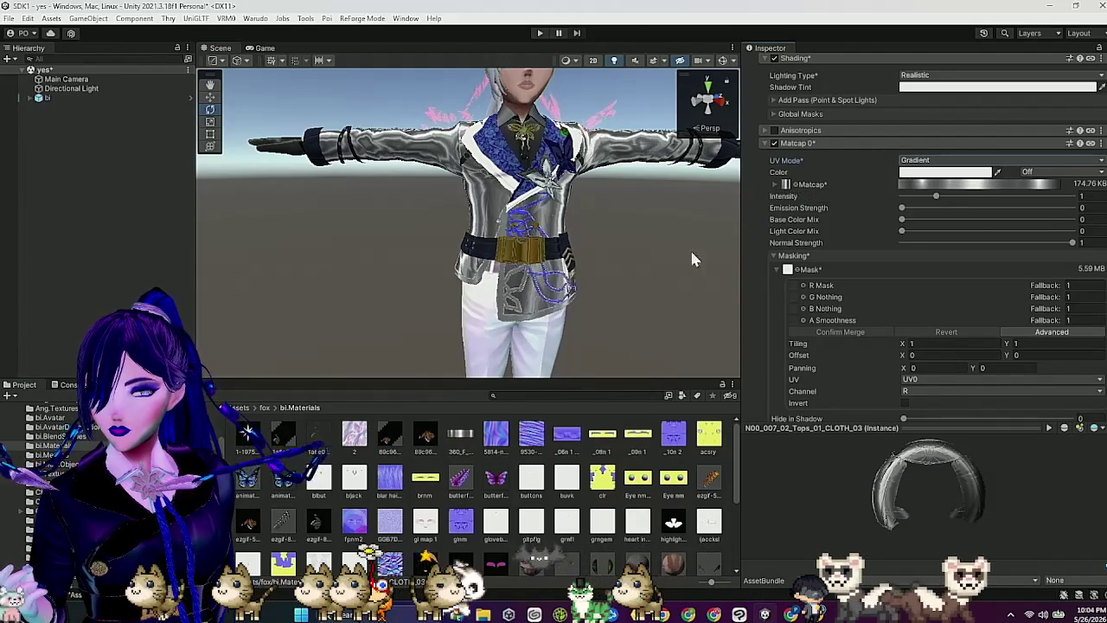
left_click(922, 388)
left_click(916, 446)
mouse_move(696, 294)
left_mouse_down()
mouse_move(626, 278)
mouse_move(652, 272)
mouse_move(639, 294)
left_mouse_up()
scroll(640, 315, "down", 1)
scroll(677, 486, "down", 3)
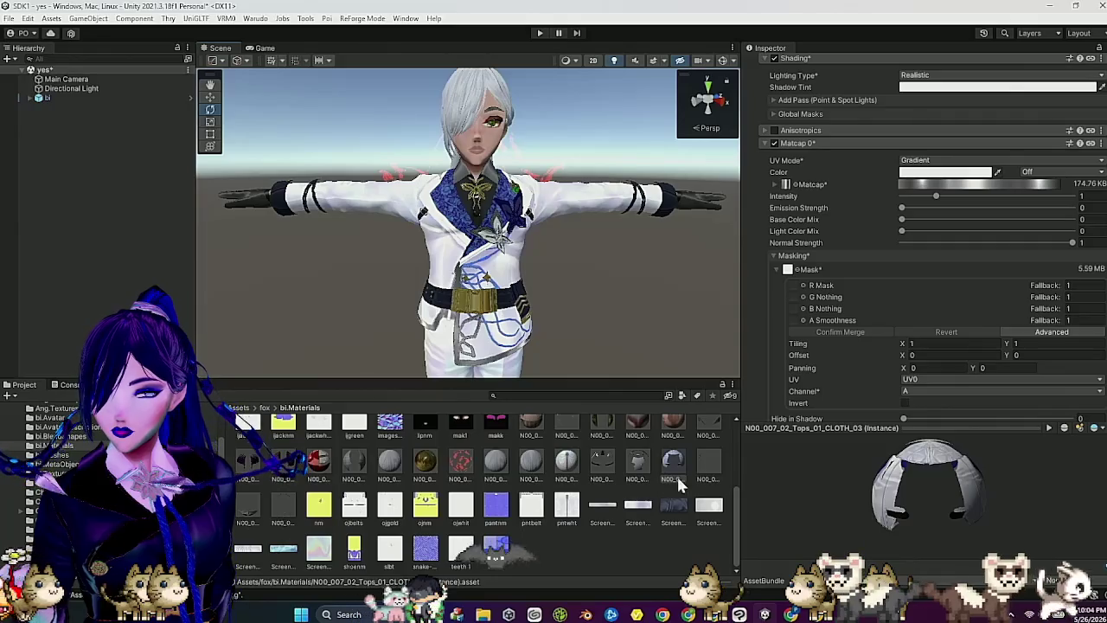
left_click(678, 462)
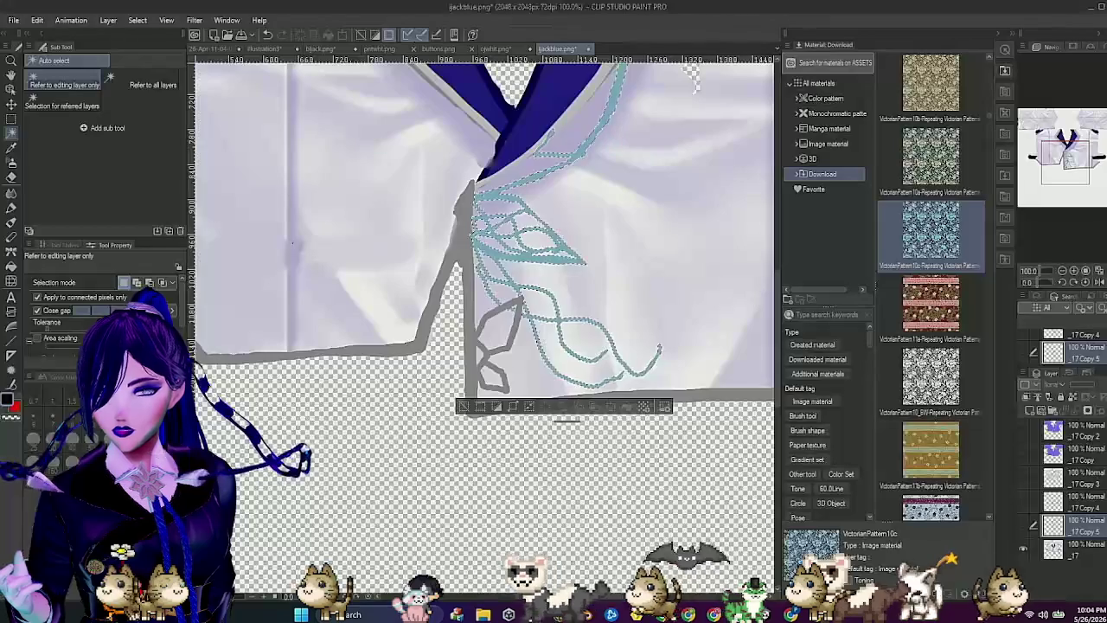
Step: Switch from Clip Studio Paint back to the Unity 'SDK1 - yes' window
scroll(635, 446, "down", 4)
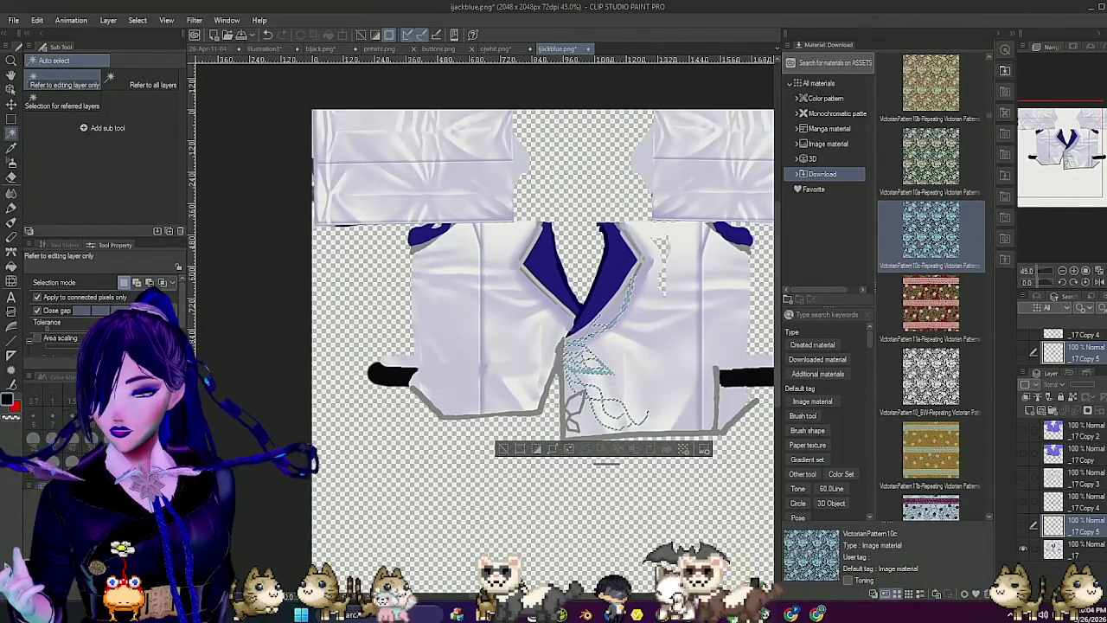
mouse_move(765, 614)
left_click(769, 575)
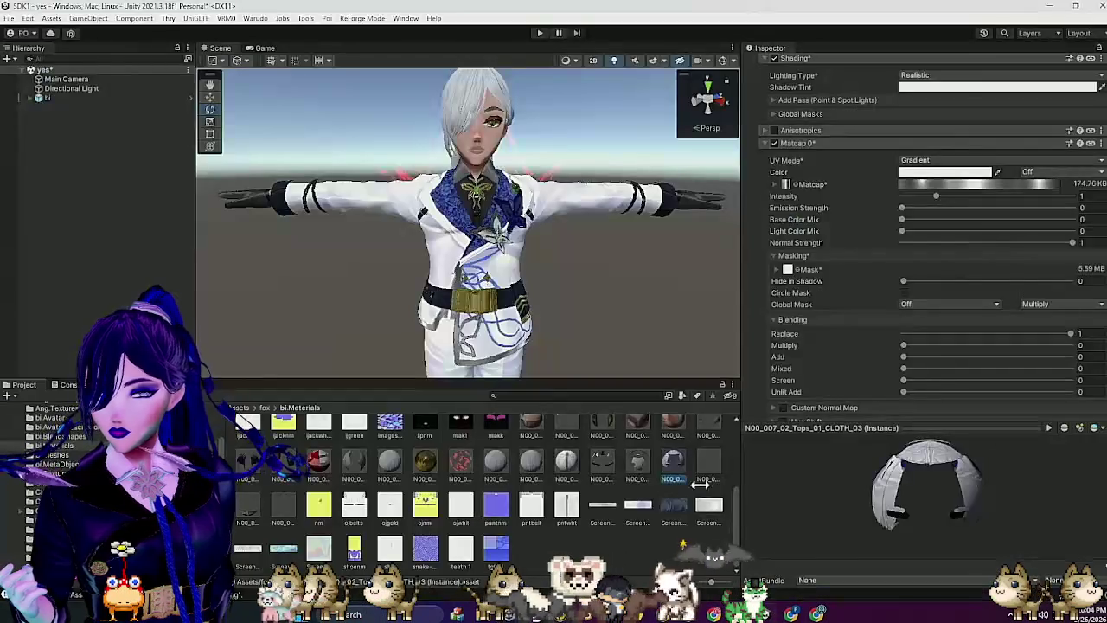
Step: Inspect the jacket sleeve up close, then select the N00_007_02_Tops_01_CLOTH_01 material
mouse_move(572, 285)
left_mouse_down()
mouse_move(605, 299)
mouse_move(595, 303)
left_mouse_up()
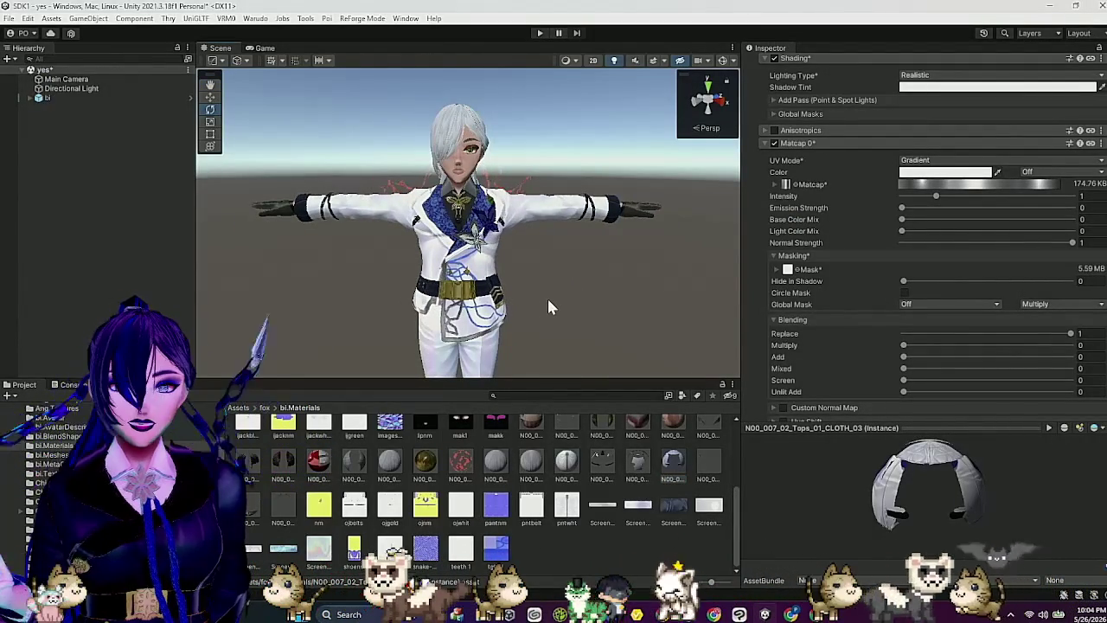
scroll(529, 291, "up", 2)
mouse_move(526, 286)
left_mouse_down()
mouse_move(577, 289)
mouse_move(509, 306)
mouse_move(534, 294)
mouse_move(516, 313)
mouse_move(654, 317)
mouse_move(610, 328)
mouse_move(536, 302)
mouse_move(509, 316)
left_mouse_up()
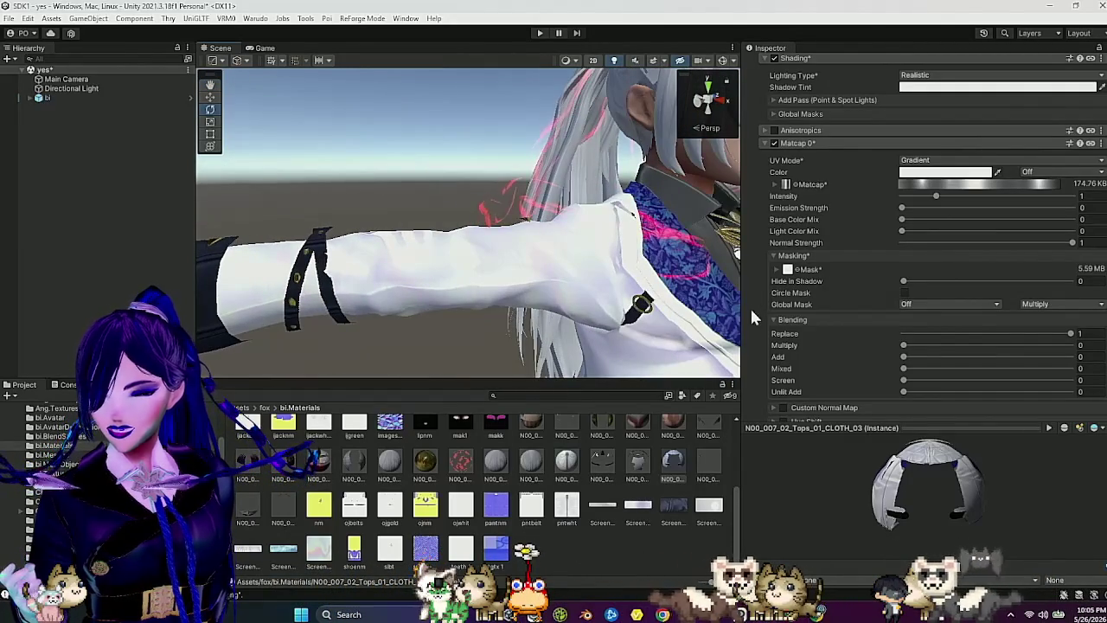
left_click(612, 465)
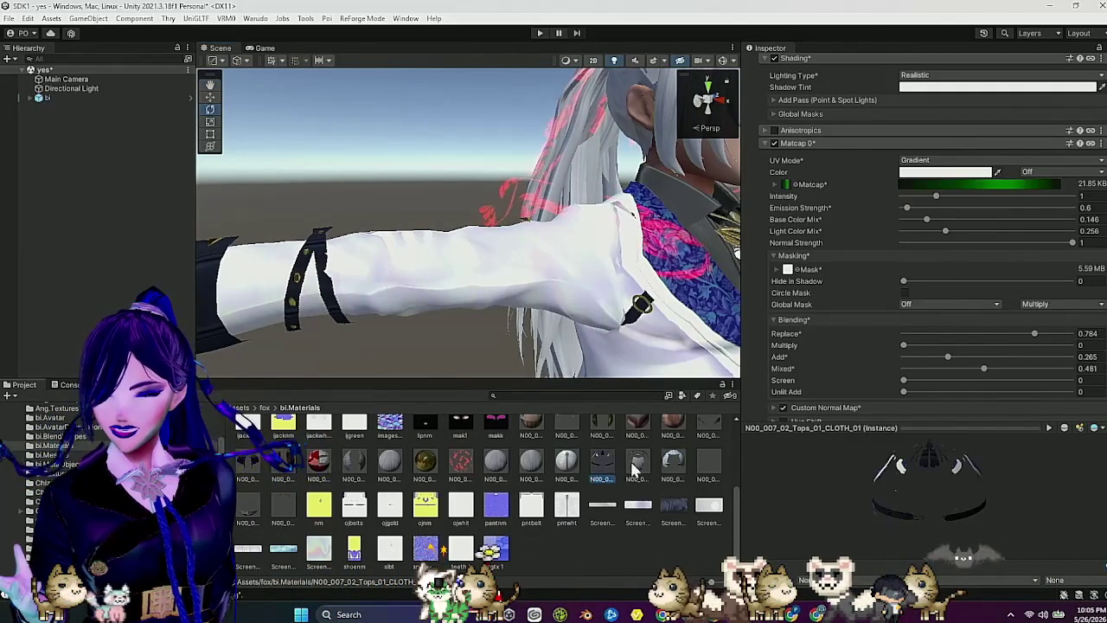
Step: Change CLOTH_01's Rendering Cull from Back to Off and view the jacket from the front
scroll(858, 394, "down", 10)
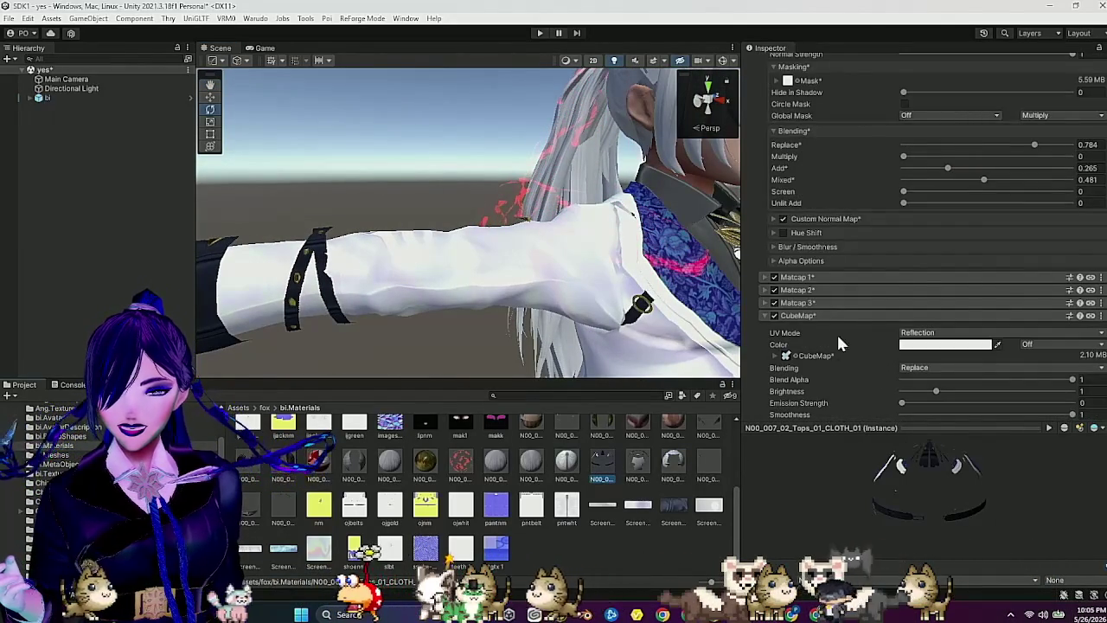
scroll(838, 349, "down", 1)
left_click(807, 364)
left_click(918, 385)
left_click(932, 403)
scroll(640, 288, "down", 5)
mouse_move(637, 292)
left_mouse_down()
mouse_move(579, 300)
mouse_move(598, 288)
mouse_move(630, 303)
mouse_move(638, 277)
mouse_move(538, 277)
mouse_move(628, 289)
mouse_move(632, 304)
mouse_move(658, 298)
left_mouse_up()
scroll(631, 294, "up", 4)
scroll(640, 292, "up", 4)
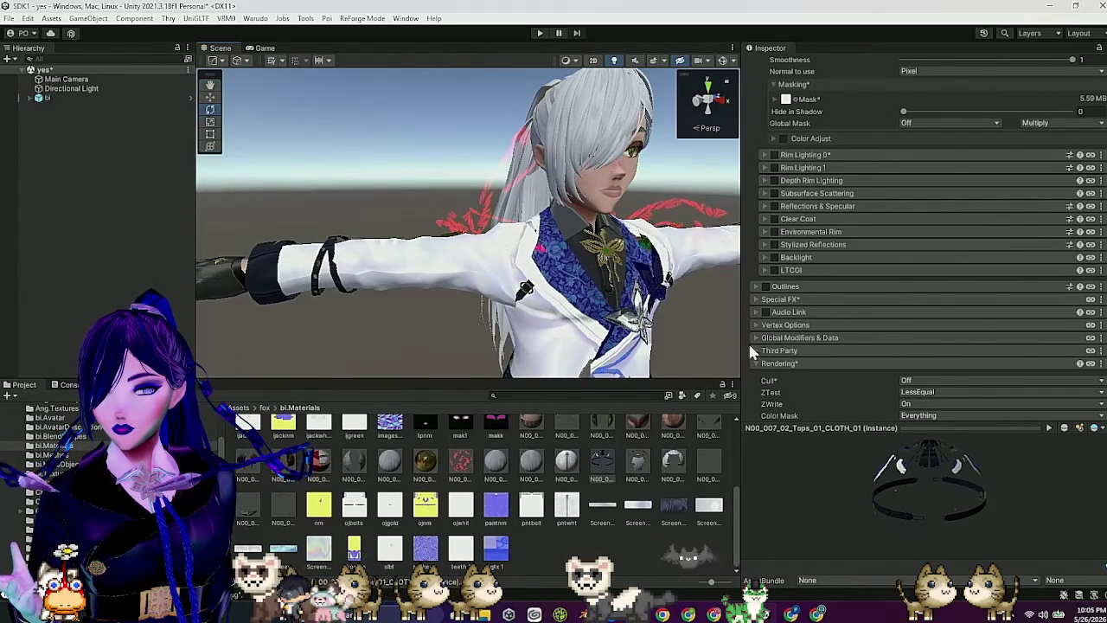
mouse_move(657, 298)
left_mouse_down()
mouse_move(585, 311)
mouse_move(593, 307)
left_mouse_up()
scroll(545, 283, "up", 2)
scroll(562, 472, "up", 2)
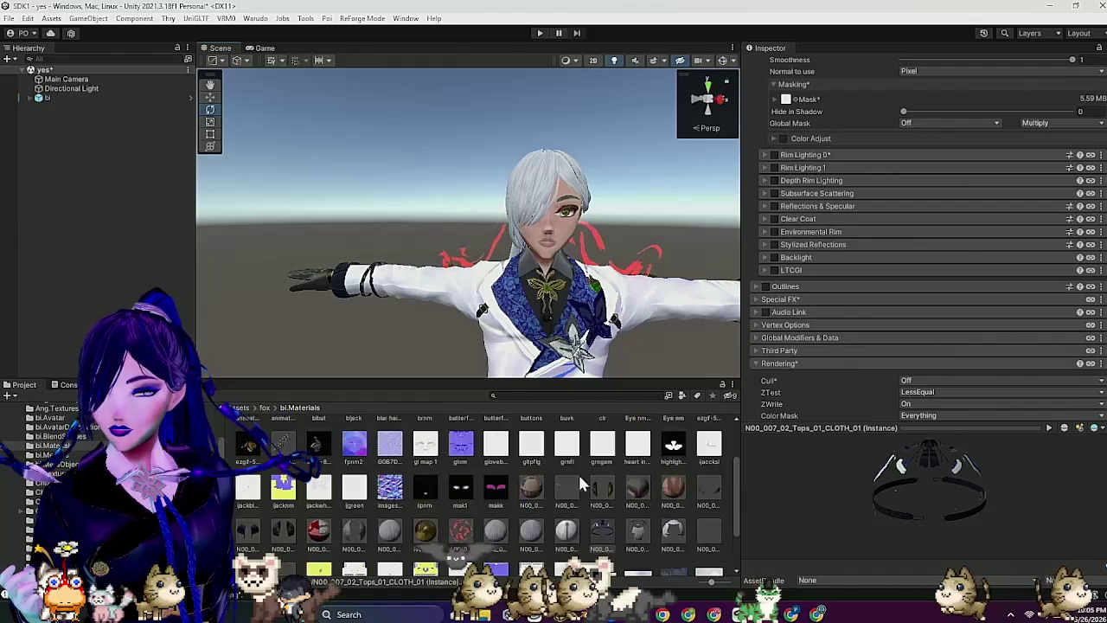
Step: Select Face_00_SKIN and inspect the face closely, then select the FaceMouth_00_FACE material
left_click(683, 488)
scroll(602, 342, "up", 4)
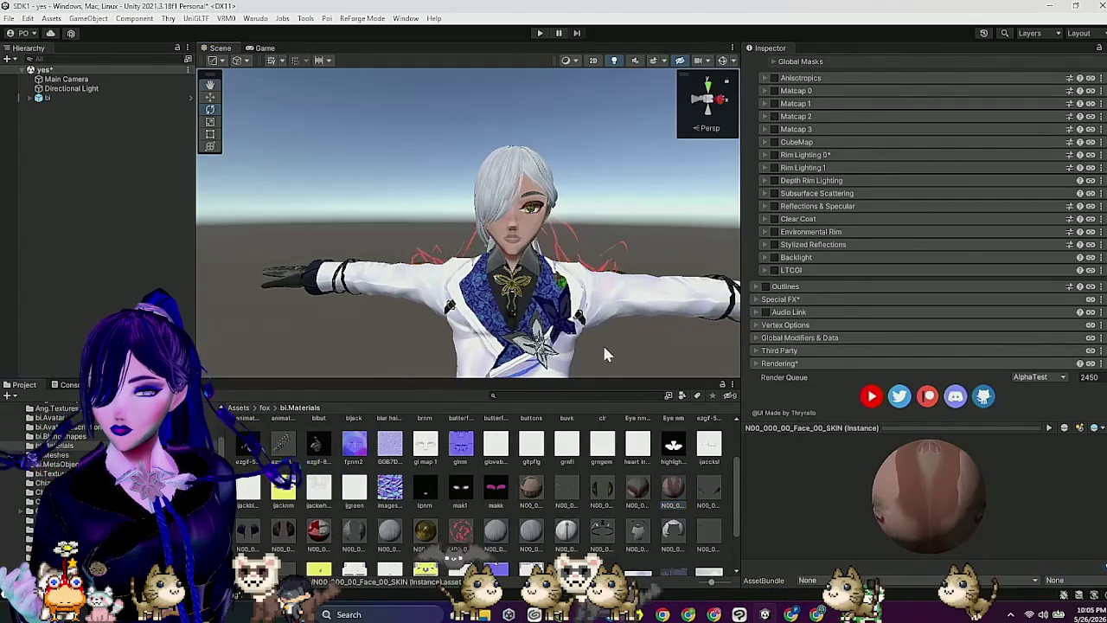
scroll(602, 342, "down", 3)
left_click_drag(602, 342, 611, 335)
scroll(612, 335, "up", 2)
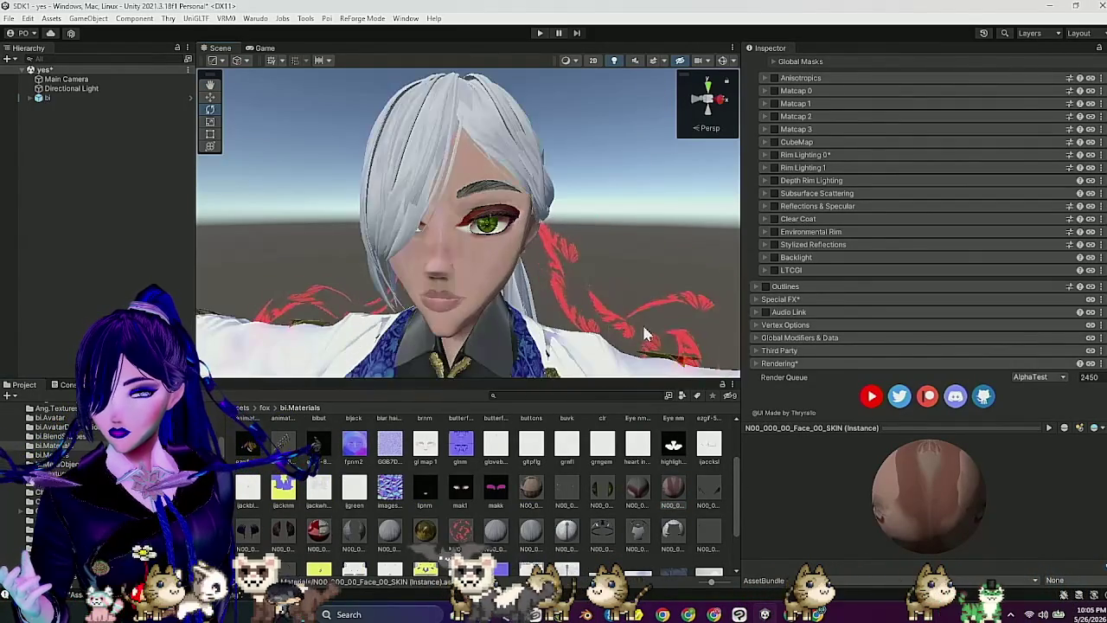
scroll(808, 340, "up", 10)
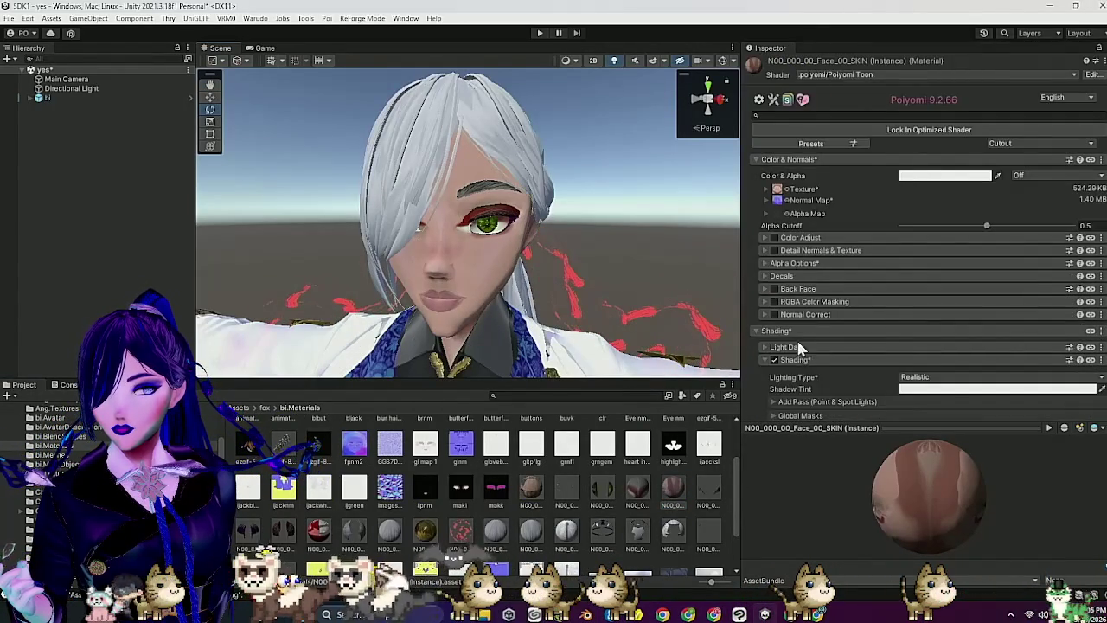
scroll(801, 342, "down", 3)
left_click_drag(678, 345, 679, 250)
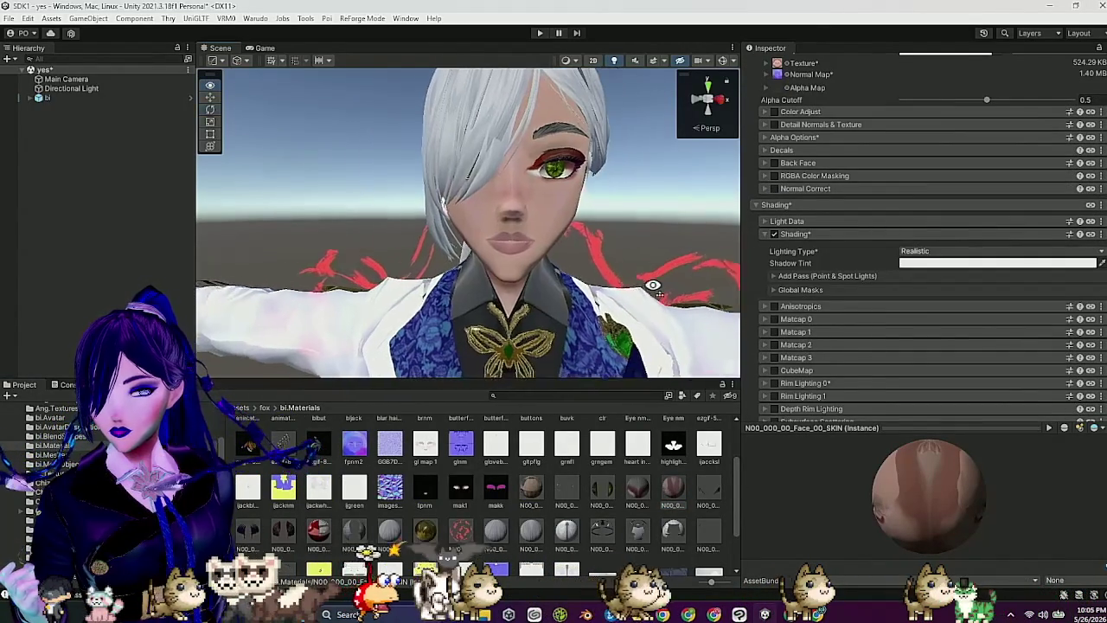
scroll(679, 290, "down", 3)
mouse_move(678, 289)
left_mouse_down()
mouse_move(696, 298)
mouse_move(531, 299)
mouse_move(616, 305)
left_mouse_up()
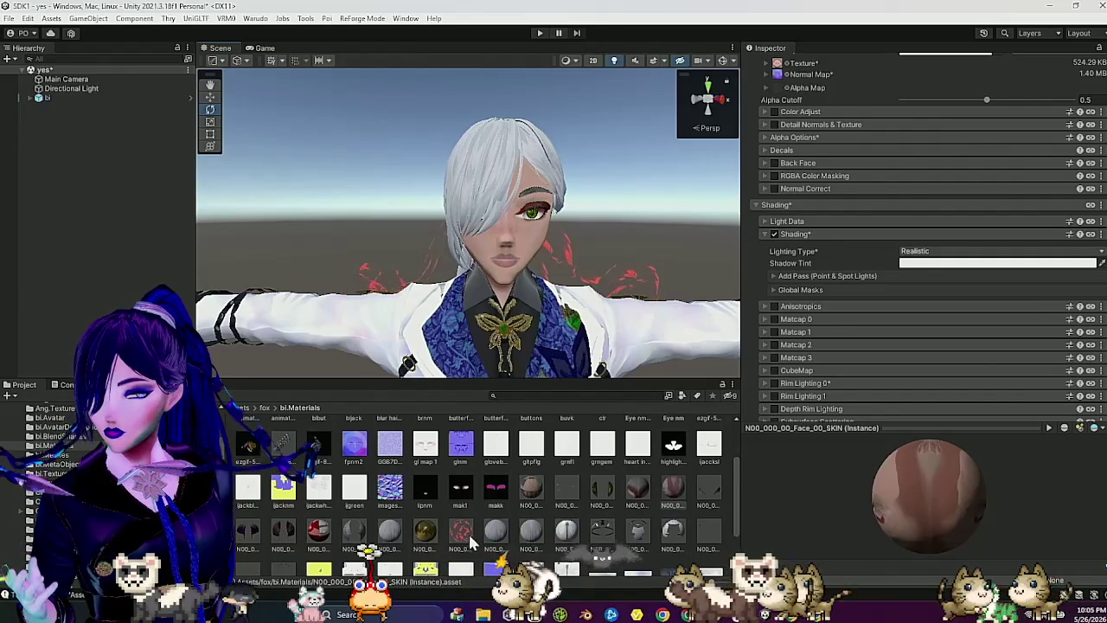
left_click(320, 532)
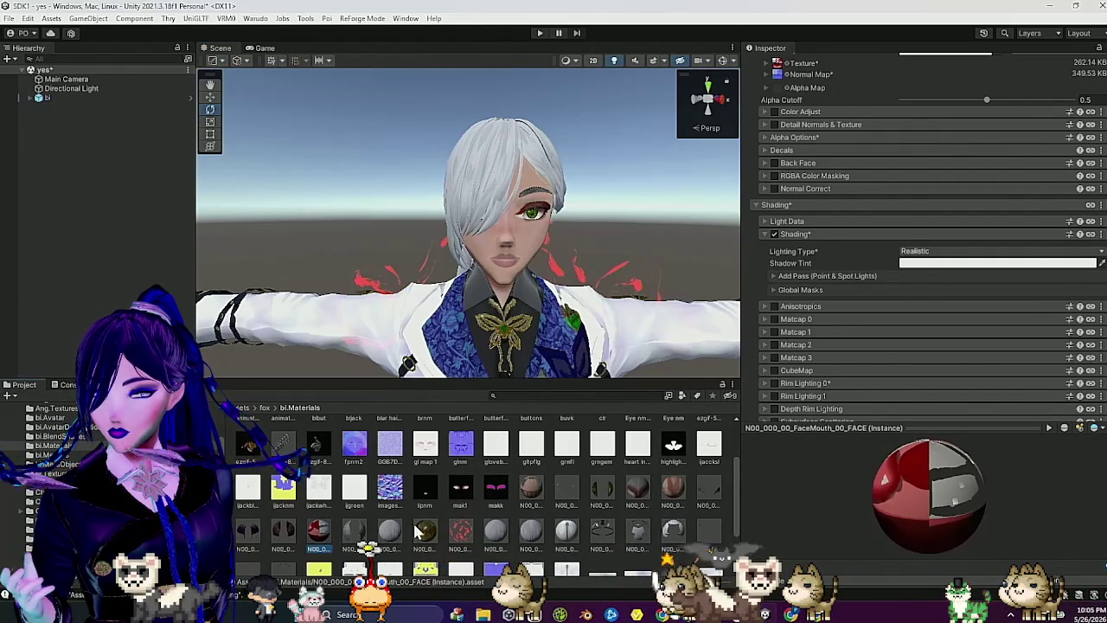
Step: Give FaceEyeline the Fade preset, Alpha Cutoff 0.451 and Dithering on, then select FaceEyelash
left_click(289, 534)
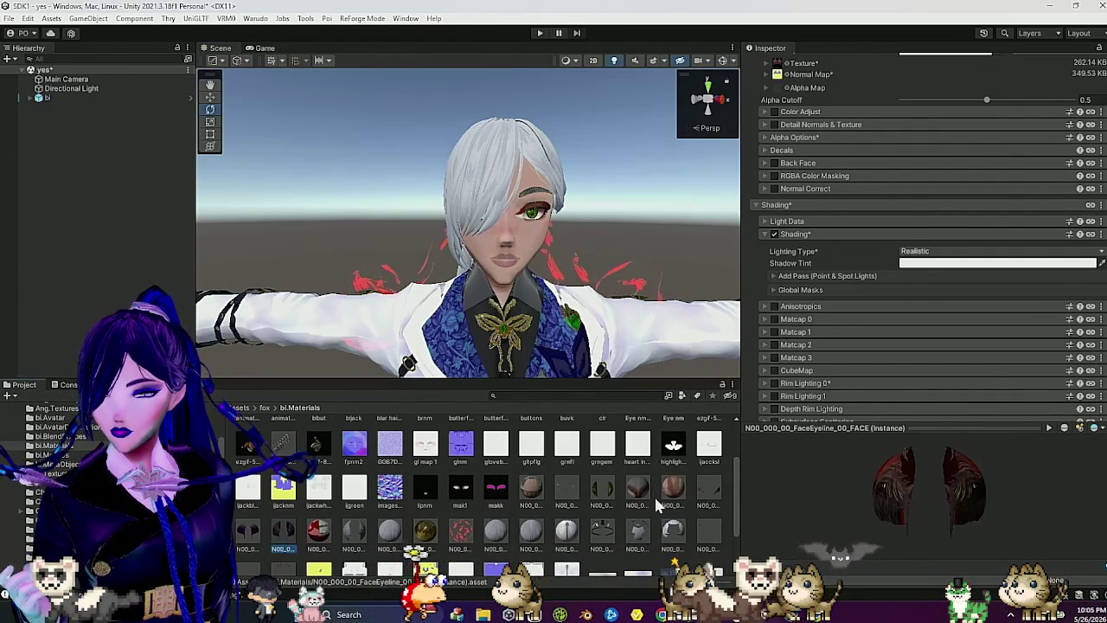
scroll(924, 167, "up", 3)
left_click(1003, 144)
left_click(1003, 195)
left_click_drag(925, 225, 978, 225)
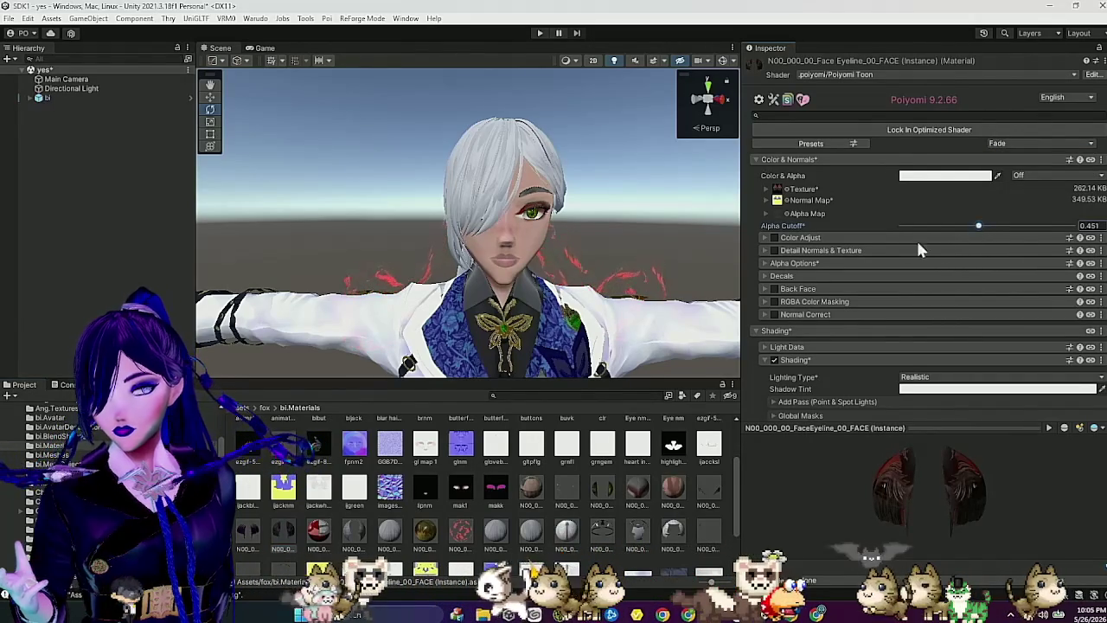
left_click(796, 264)
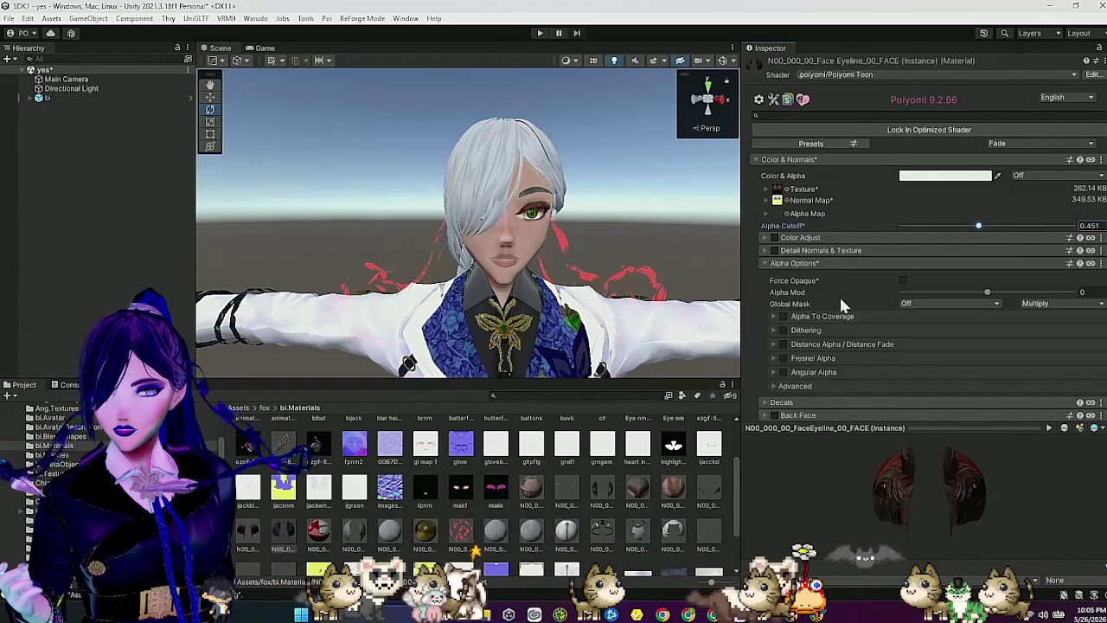
left_click(784, 330)
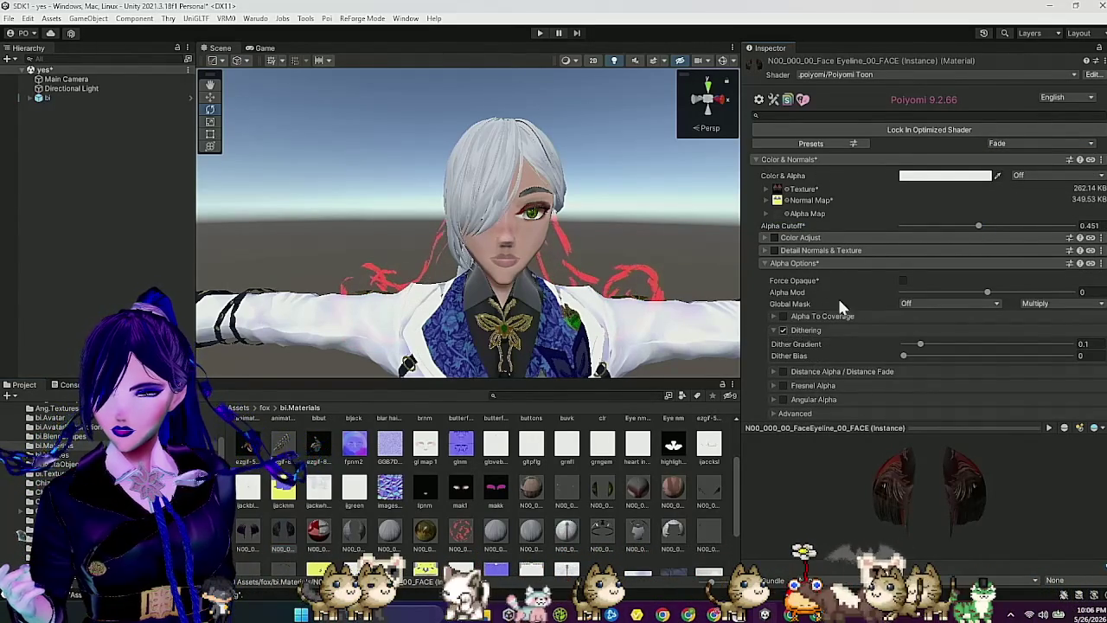
left_click(821, 262)
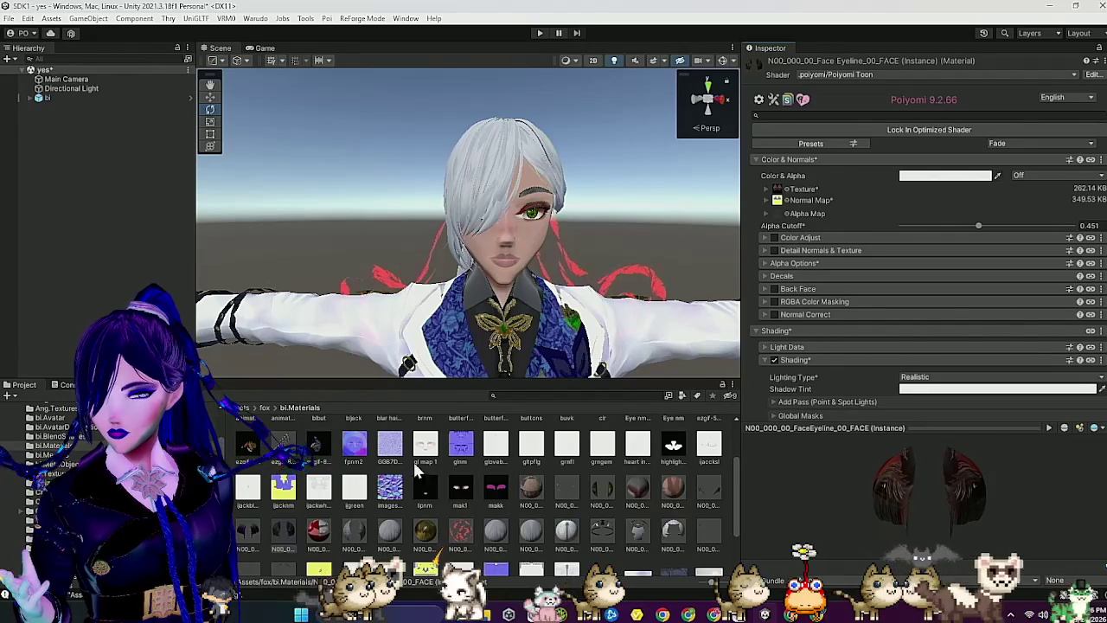
left_click(246, 530)
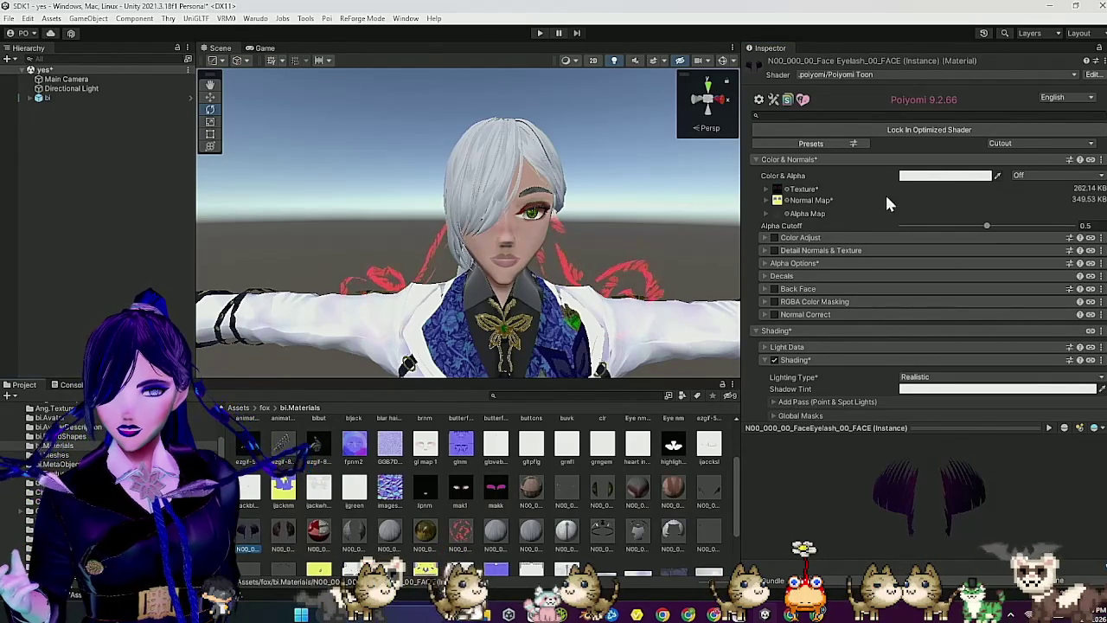
Step: Give FaceEyelash the Fade preset with Alpha Cutoff 0.246 and check the eyes on the avatar
left_click(1029, 145)
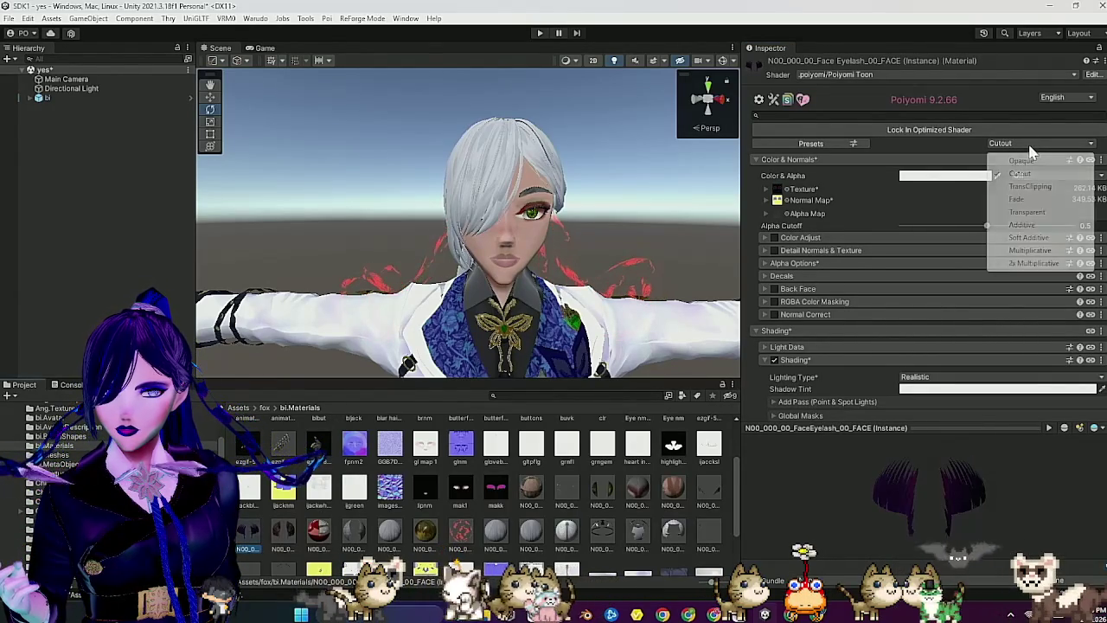
left_click(1020, 199)
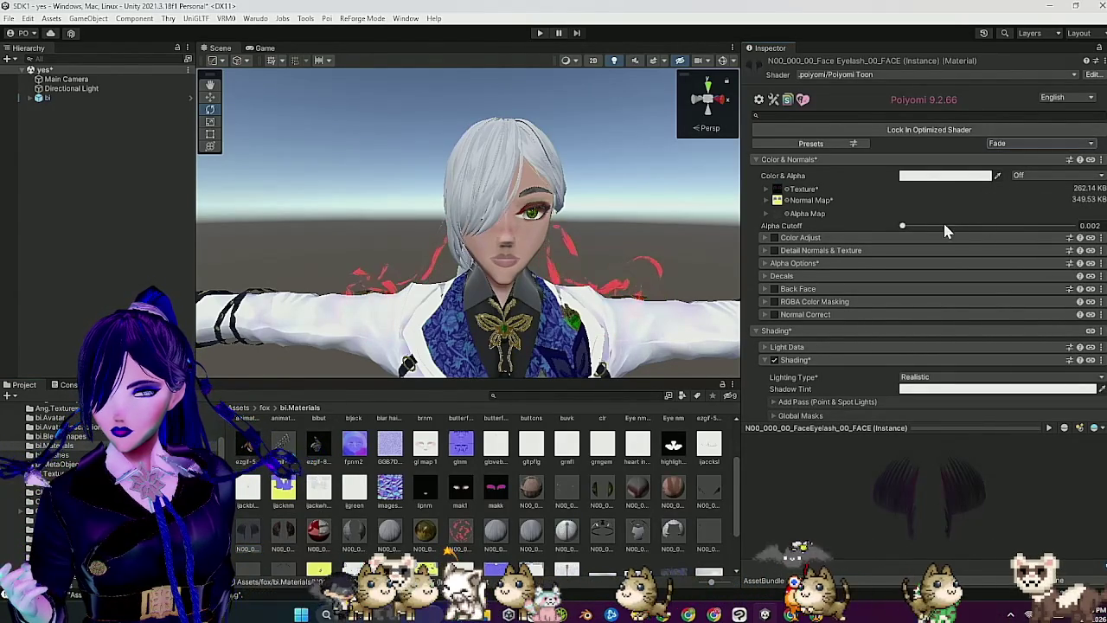
scroll(595, 291, "up", 2)
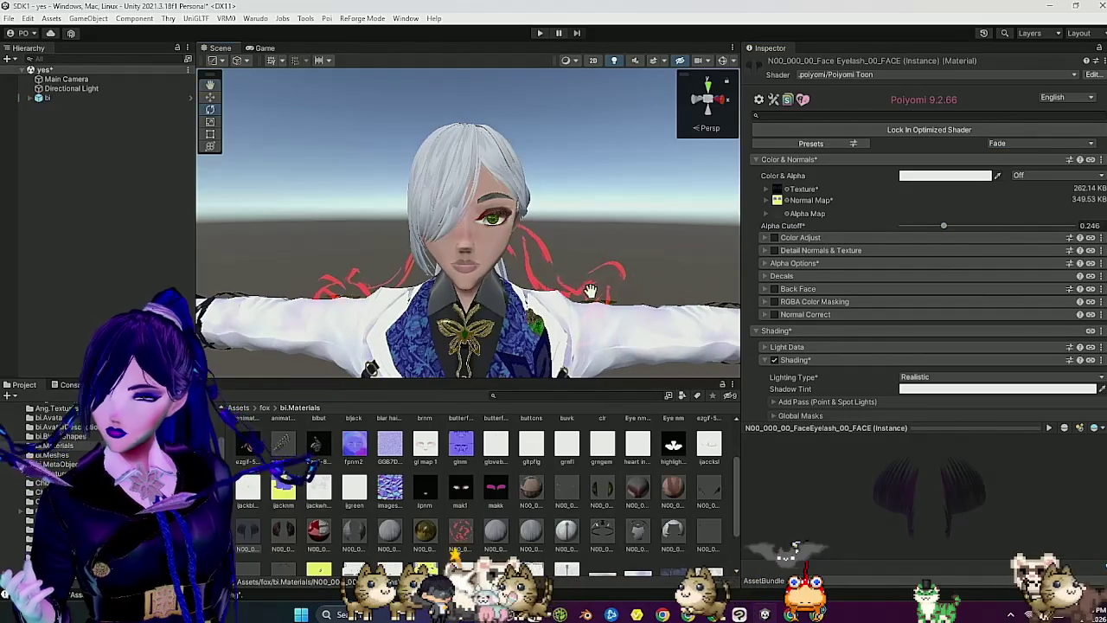
scroll(595, 291, "up", 5)
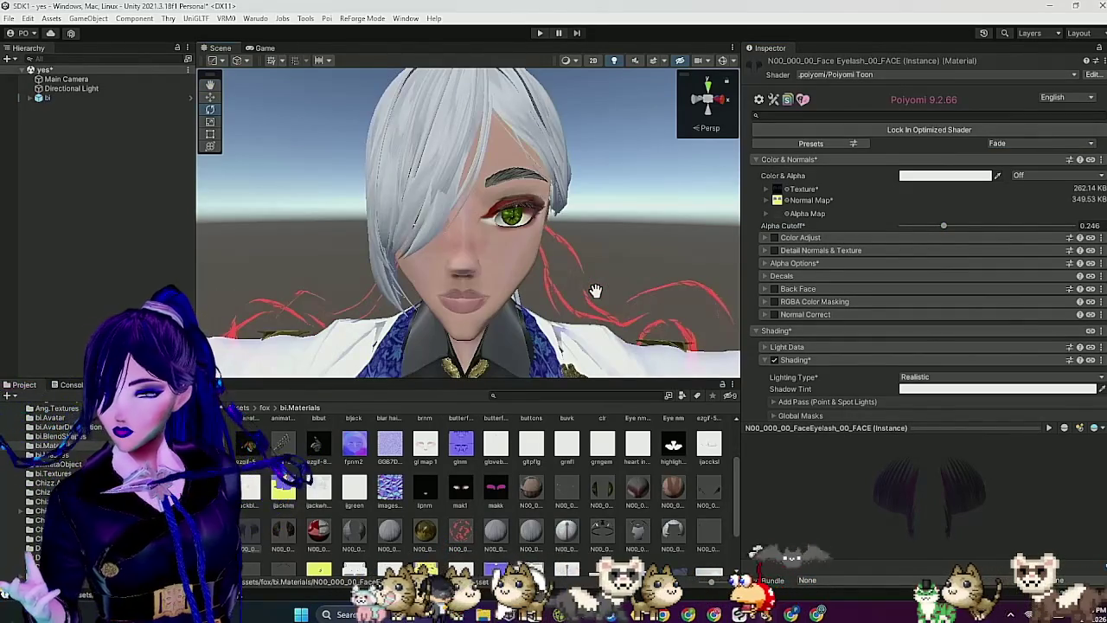
scroll(595, 290, "down", 3)
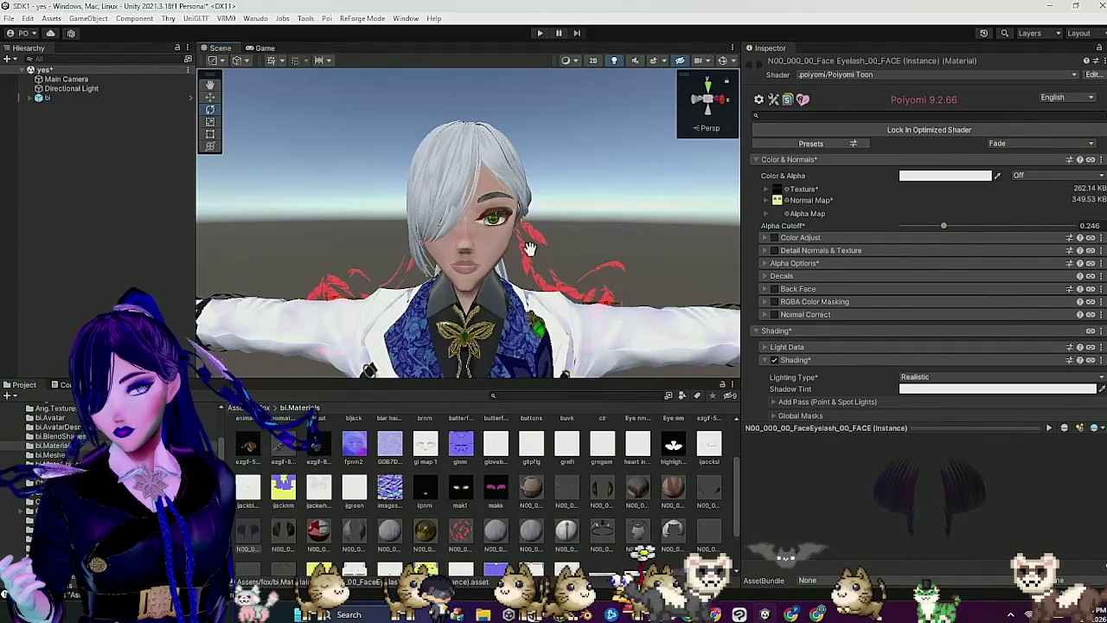
left_click_drag(595, 290, 577, 287)
left_click_drag(519, 287, 747, 269)
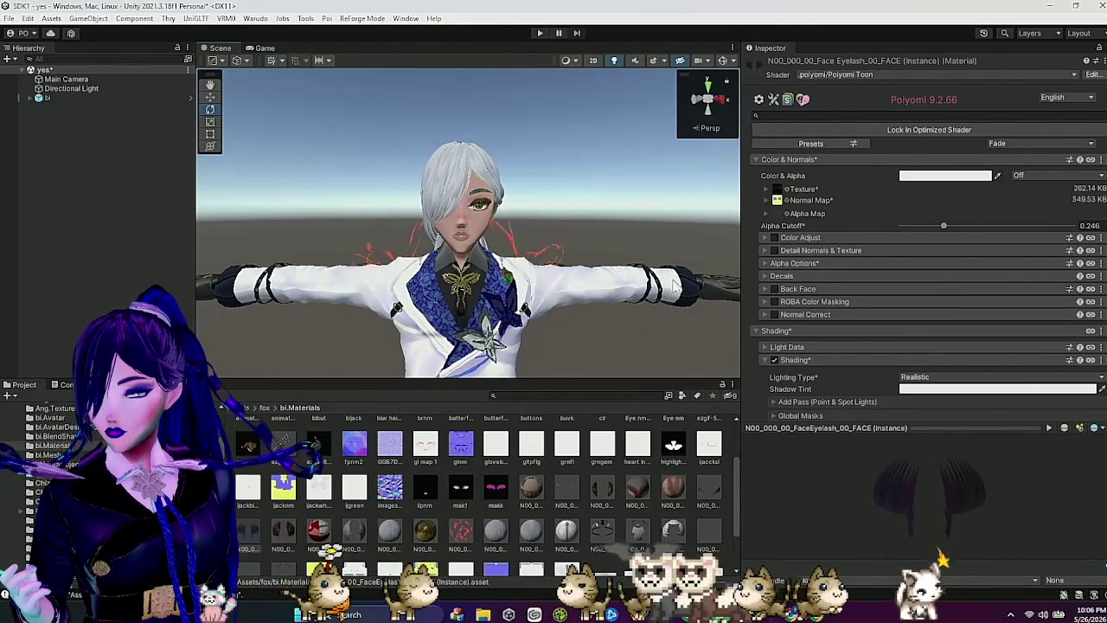
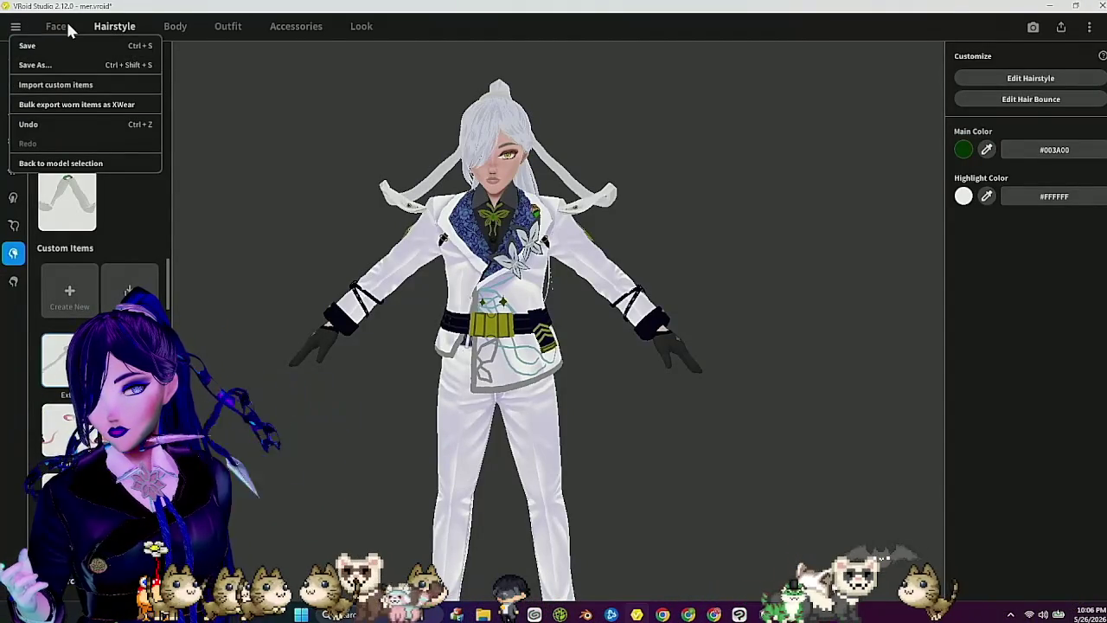
Step: Switch VRoid Studio to the face's Lips texture editing
left_click(57, 29)
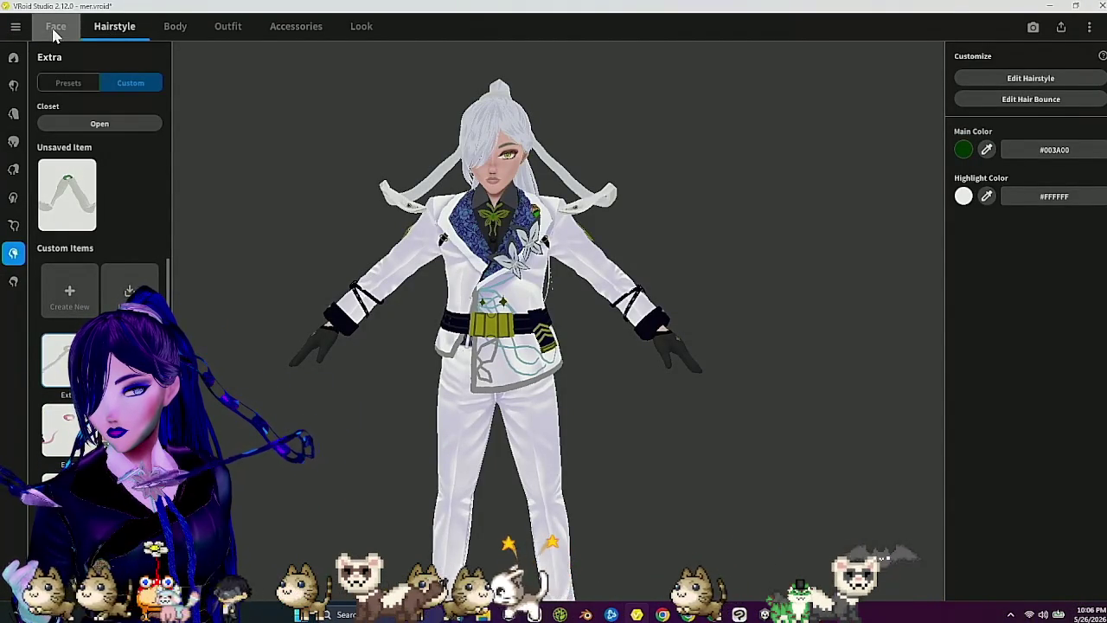
left_click(55, 30)
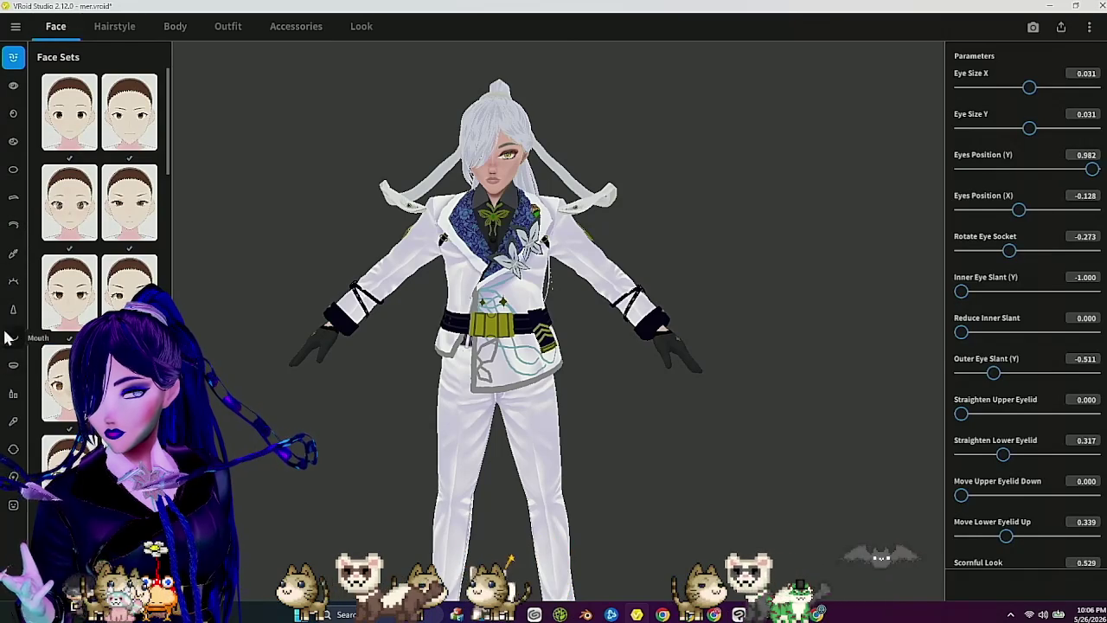
left_click(13, 396)
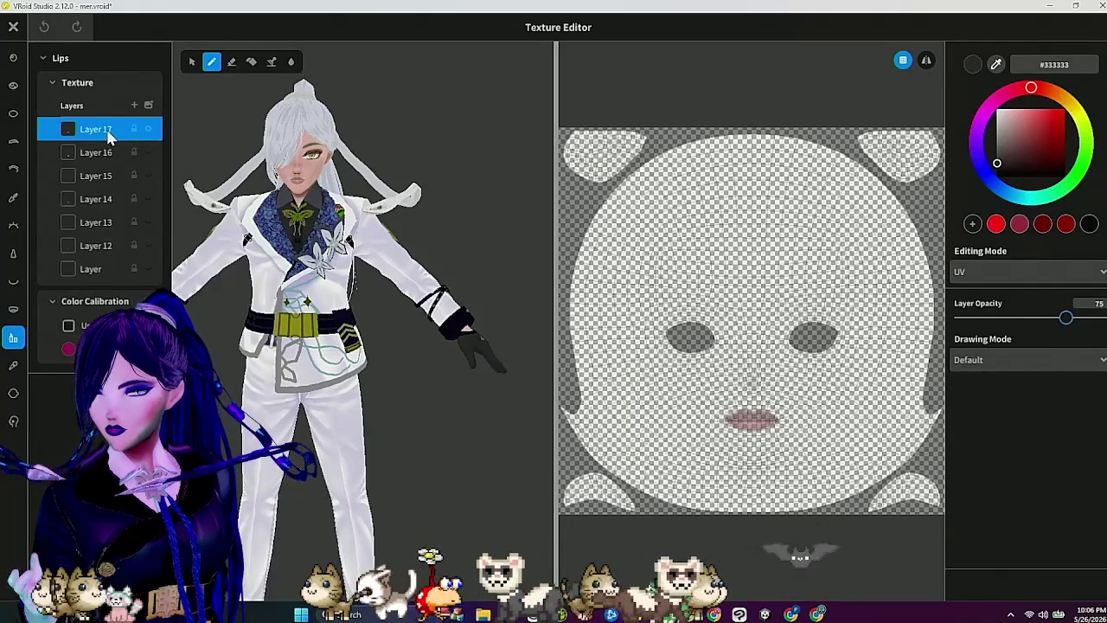
Step: Export Layer 17 as an image named 'lipp' into the bi.Materials folder
right_click(166, 129)
left_click(161, 142)
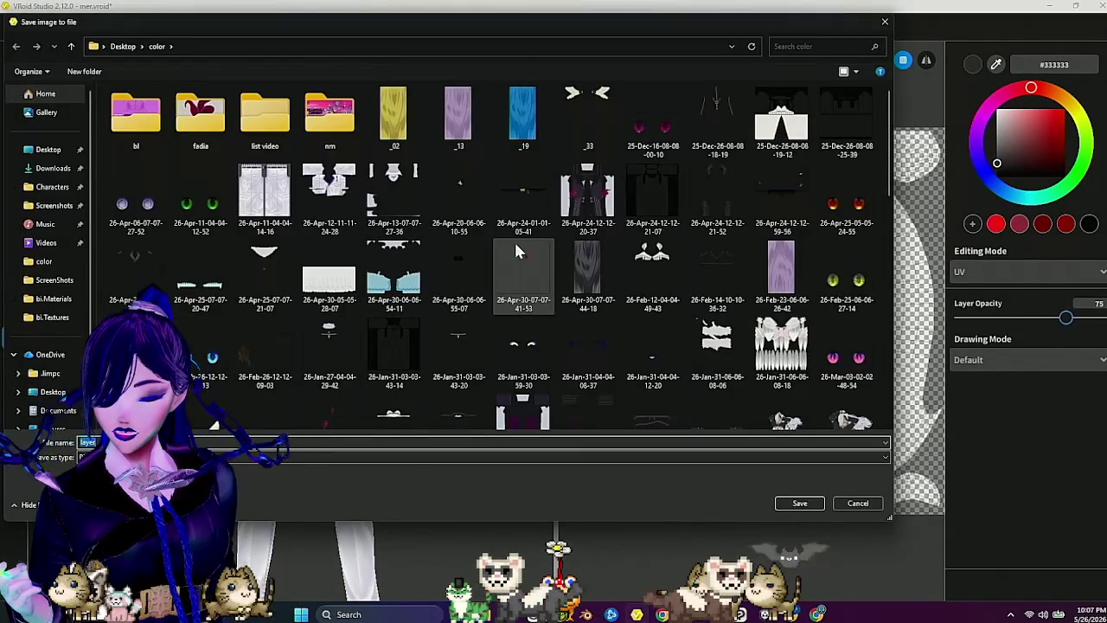
left_click(73, 300)
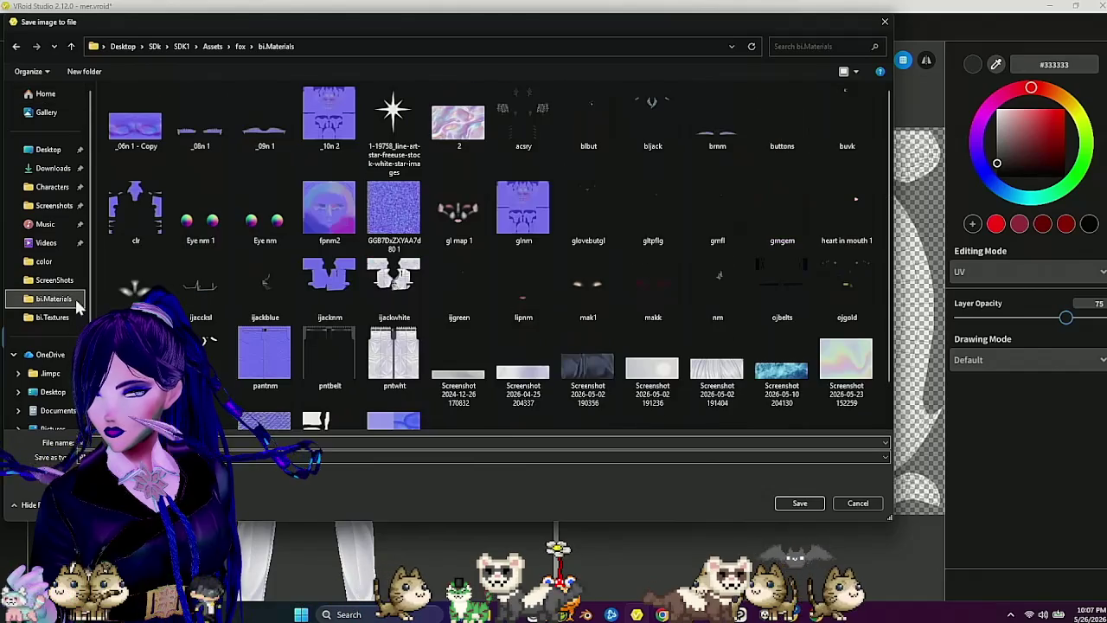
left_click(307, 441)
type("k")
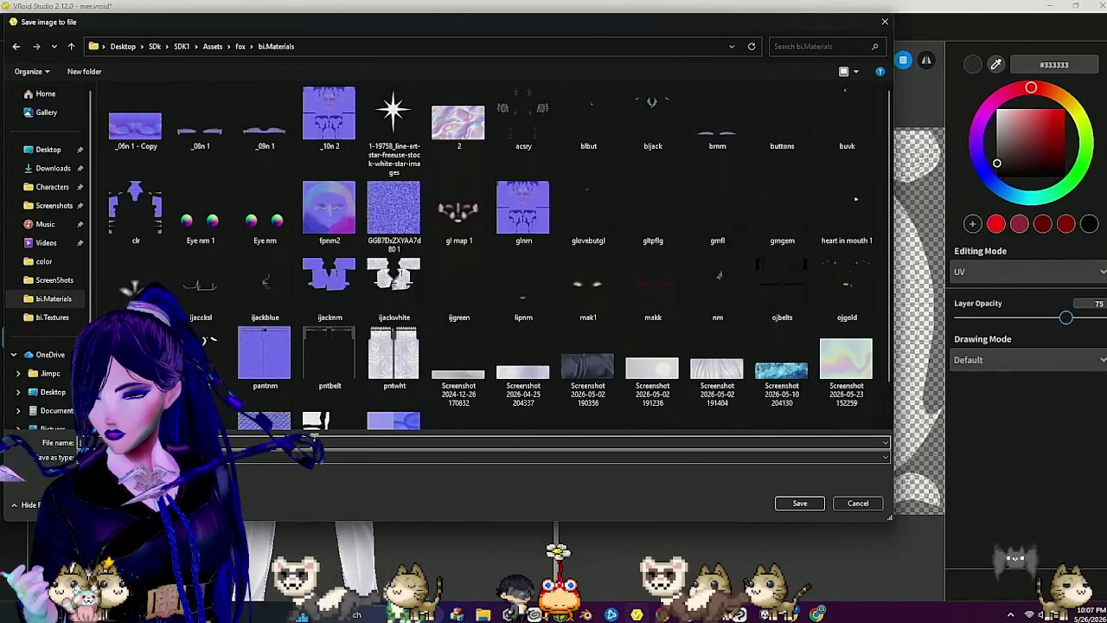
type("ipp")
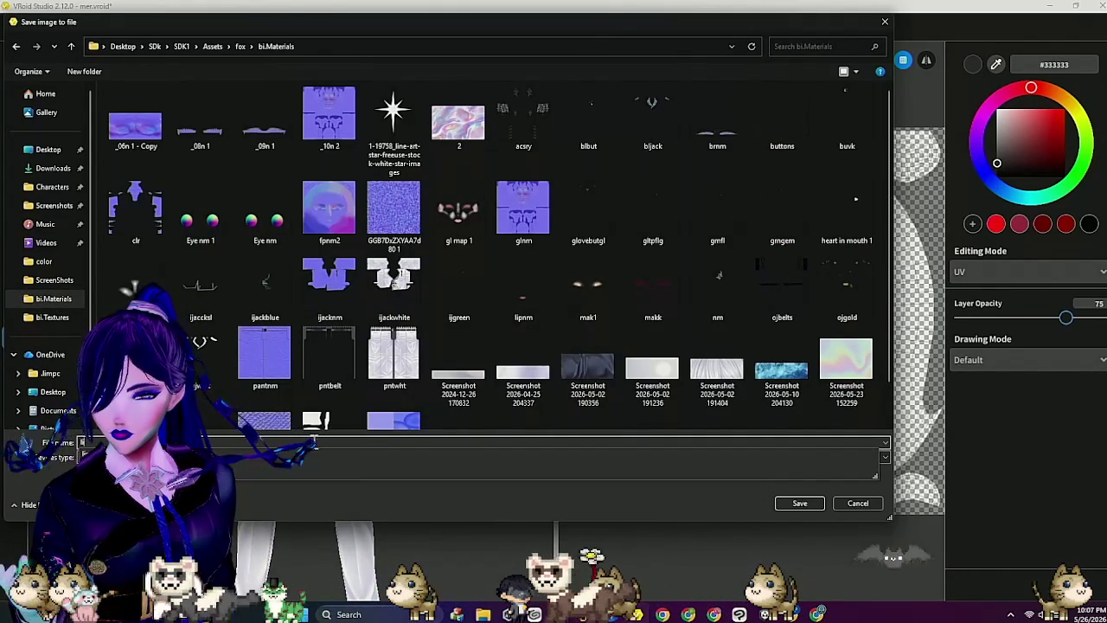
left_click(487, 489)
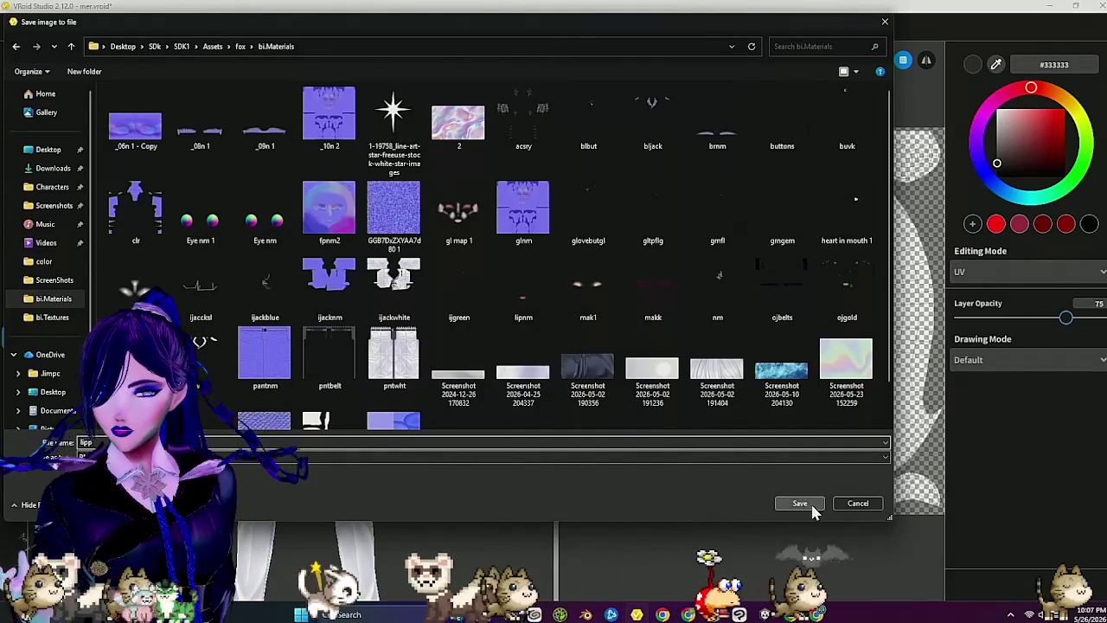
left_click(804, 504)
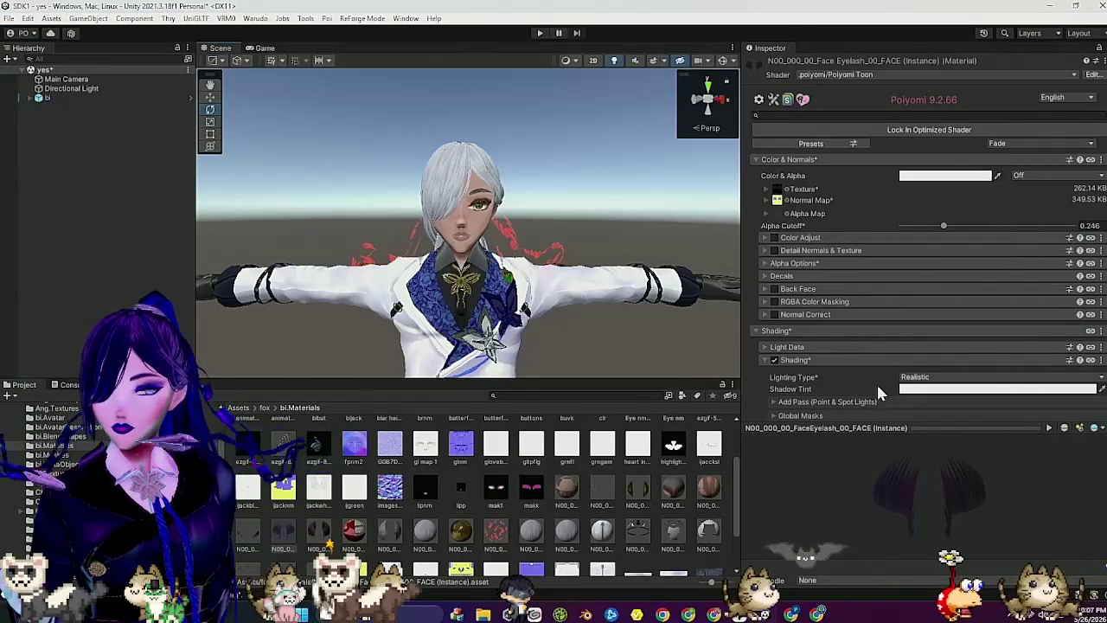
Step: Enable Matcap 2 on the face material and set its UV Mode to Gradient
scroll(858, 330, "down", 3)
scroll(866, 342, "down", 3)
left_click(774, 282)
left_click(864, 282)
left_click(907, 298)
left_click(951, 348)
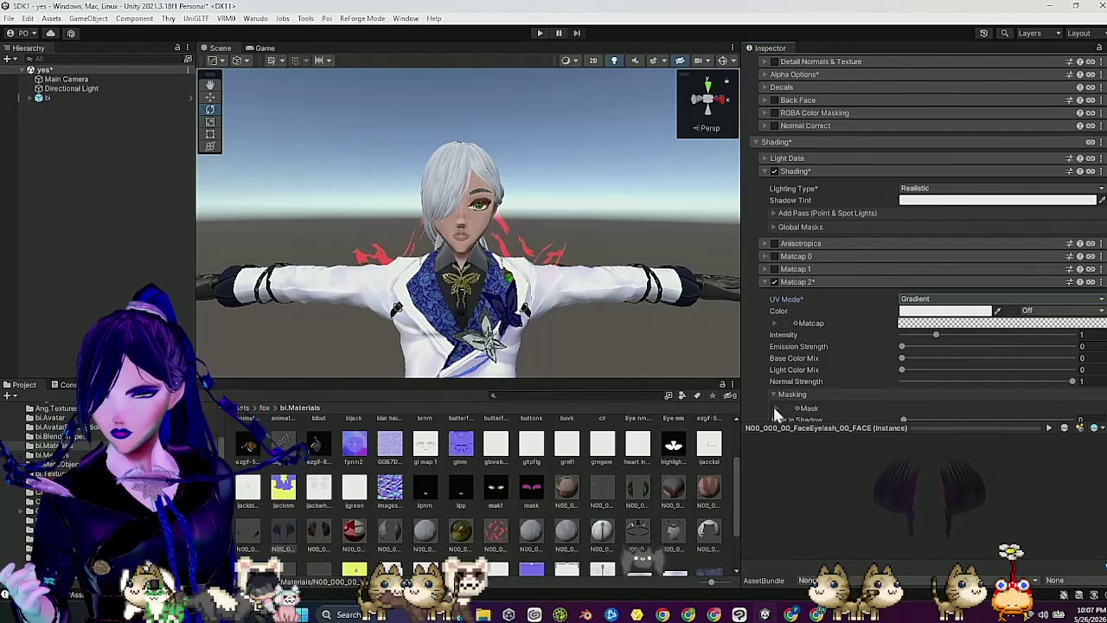
Step: Assign the lipp texture as the Matcap 2 mask and fix its colour-space warning
scroll(825, 358, "down", 3)
scroll(635, 463, "up", 2)
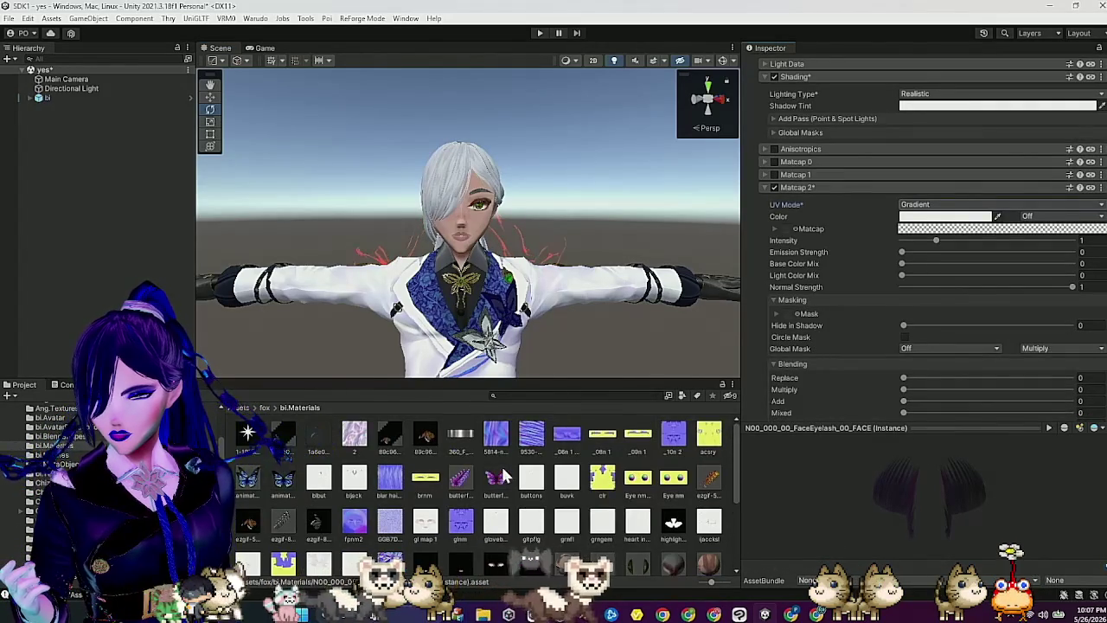
scroll(507, 475, "down", 2)
mouse_move(461, 494)
left_mouse_down()
mouse_move(753, 321)
mouse_move(787, 314)
left_mouse_up()
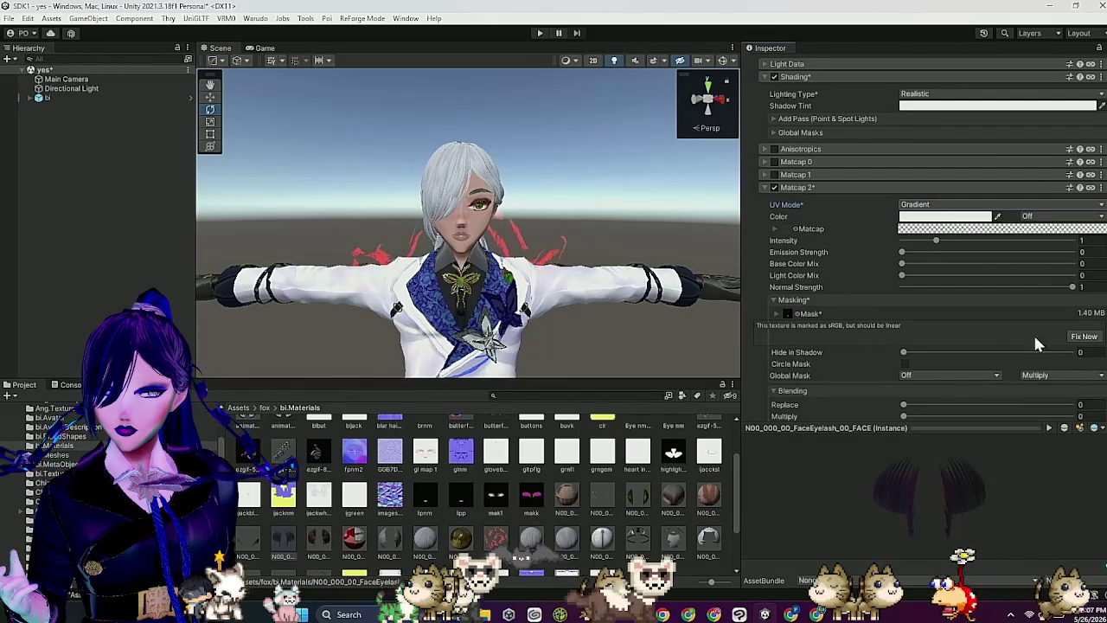
left_click(1085, 342)
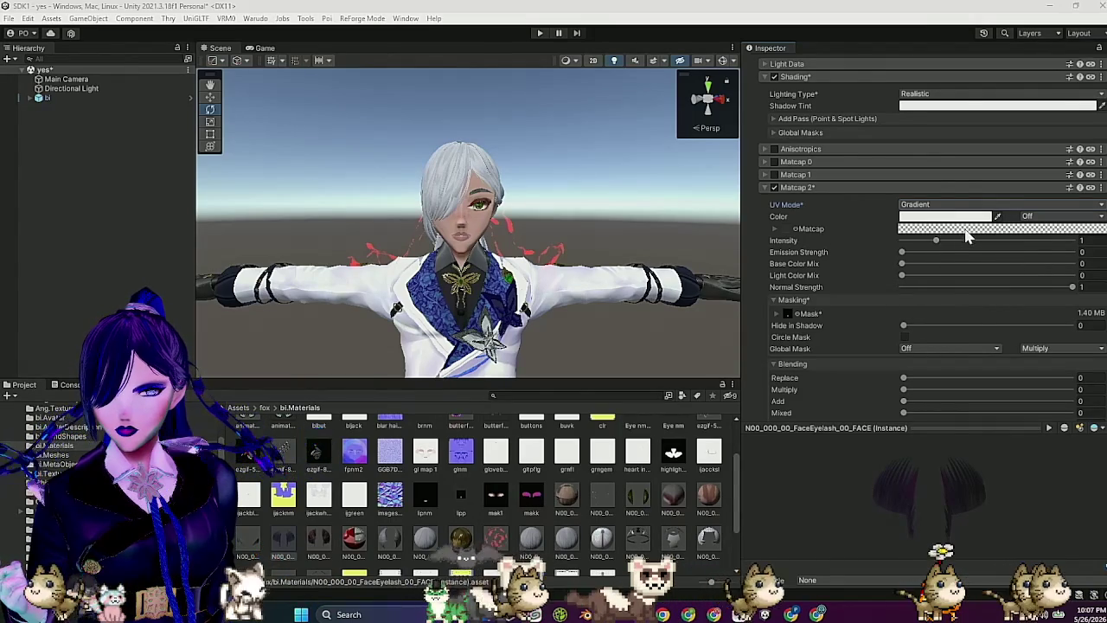
left_click(944, 216)
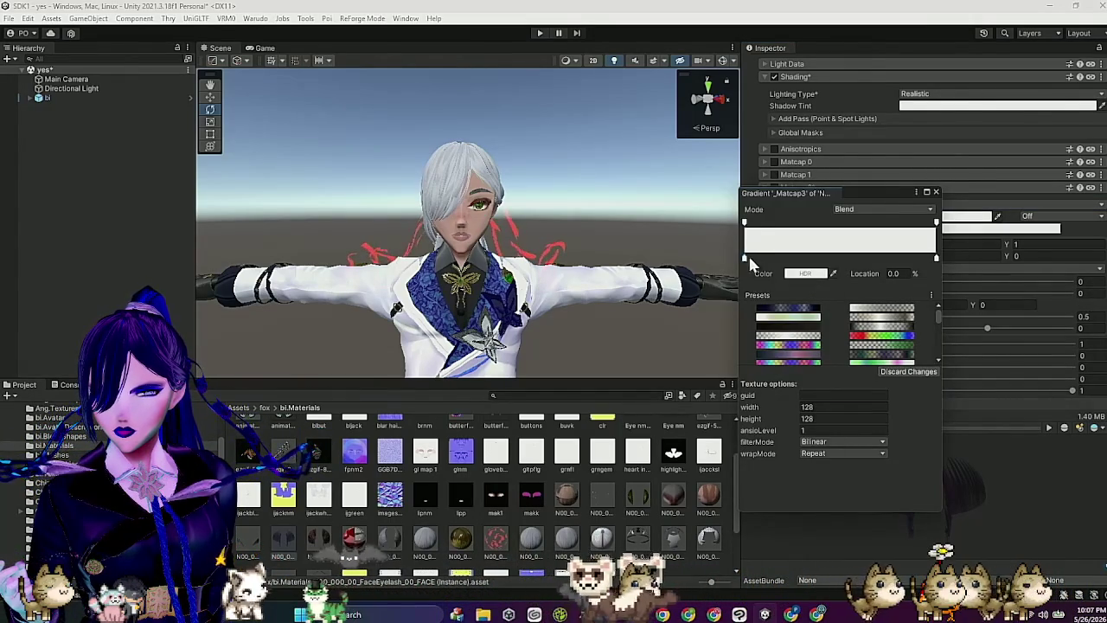
Step: Set the gradient's start to pinkish red and its end to a red picked from the scene
left_click(830, 274)
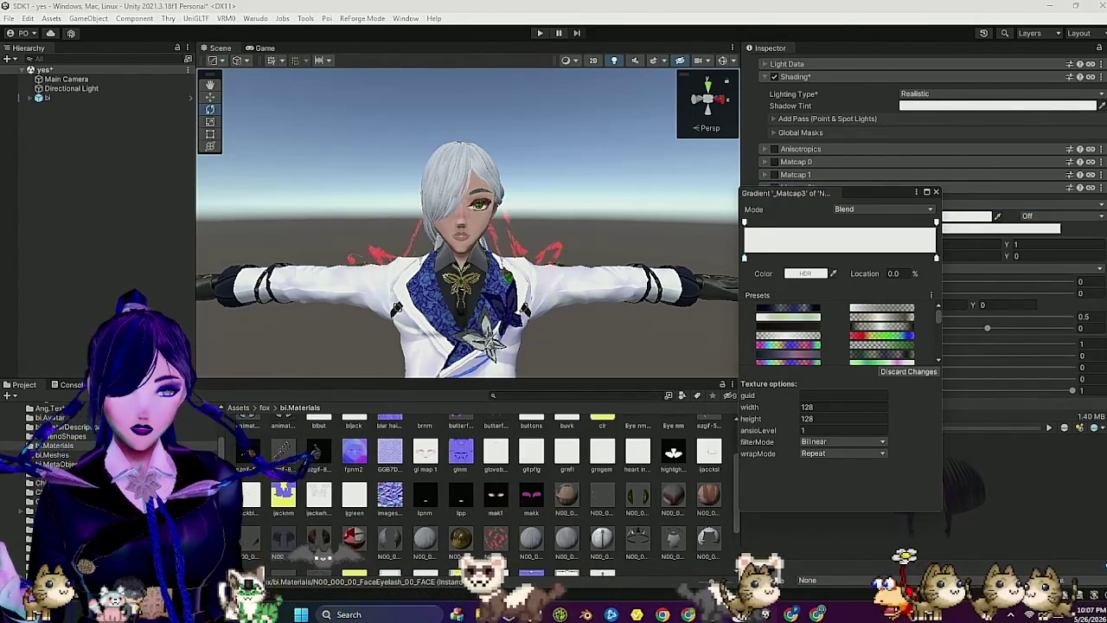
left_click(380, 256)
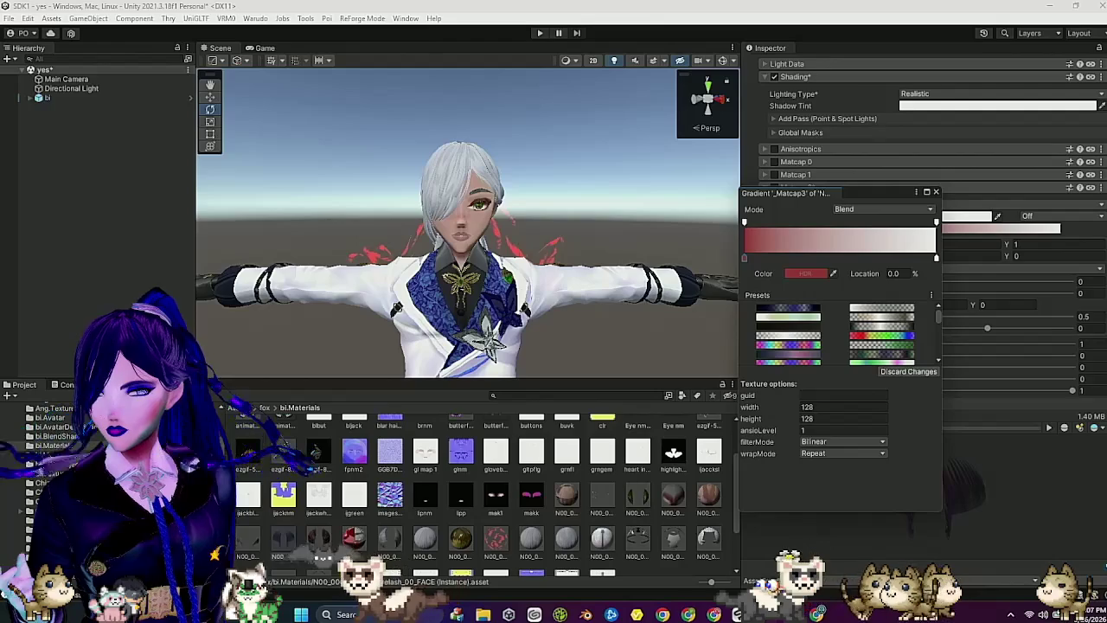
left_click(937, 259)
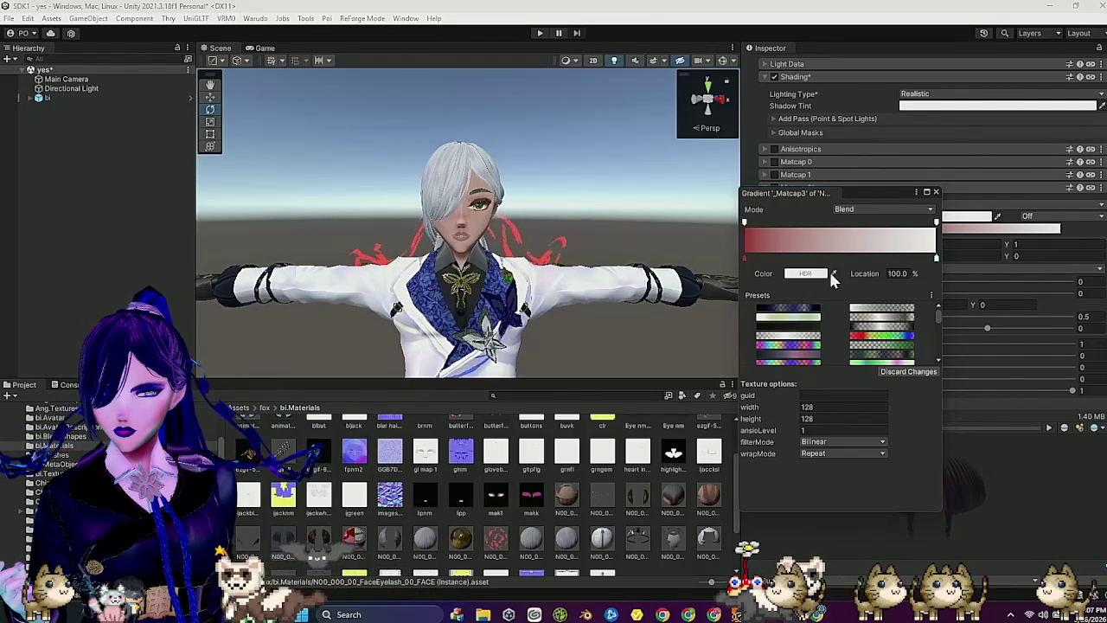
left_click(356, 257)
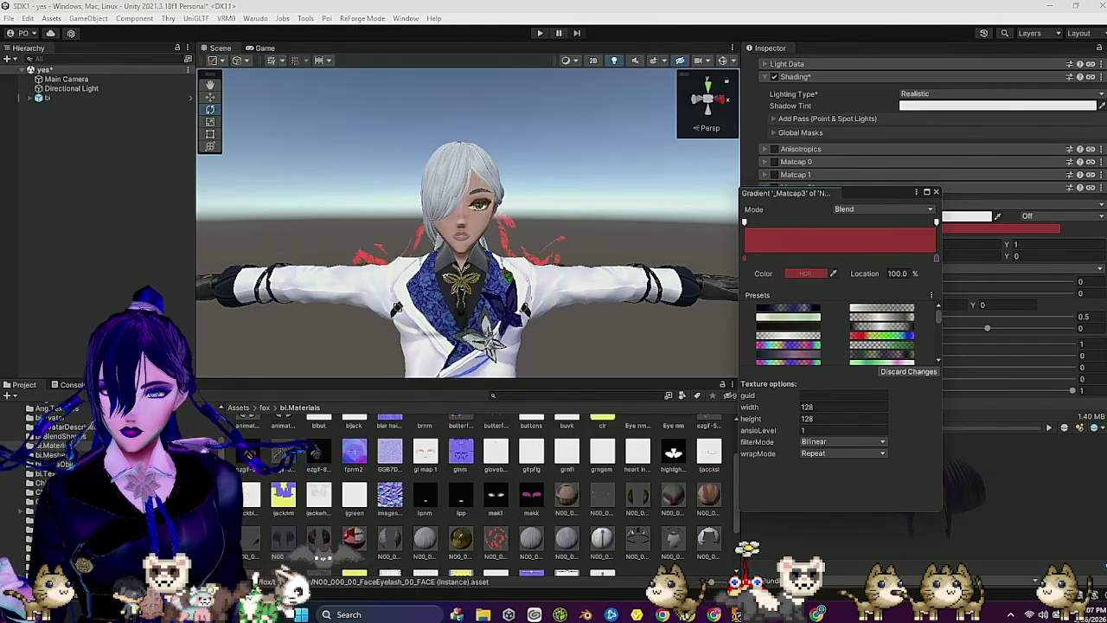
Step: Add colour stops at about 44% and 24%, adjust the 63% stop, and fix the sRGB warning
left_click(828, 258)
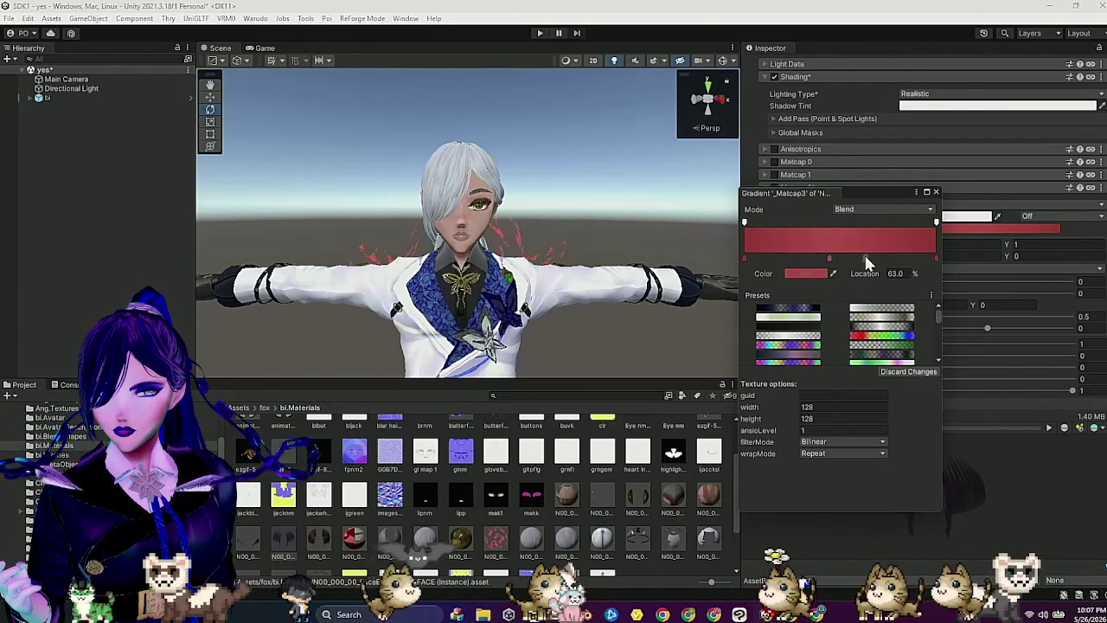
left_click(790, 258)
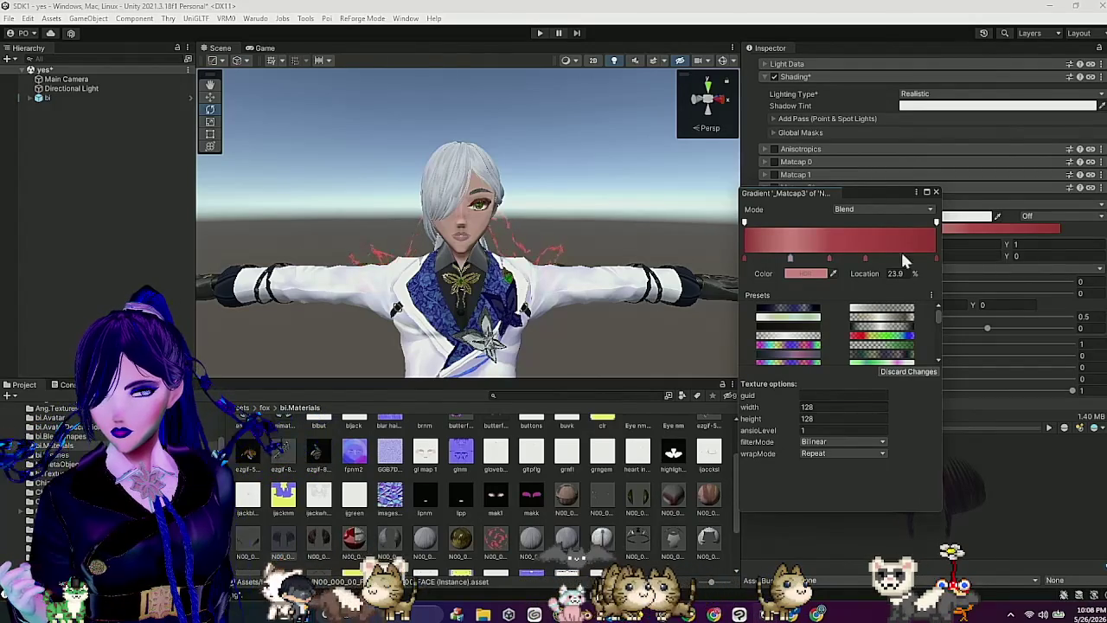
left_click(865, 258)
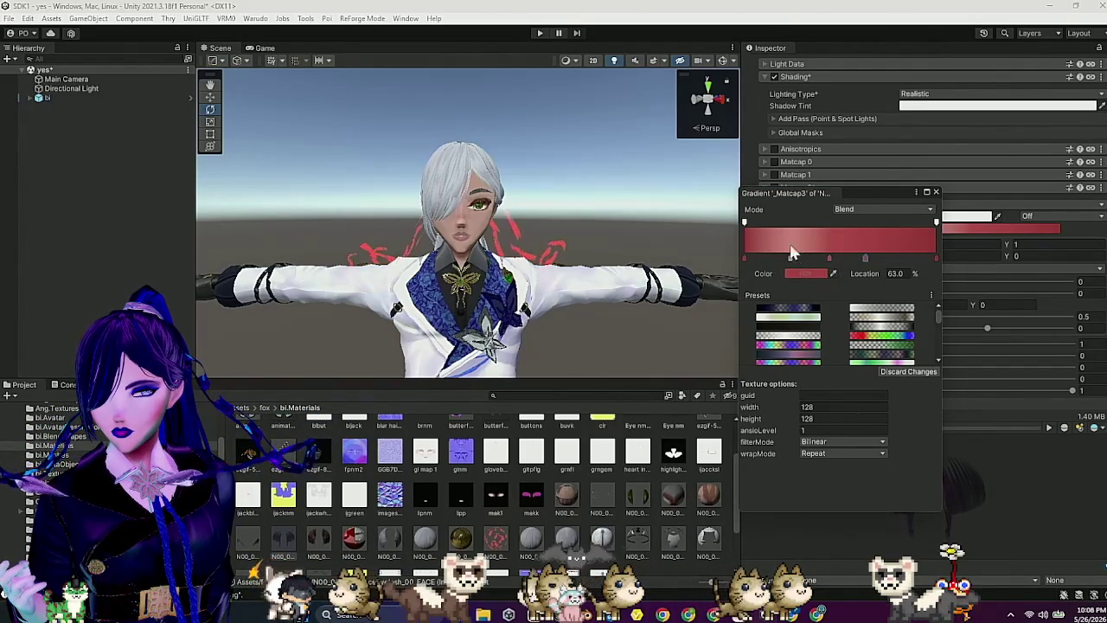
left_click(935, 192)
left_click(1086, 252)
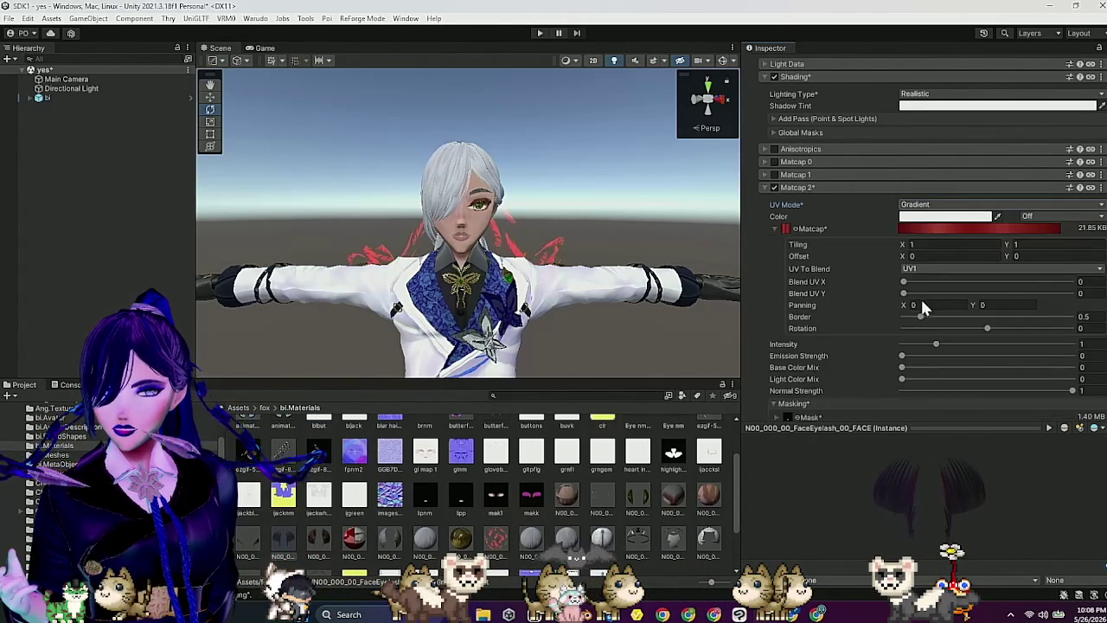
Step: Adjust the Matcap 2 mask channel, Base Color Mix 0.113 and Emission Strength 4.36
scroll(914, 346, "down", 5)
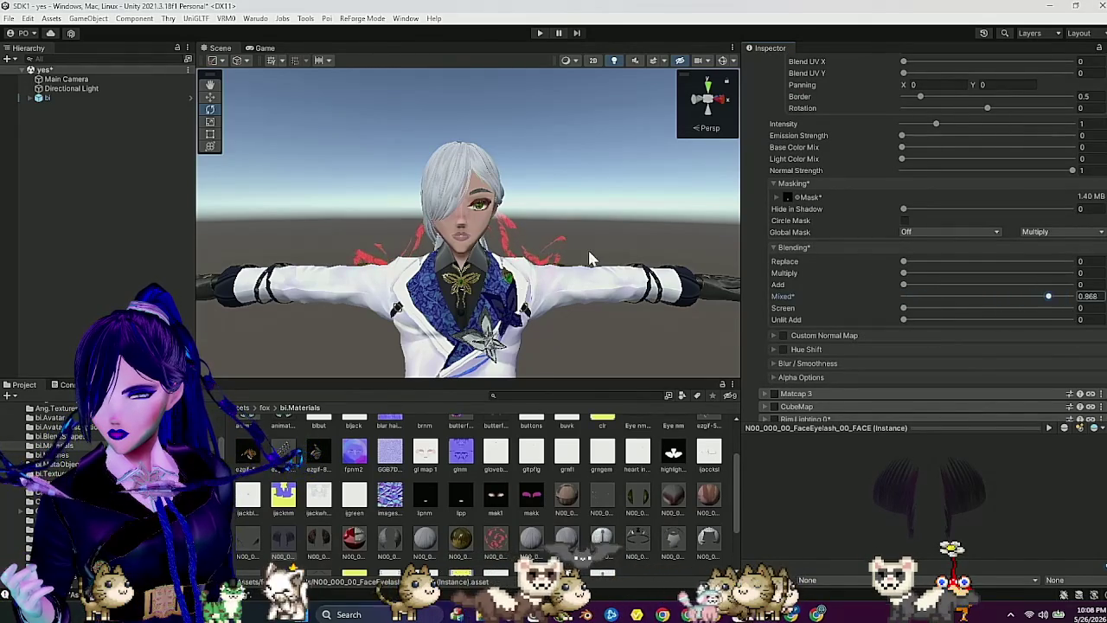
scroll(588, 258, "up", 2)
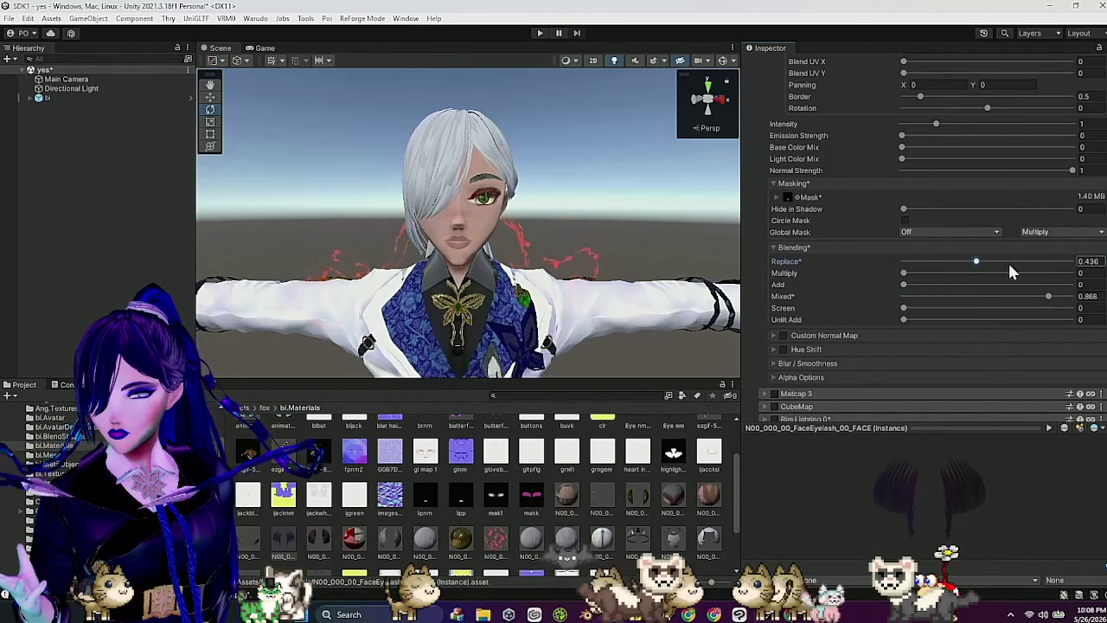
left_click(794, 198)
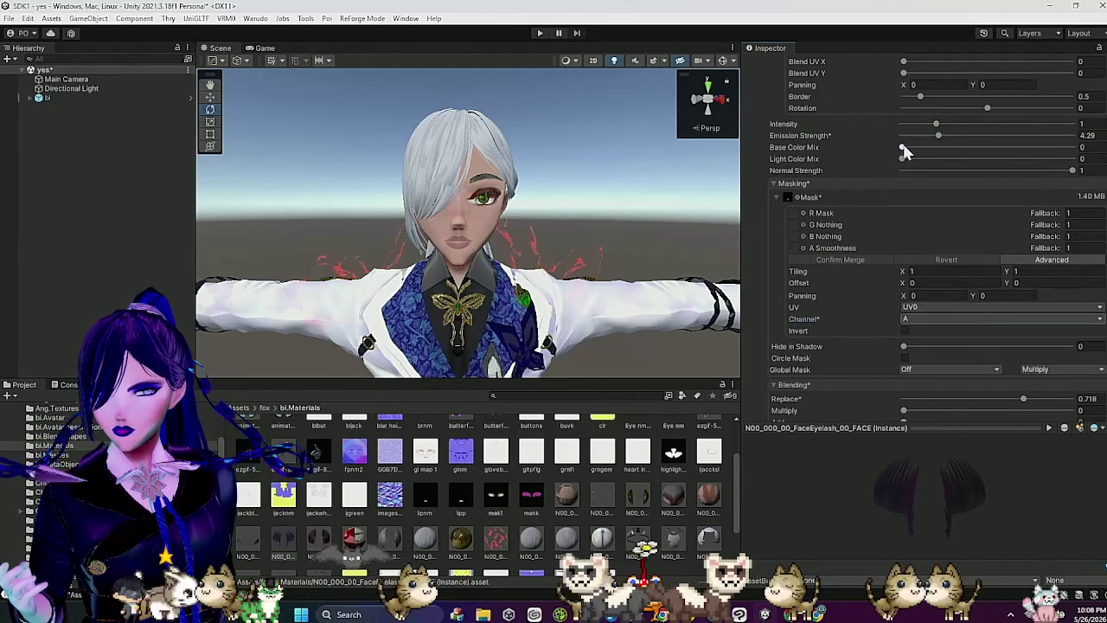
left_click_drag(902, 148, 921, 147)
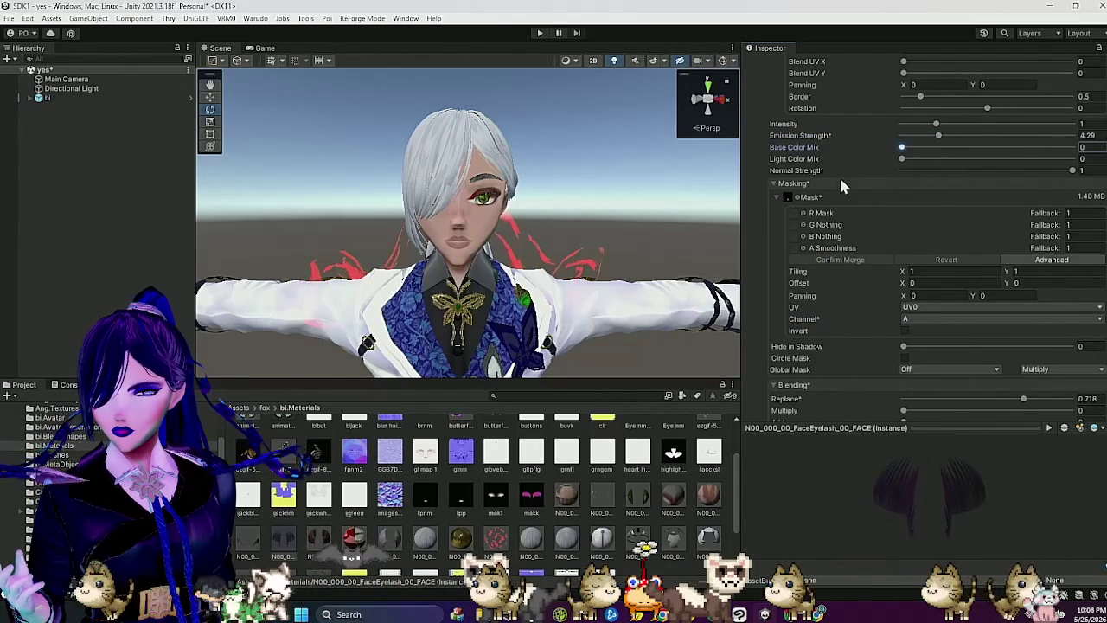
scroll(839, 185, "up", 5)
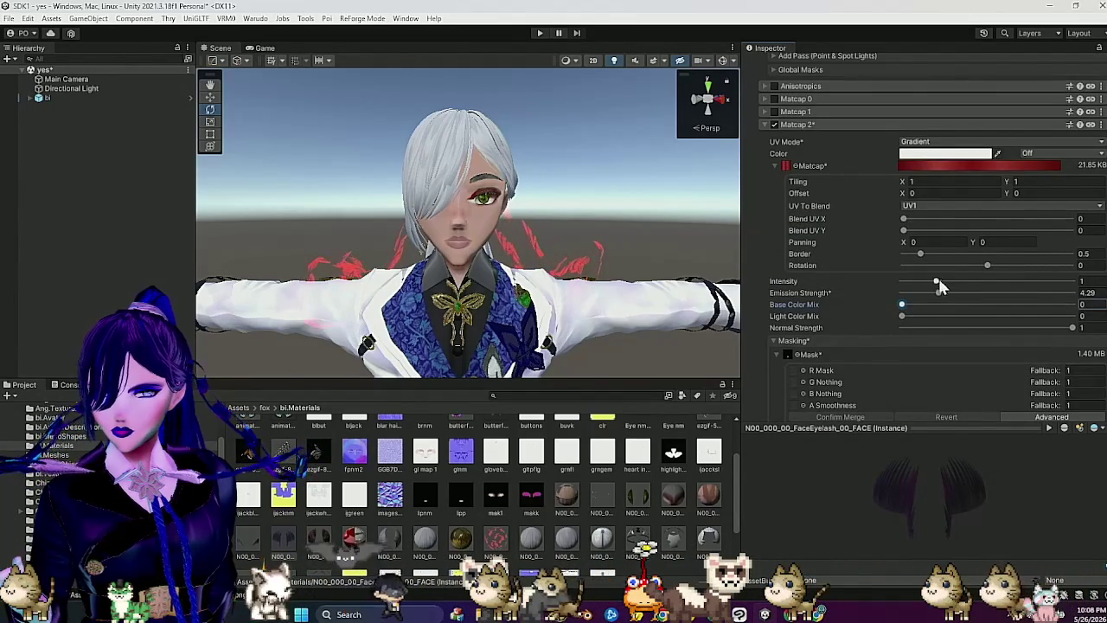
left_click_drag(867, 295, 873, 297)
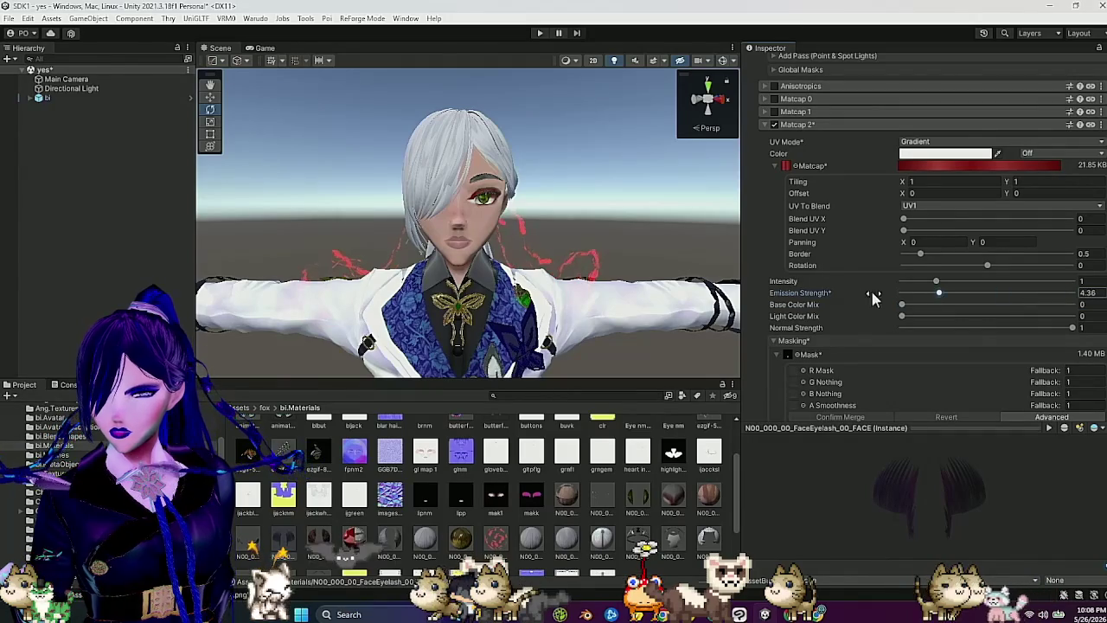
Step: Copy the Matcap 2 section settings from the FaceEyelash material
scroll(960, 329, "up", 3)
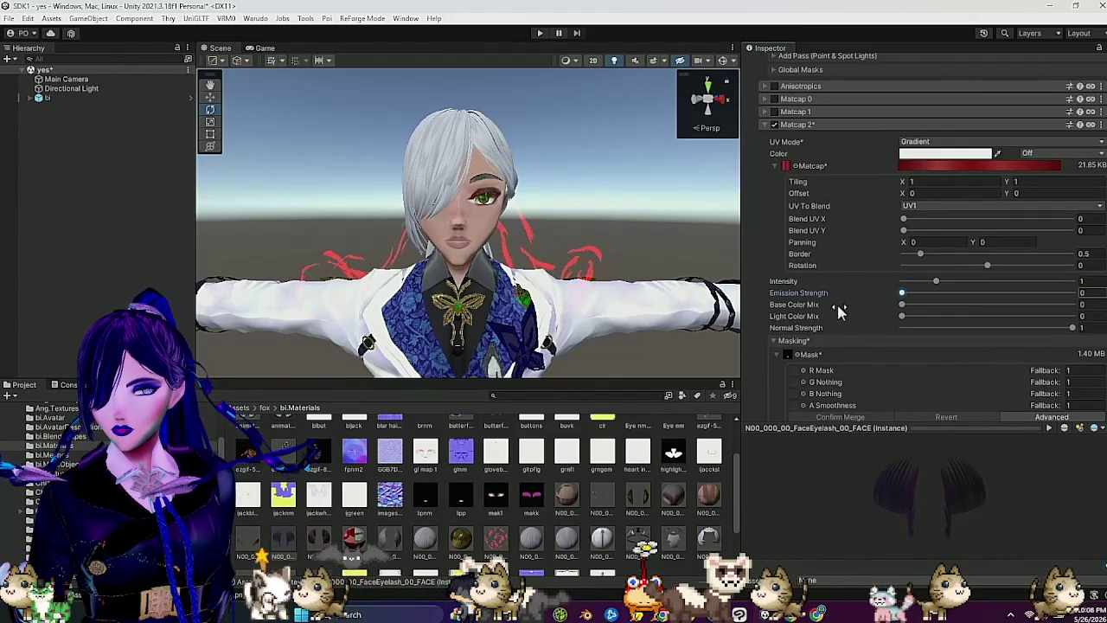
right_click(992, 204)
left_click(1012, 219)
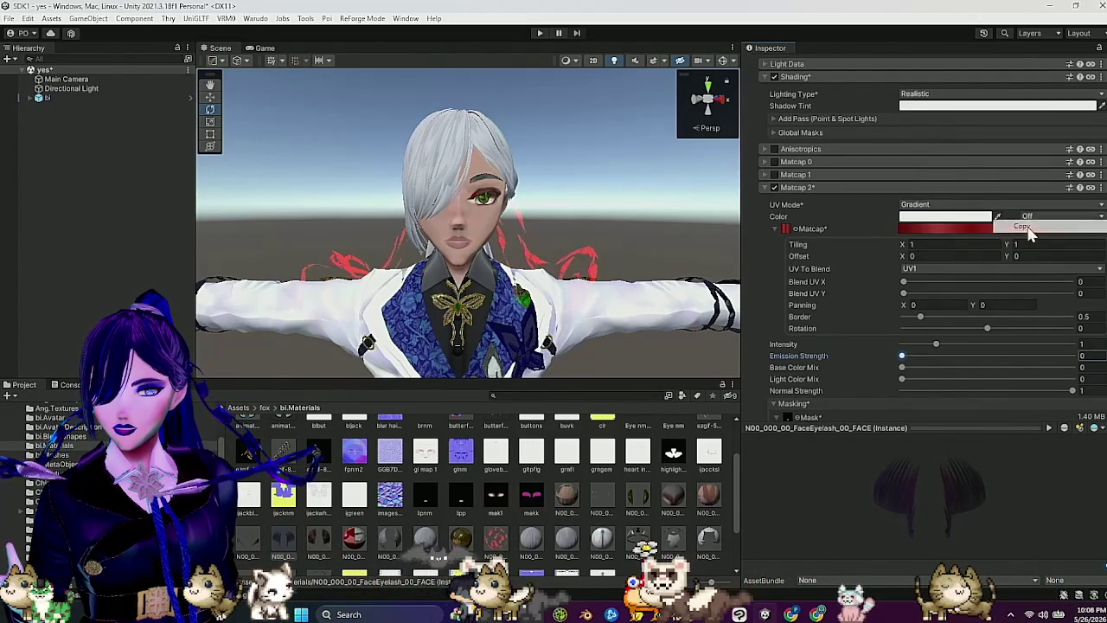
Step: Paste the copied matcap settings into Face_00_SKIN's Matcap 1
left_click(773, 186)
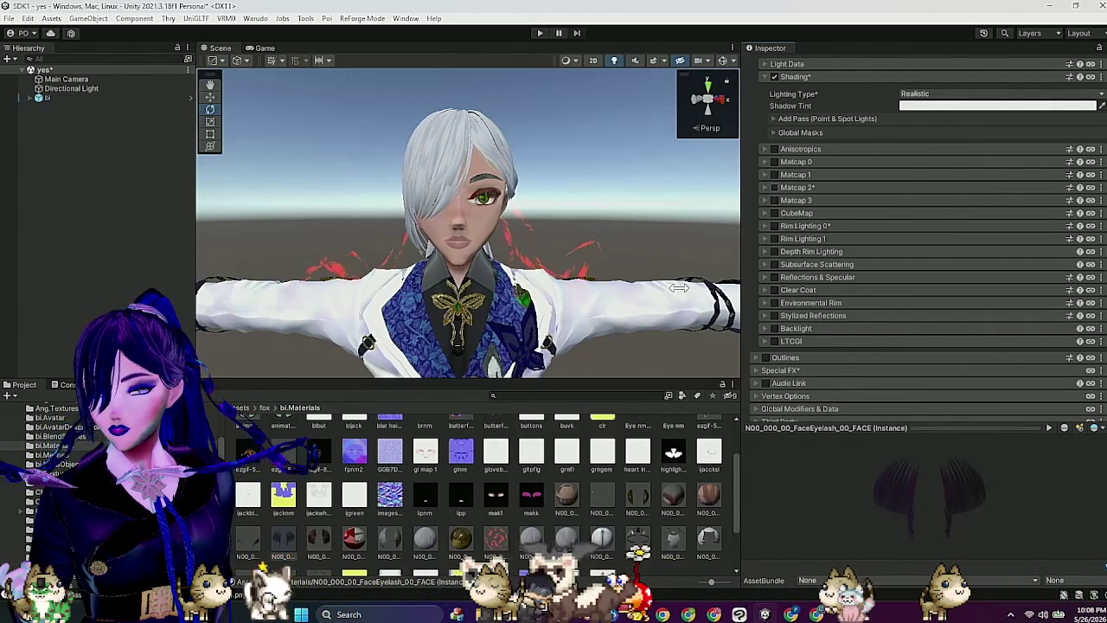
left_click(711, 495)
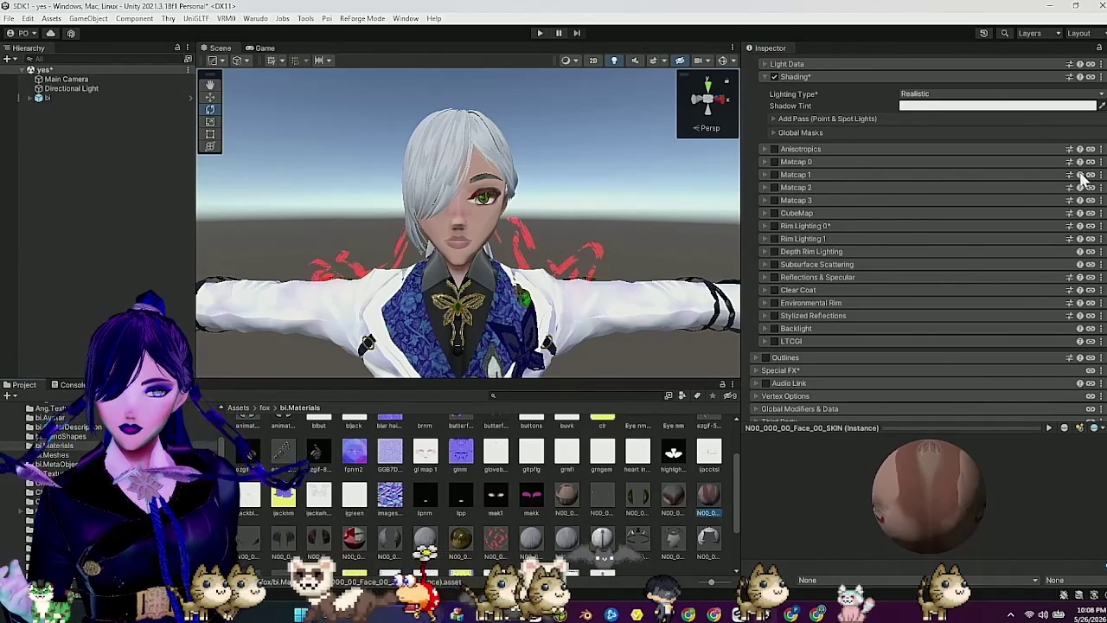
right_click(991, 176)
left_click(1034, 227)
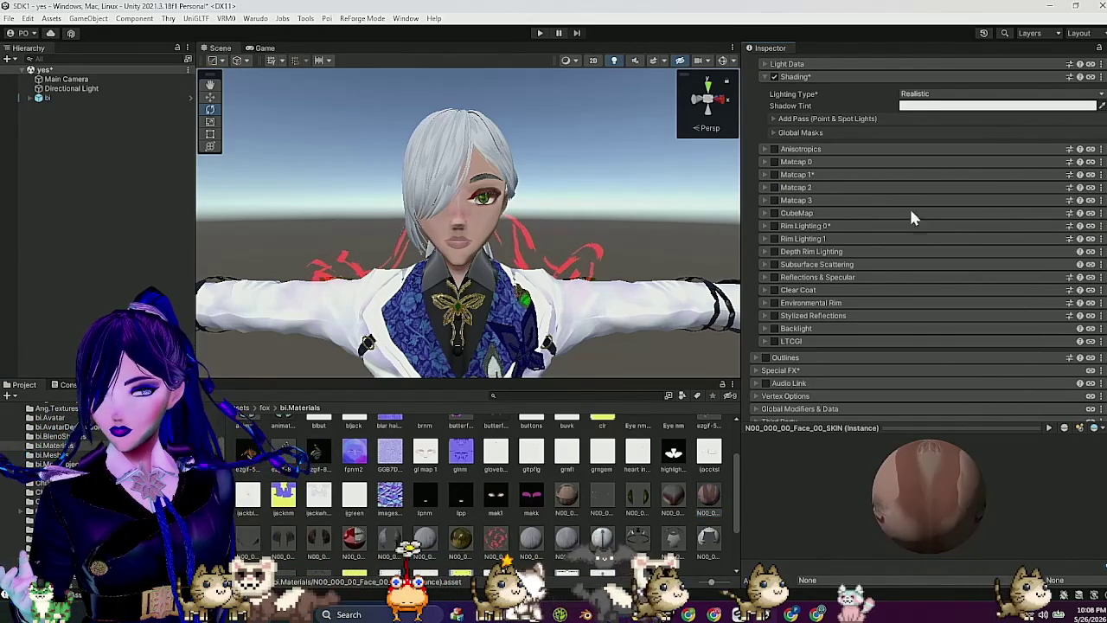
left_click(765, 175)
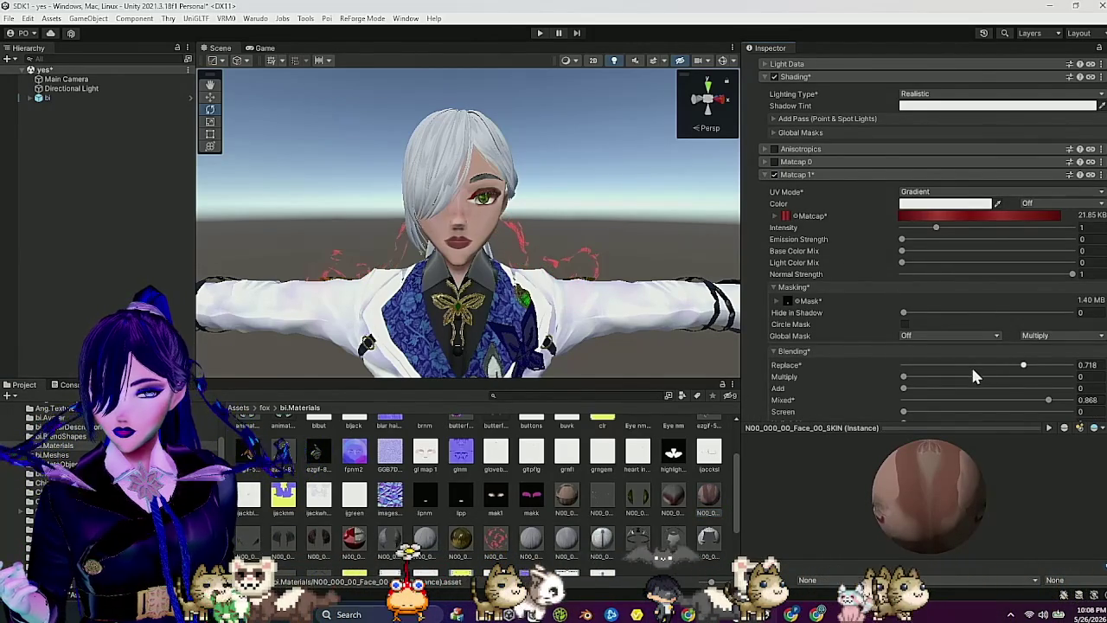
Step: Set Matcap 1 blending to Replace 0.223, Multiply 0.241, and adjust Mixed
left_click(919, 364)
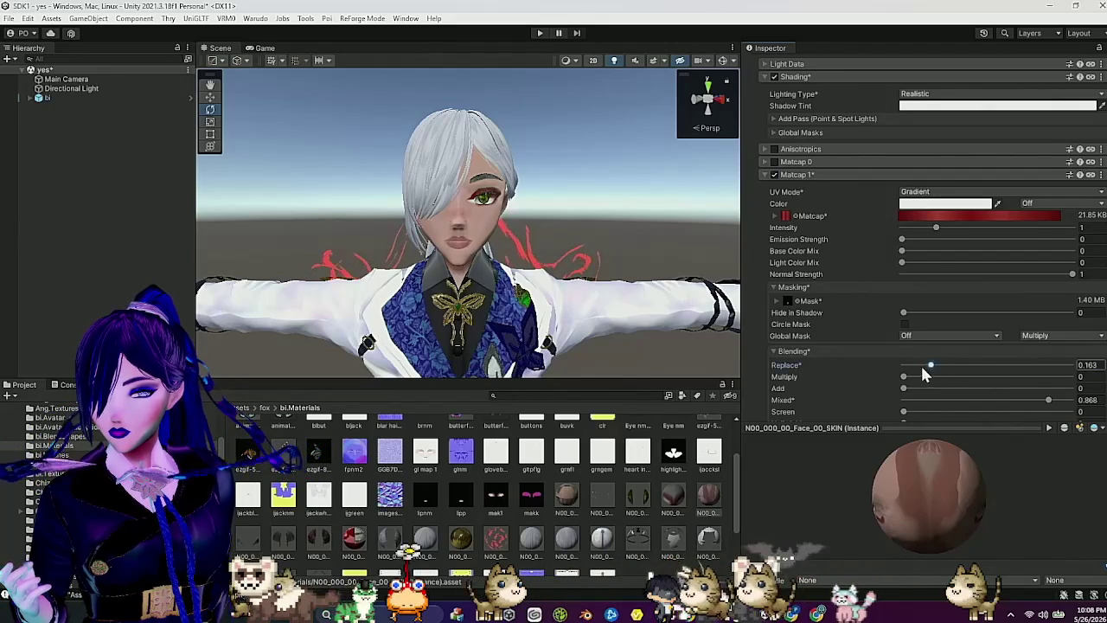
left_click_drag(931, 374, 940, 365)
left_click_drag(658, 312, 698, 321)
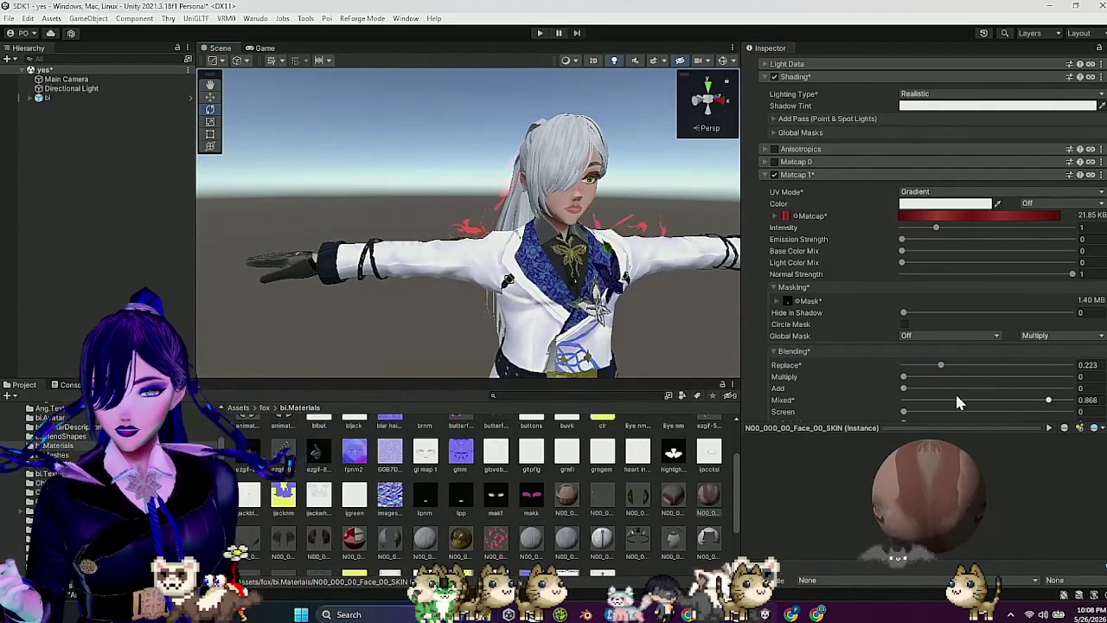
left_click_drag(1048, 400, 1055, 400)
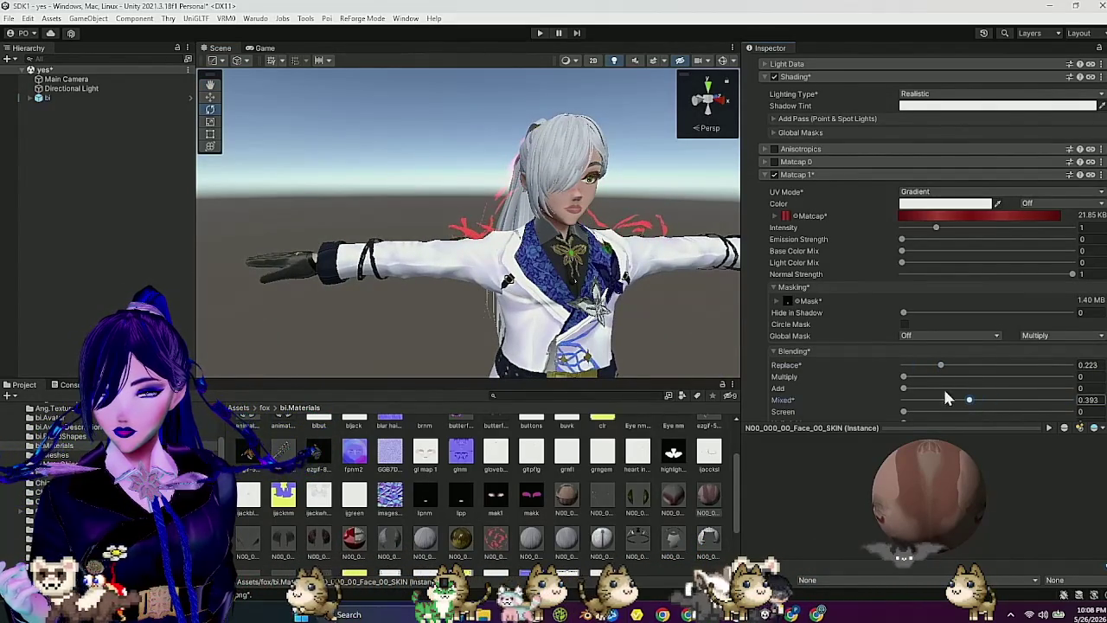
left_click_drag(905, 377, 947, 378)
mouse_move(681, 291)
left_mouse_down()
mouse_move(620, 302)
mouse_move(632, 304)
mouse_move(653, 294)
mouse_move(675, 305)
mouse_move(622, 283)
mouse_move(668, 283)
mouse_move(609, 263)
mouse_move(580, 281)
mouse_move(504, 259)
mouse_move(600, 266)
mouse_move(615, 278)
left_mouse_up()
scroll(615, 278, "up", 5)
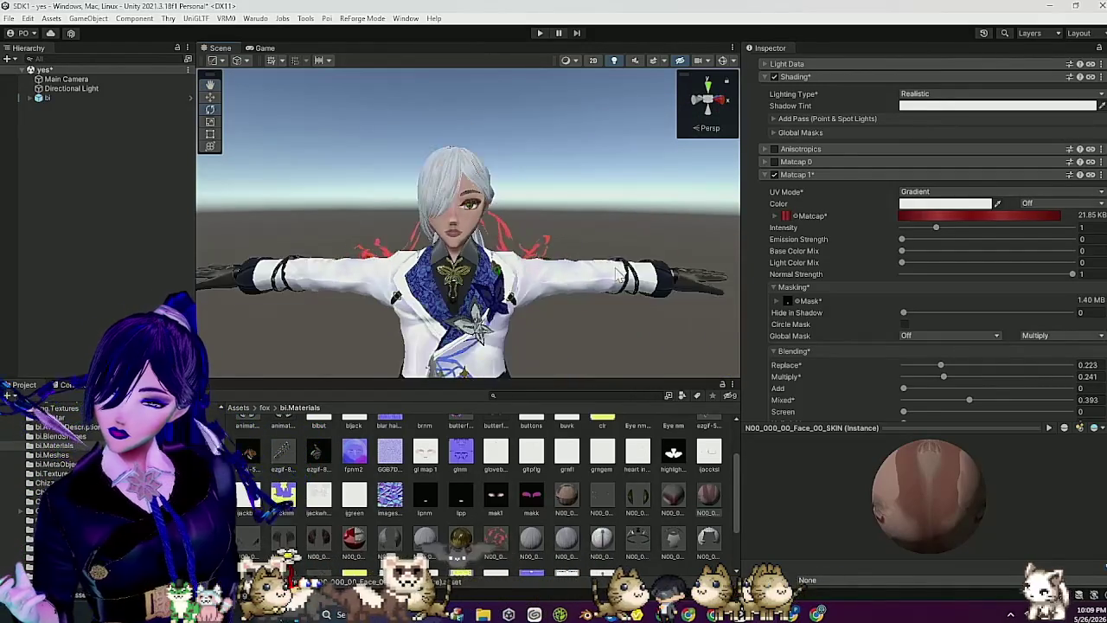
scroll(585, 268, "down", 5)
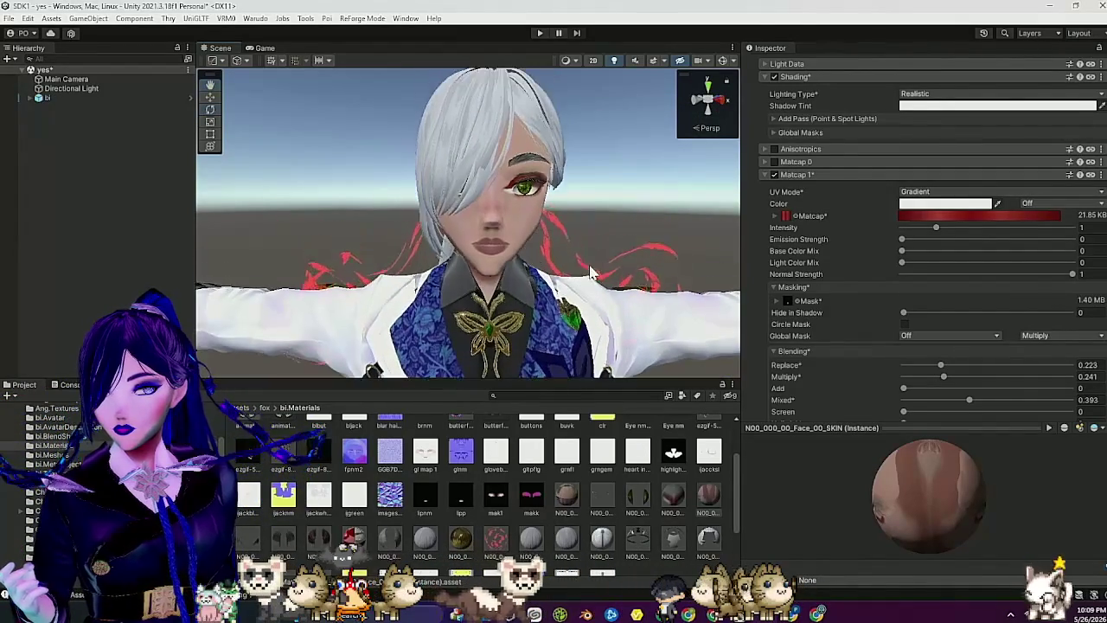
scroll(595, 286, "up", 2)
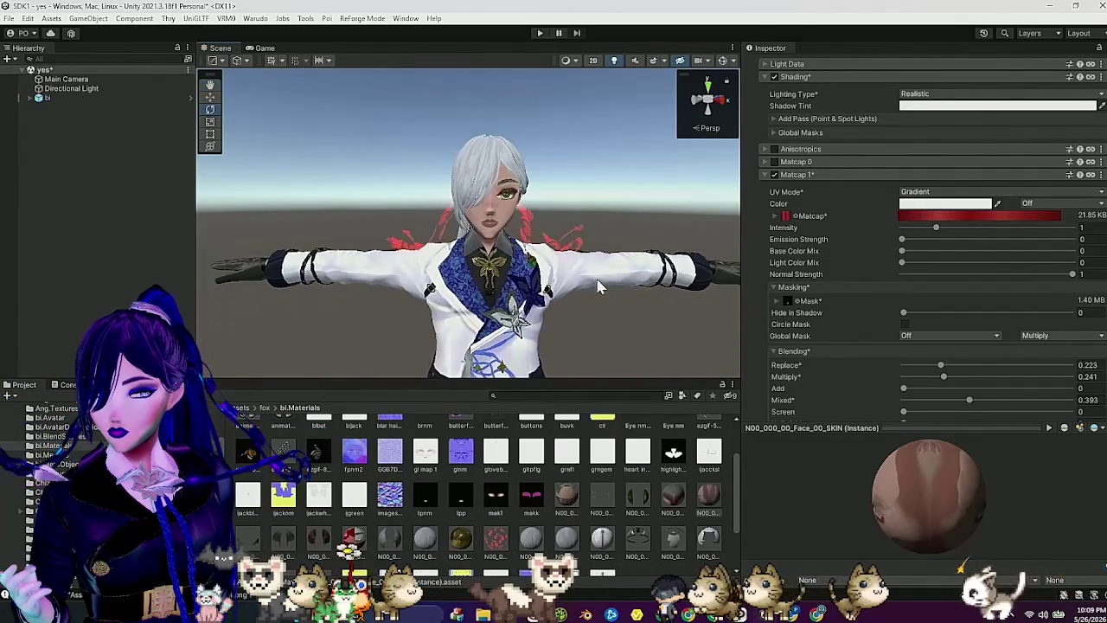
Step: Collapse Matcap 1, then enable and expand Matcap 2 on the face skin
left_click(788, 177)
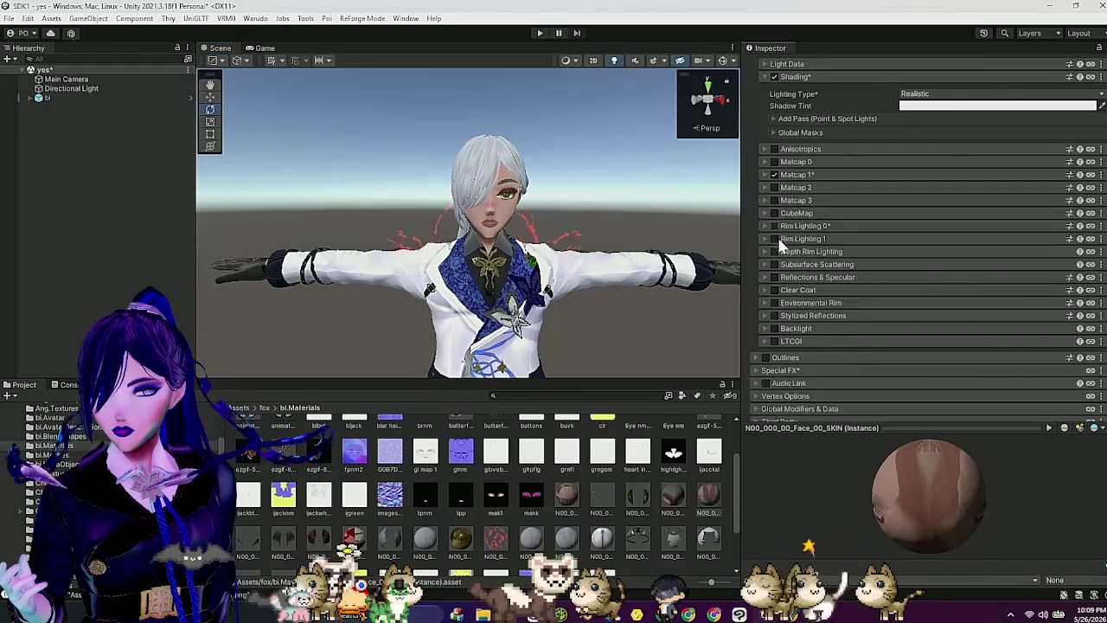
left_click(761, 186)
left_click(774, 188)
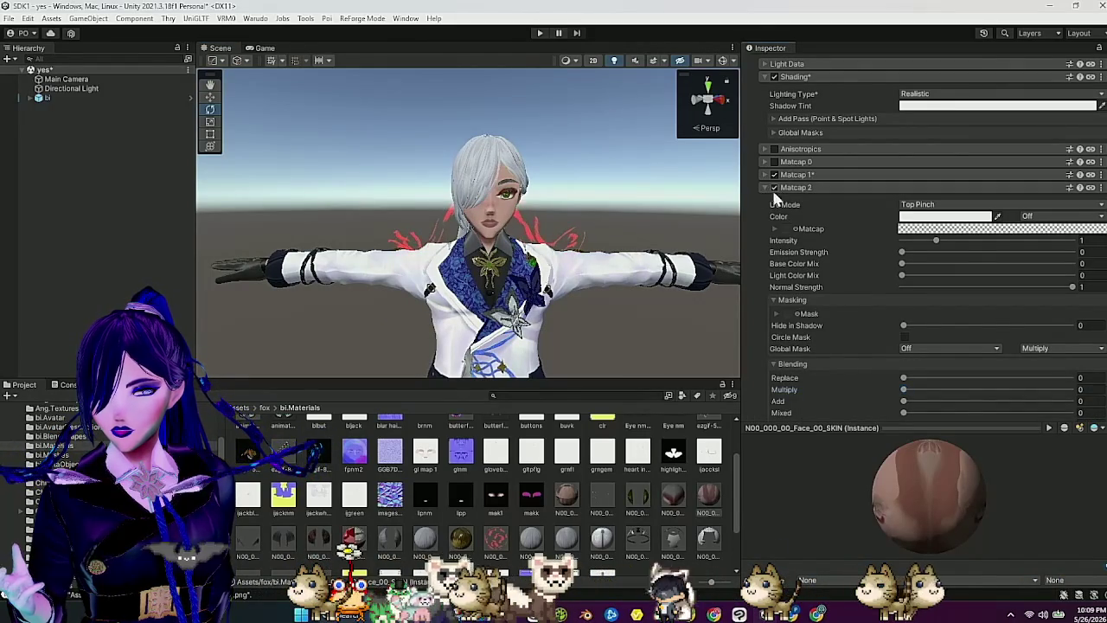
scroll(769, 346, "down", 3)
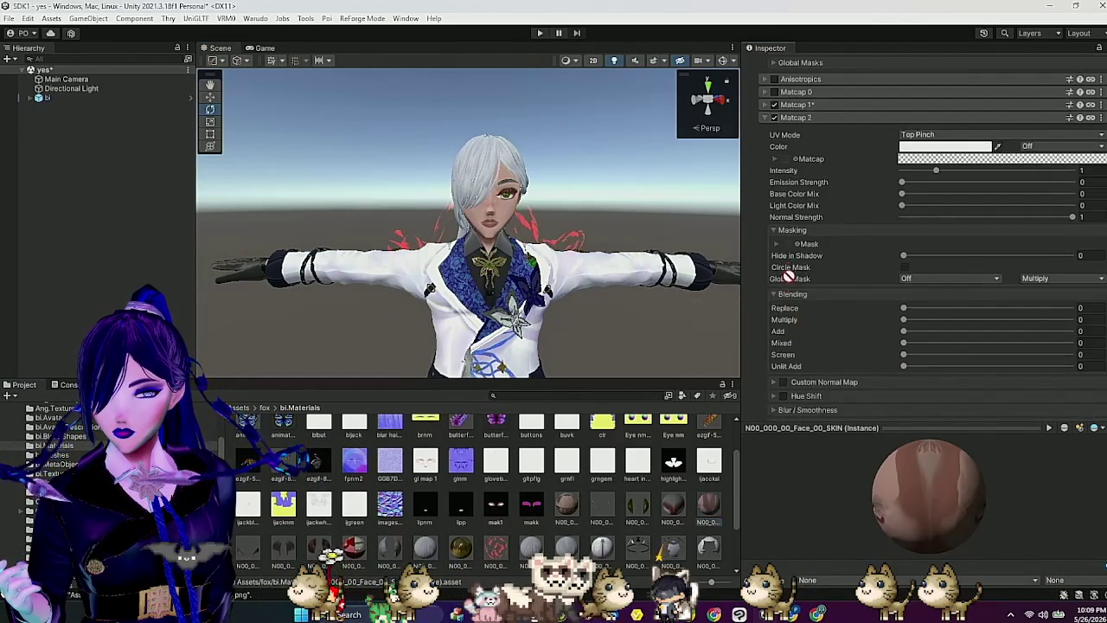
Step: Apply the white-to-transparent preset to the face skin's Matcap 2 gradient
left_click(775, 245)
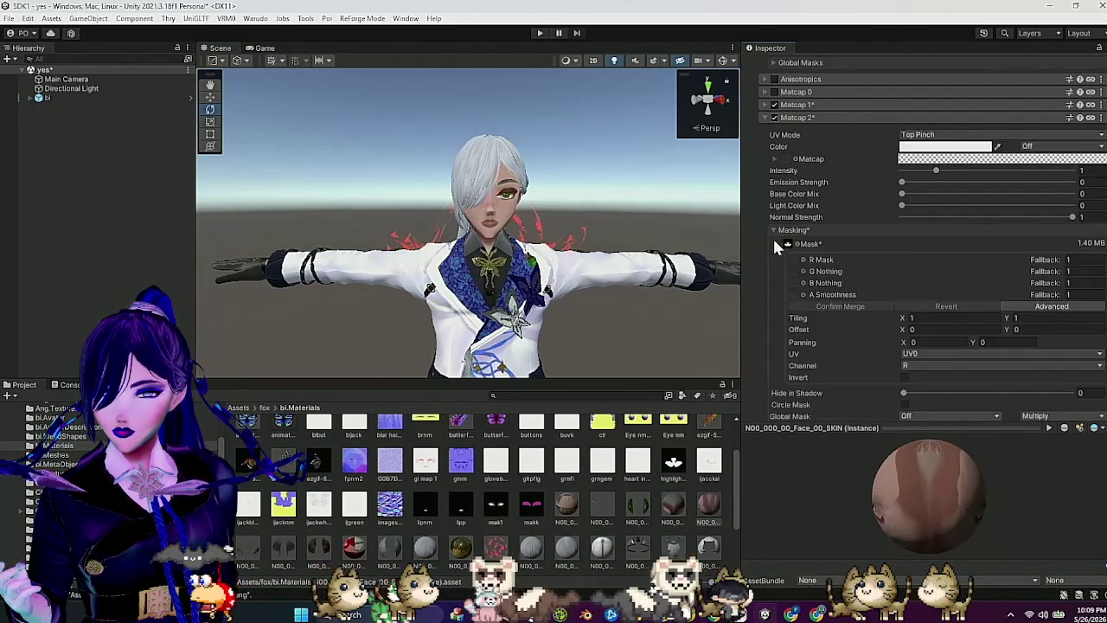
left_click(931, 415)
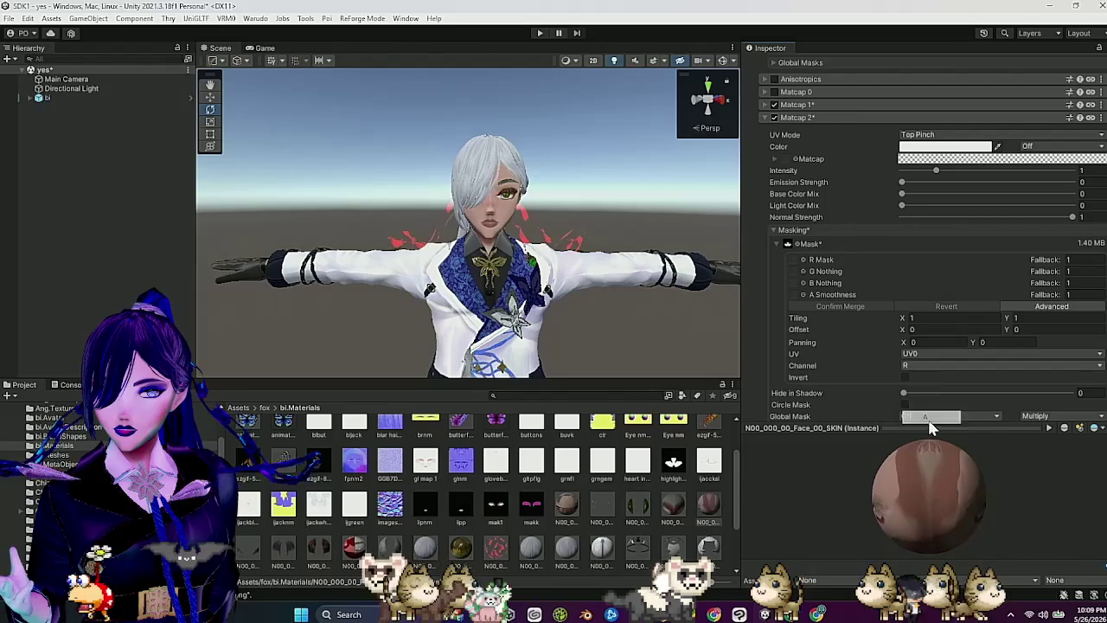
left_click(986, 159)
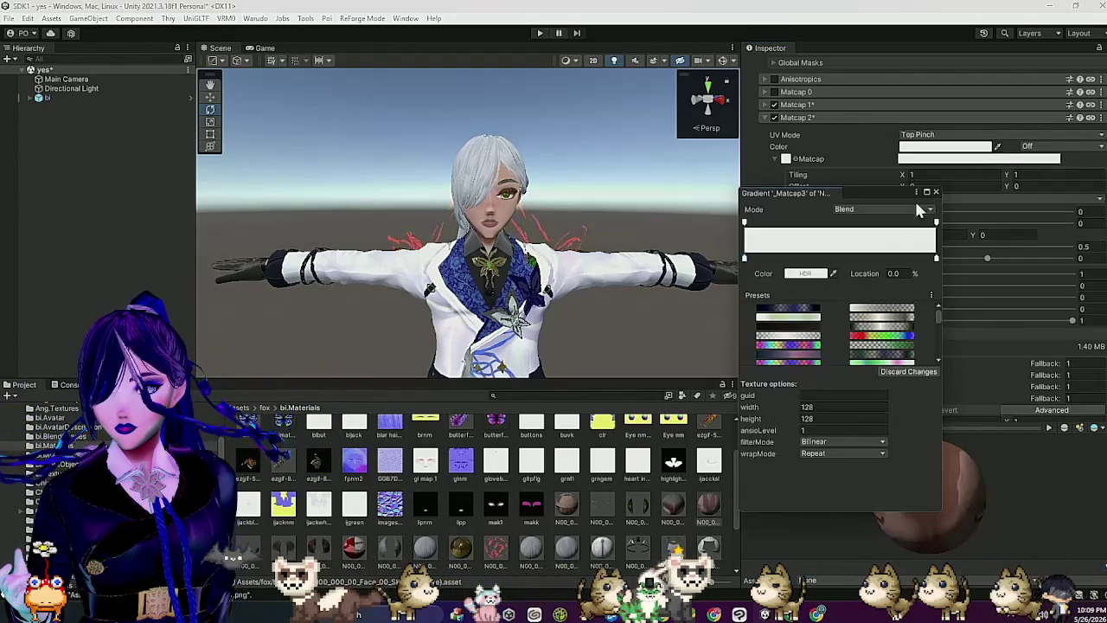
left_click(879, 317)
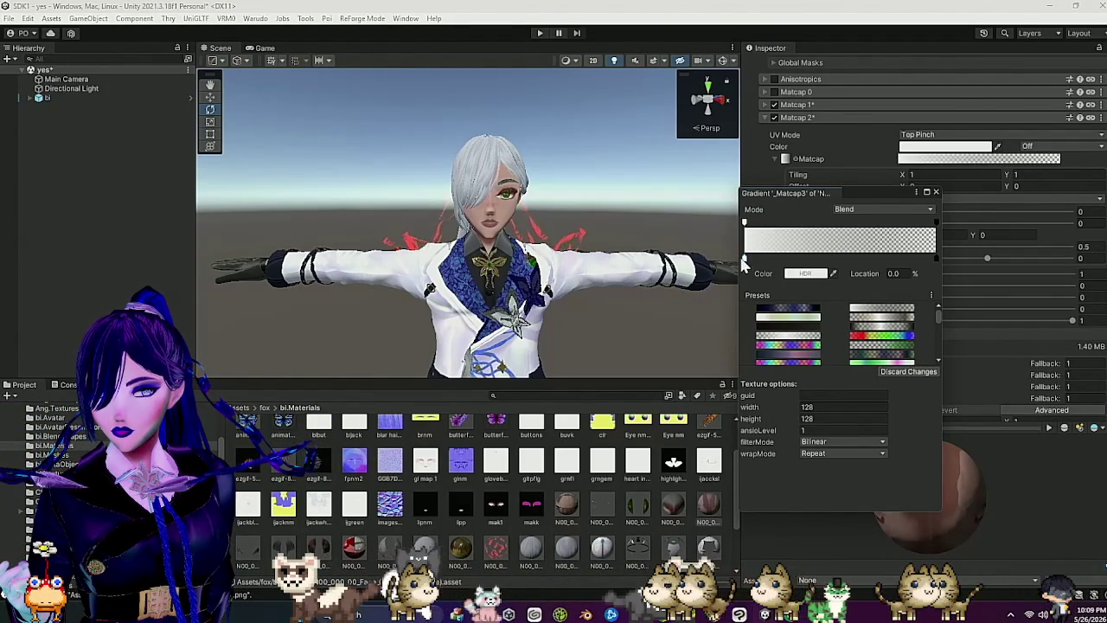
Step: Tint the gradient dark red and switch Matcap 2's UV Mode to Gradient
left_click(804, 274)
left_click(889, 381)
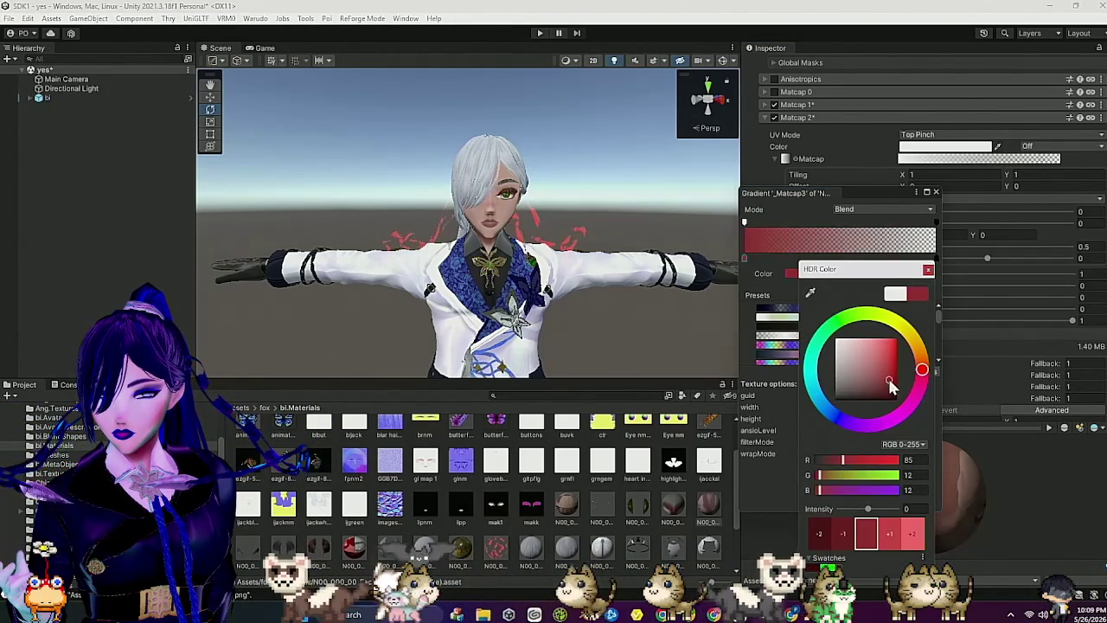
left_click_drag(890, 383, 886, 374)
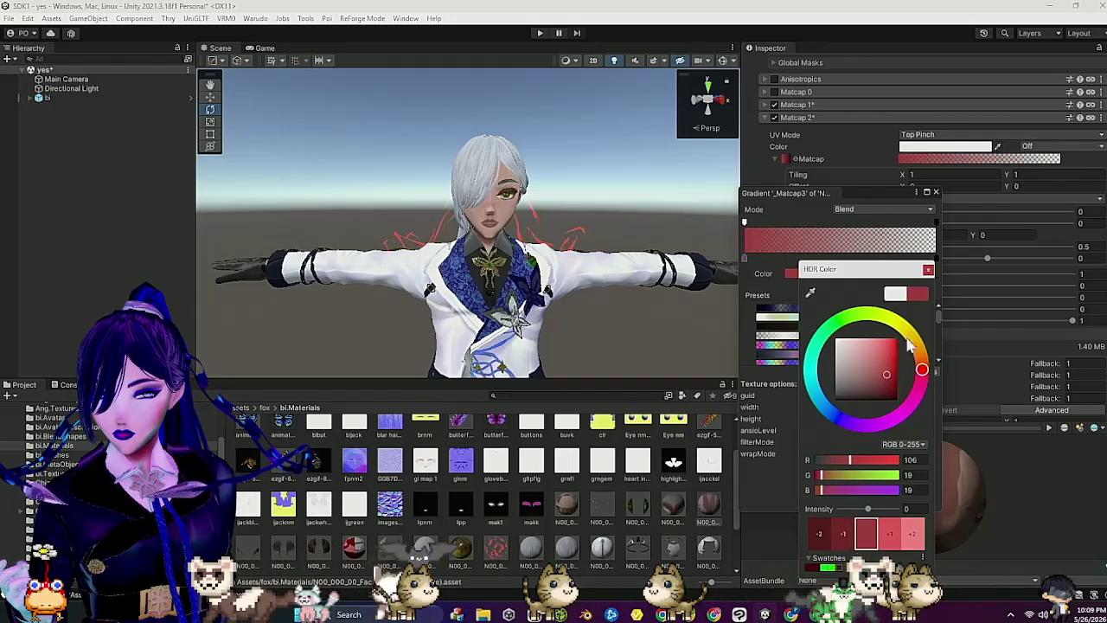
left_click(936, 191)
left_click(935, 192)
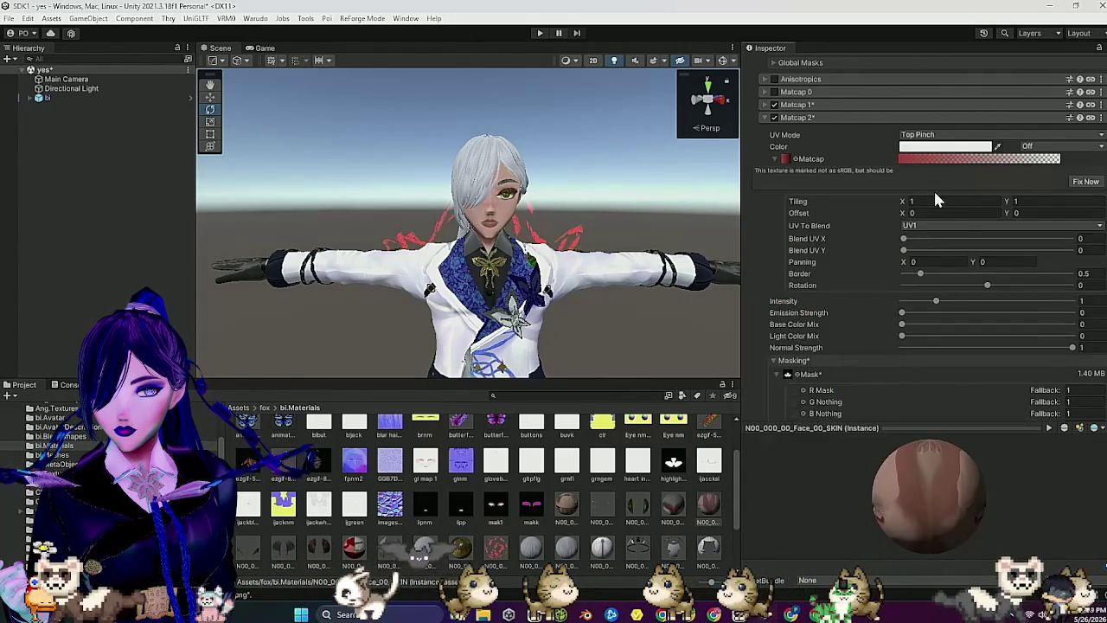
left_click(1033, 135)
left_click(971, 186)
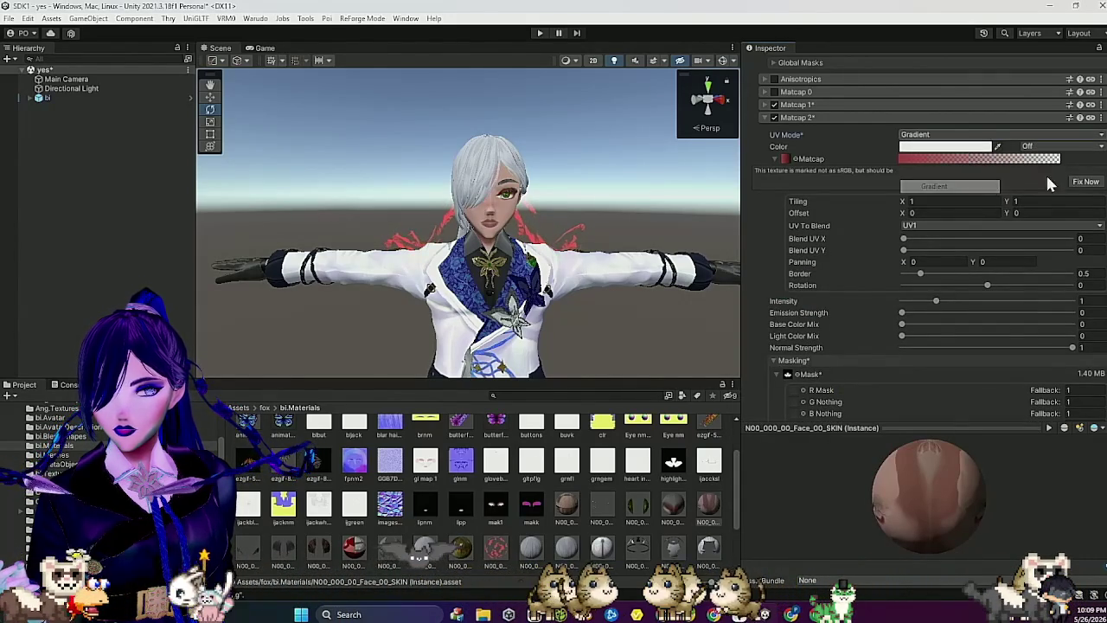
Step: Set the face skin's Matcap 2 blending to Add 0.533 and Mixed 0.885
scroll(1037, 216, "down", 8)
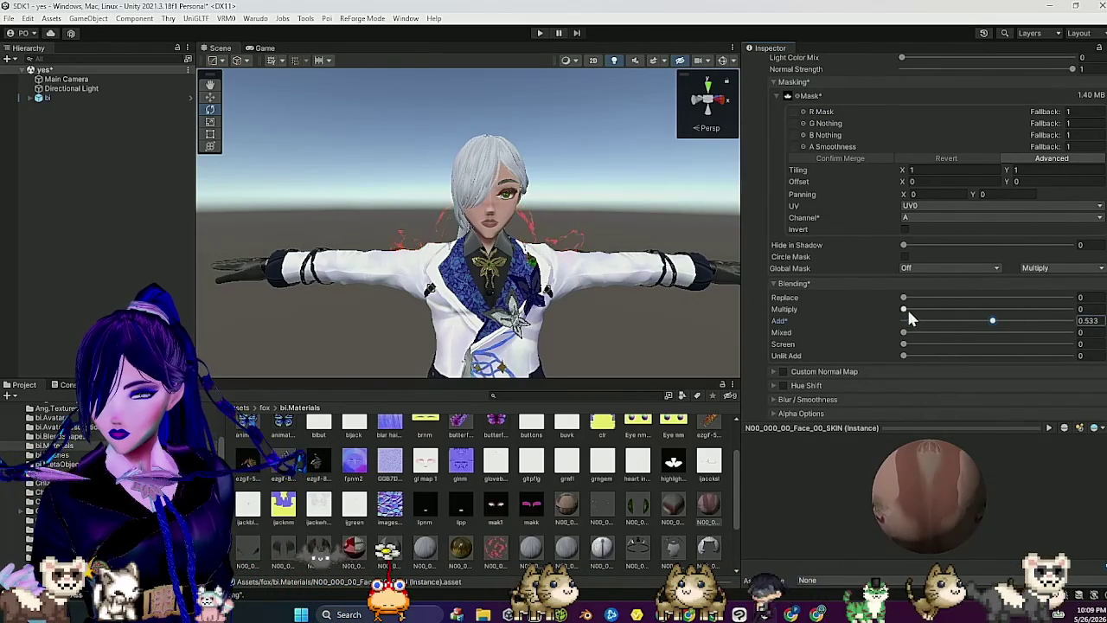
mouse_move(553, 251)
left_mouse_down()
mouse_move(613, 239)
mouse_move(641, 252)
left_mouse_up()
scroll(618, 232, "down", 5)
scroll(624, 235, "up", 2)
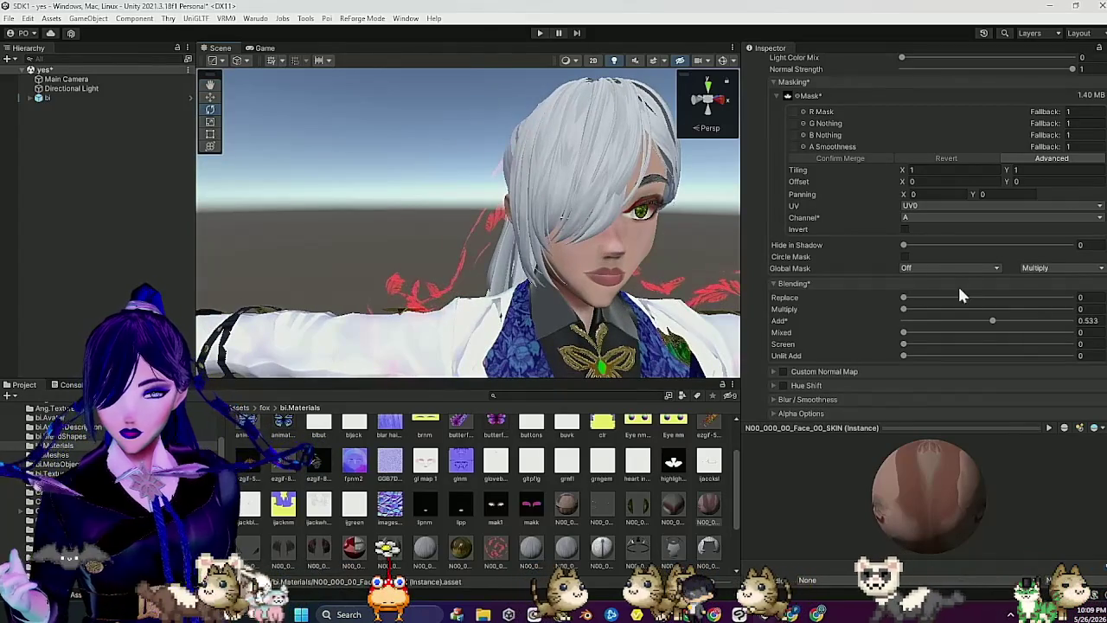
left_click_drag(903, 332, 930, 332)
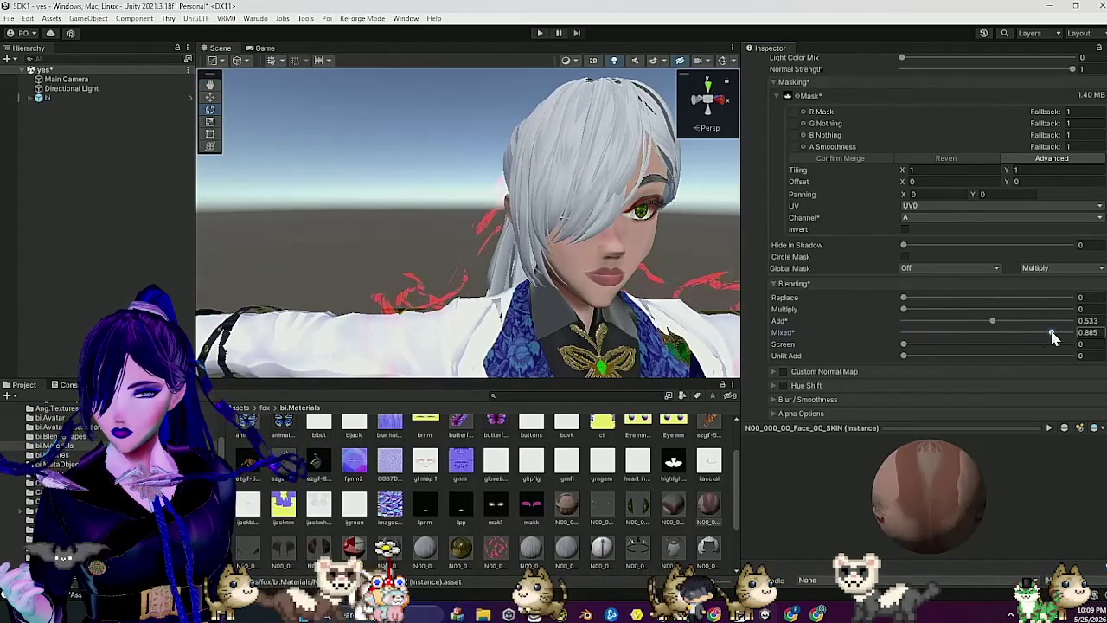
mouse_move(696, 258)
left_mouse_down()
mouse_move(669, 264)
mouse_move(742, 257)
left_mouse_up()
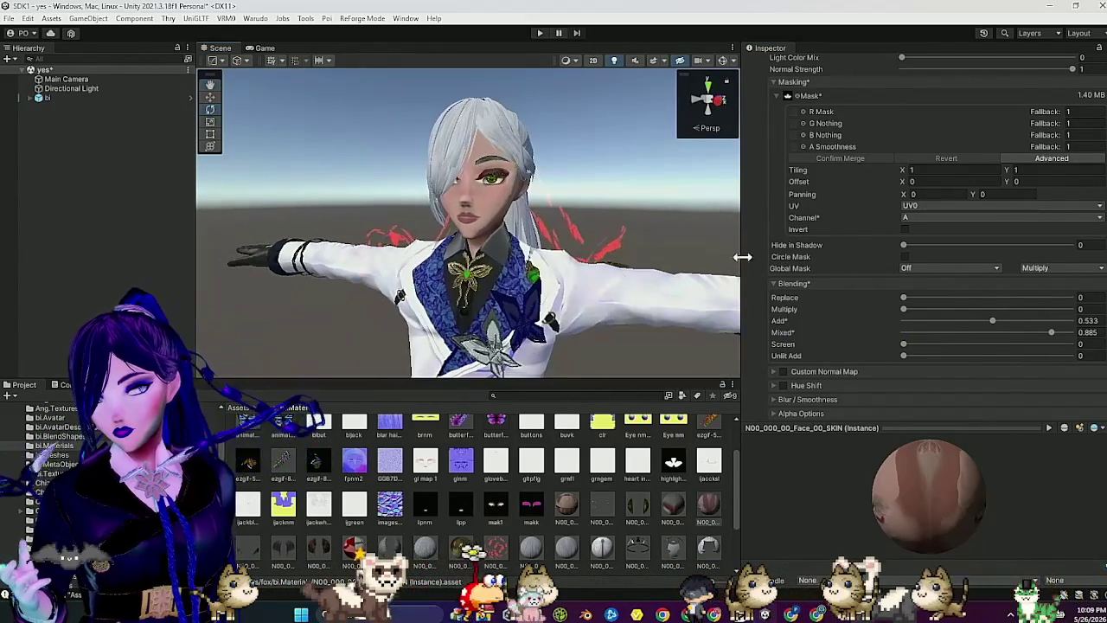
Step: Lower the Matcap 2 intensity to 0.66
scroll(845, 245, "up", 3)
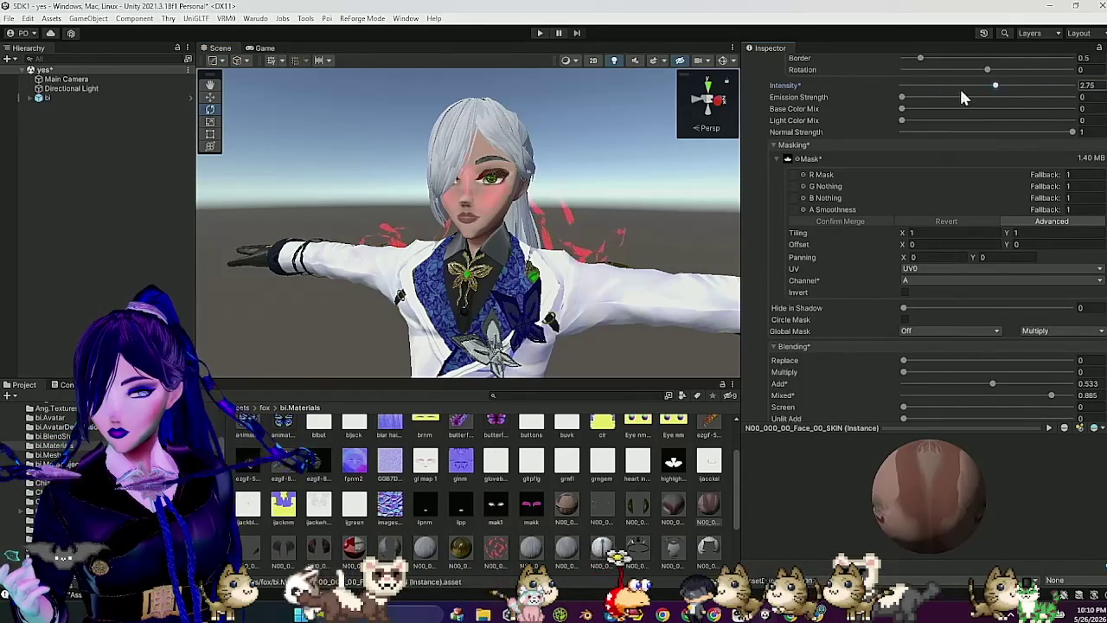
left_click_drag(938, 97, 923, 85)
mouse_move(683, 194)
left_mouse_down()
mouse_move(635, 223)
mouse_move(649, 226)
mouse_move(580, 240)
mouse_move(586, 230)
mouse_move(611, 248)
mouse_move(601, 277)
left_mouse_up()
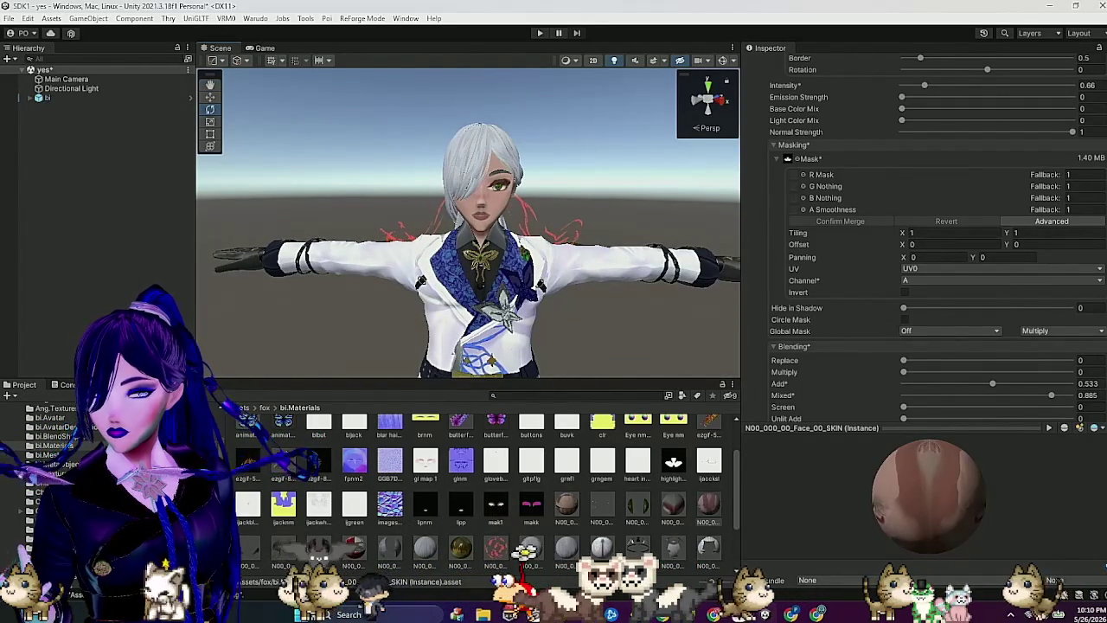
left_click(424, 544)
Step: Inspect the avatar in the Scene view and select the FaceBrow material
scroll(794, 381, "up", 3)
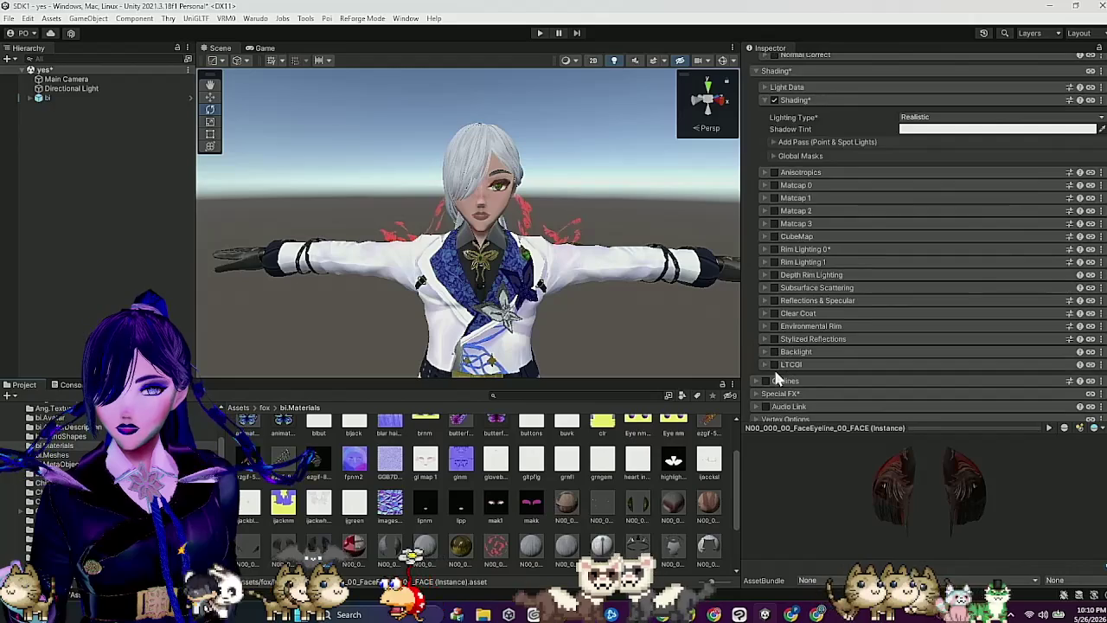
mouse_move(912, 470)
left_mouse_down()
mouse_move(967, 471)
mouse_move(971, 458)
left_mouse_up()
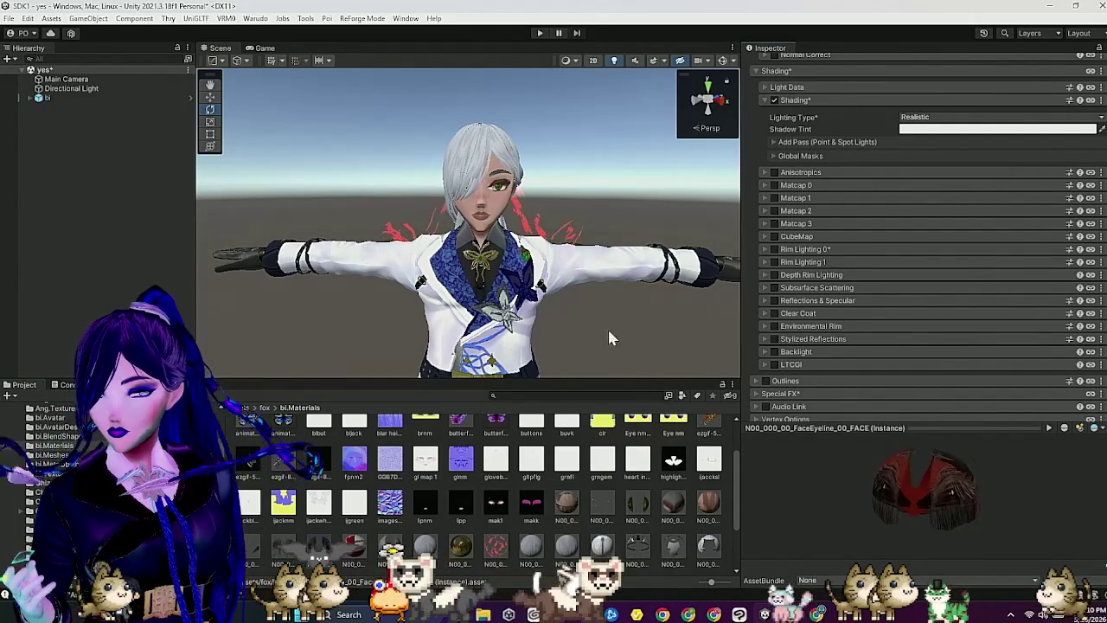
scroll(622, 315, "up", 2)
scroll(644, 311, "up", 3)
mouse_move(645, 312)
left_mouse_down()
mouse_move(626, 307)
mouse_move(651, 363)
left_mouse_up()
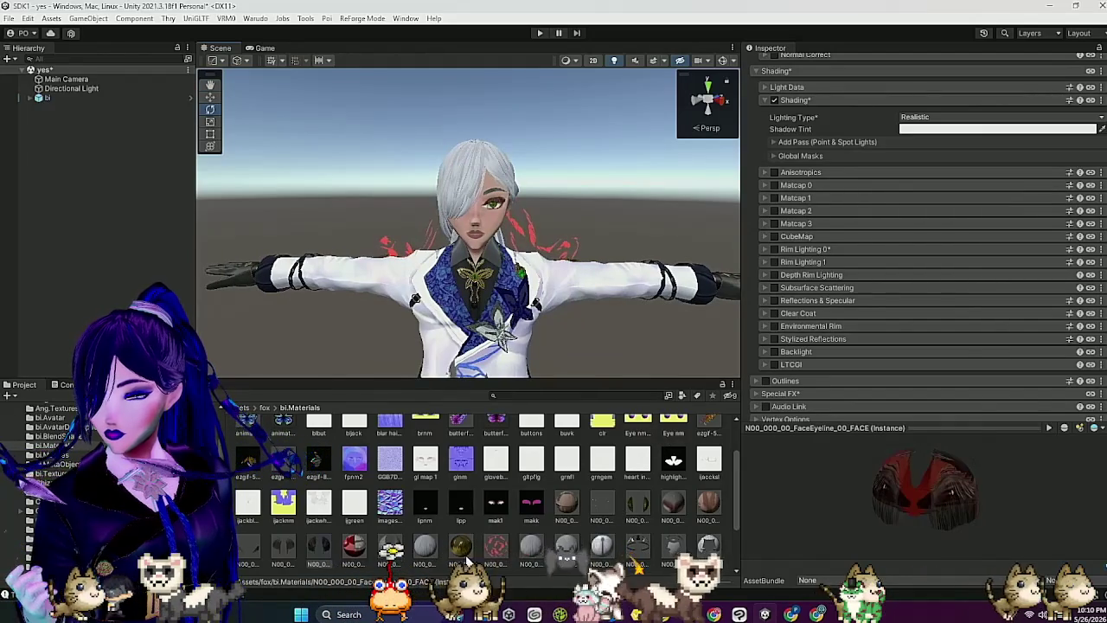
left_click(251, 546)
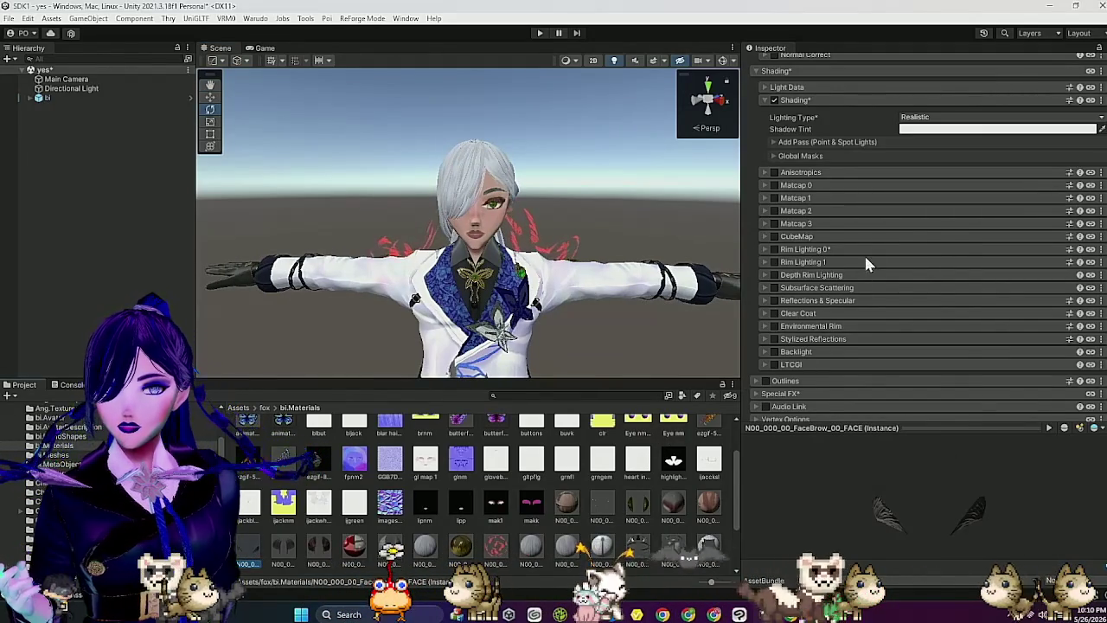
Step: Switch FaceBrow's rendering preset from Cutout to Fade with Alpha Cutoff 0.307
scroll(867, 251, "up", 5)
left_click(1011, 135)
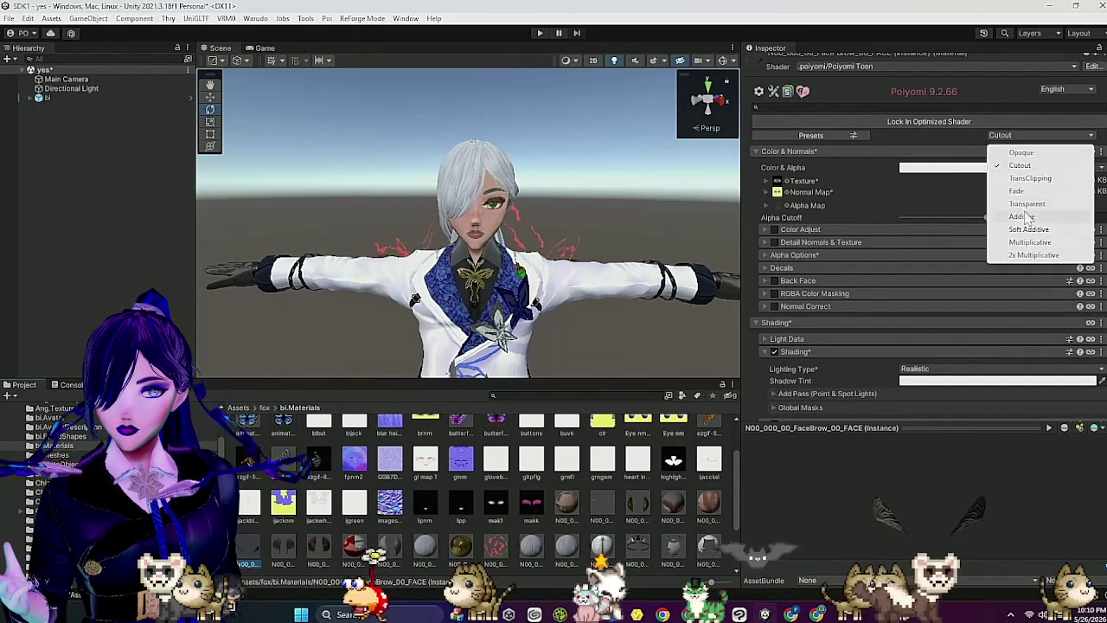
left_click(1018, 198)
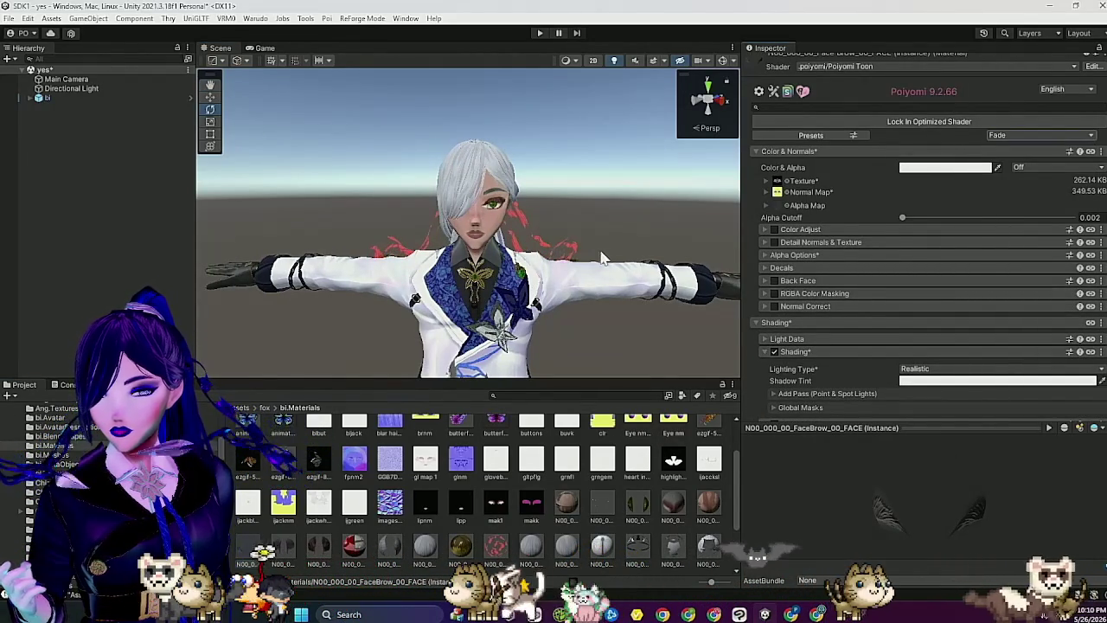
left_click(953, 218)
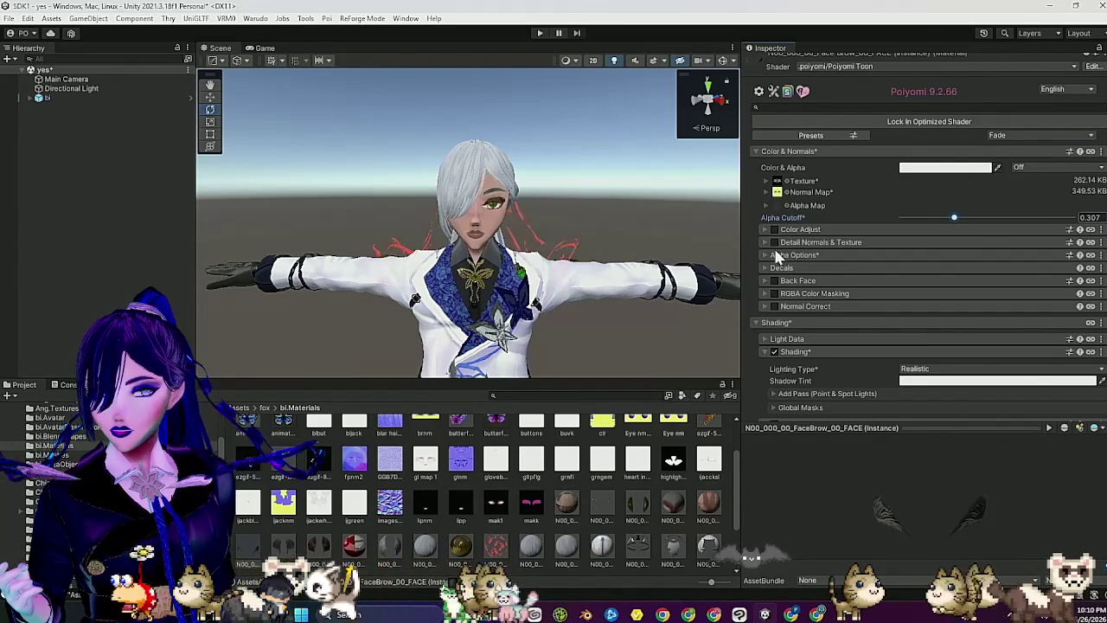
left_click(783, 255)
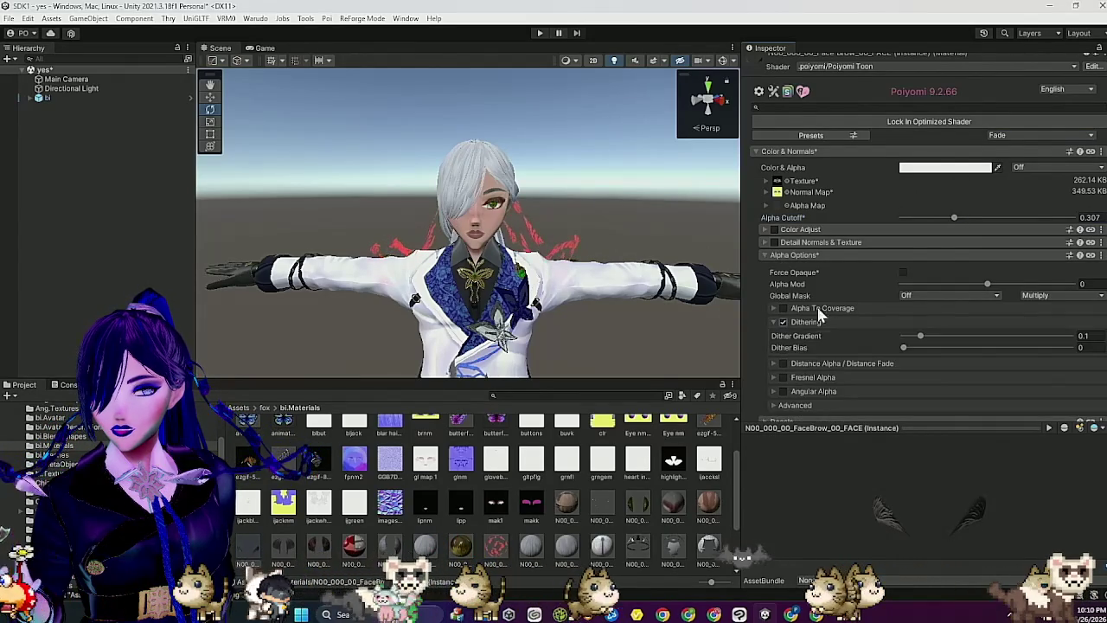
left_click(840, 252)
scroll(631, 278, "up", 2)
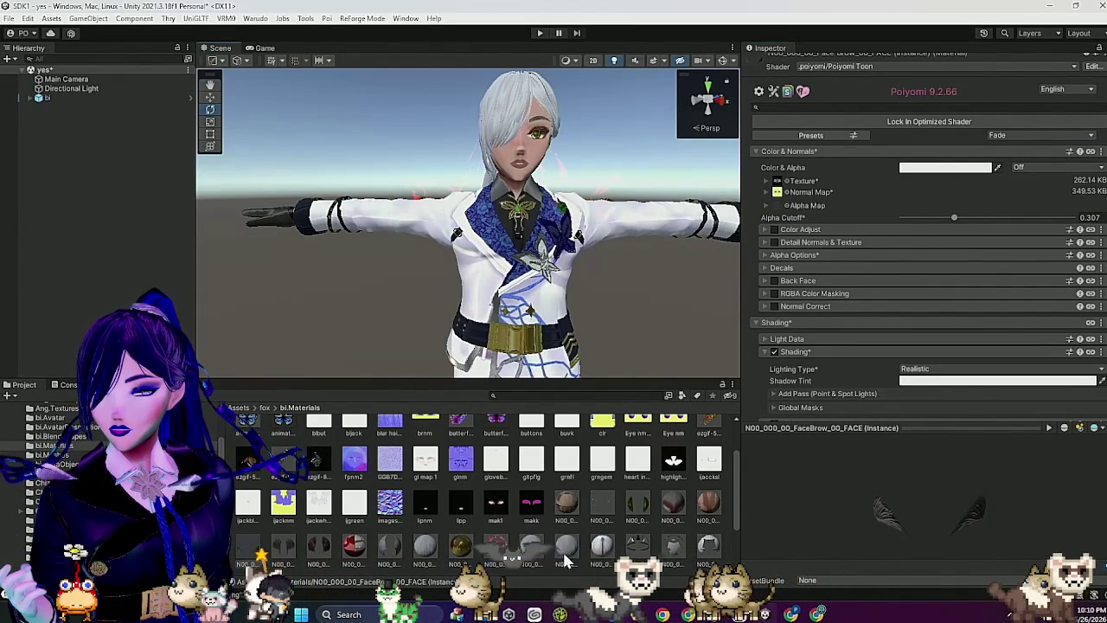
left_click(566, 551)
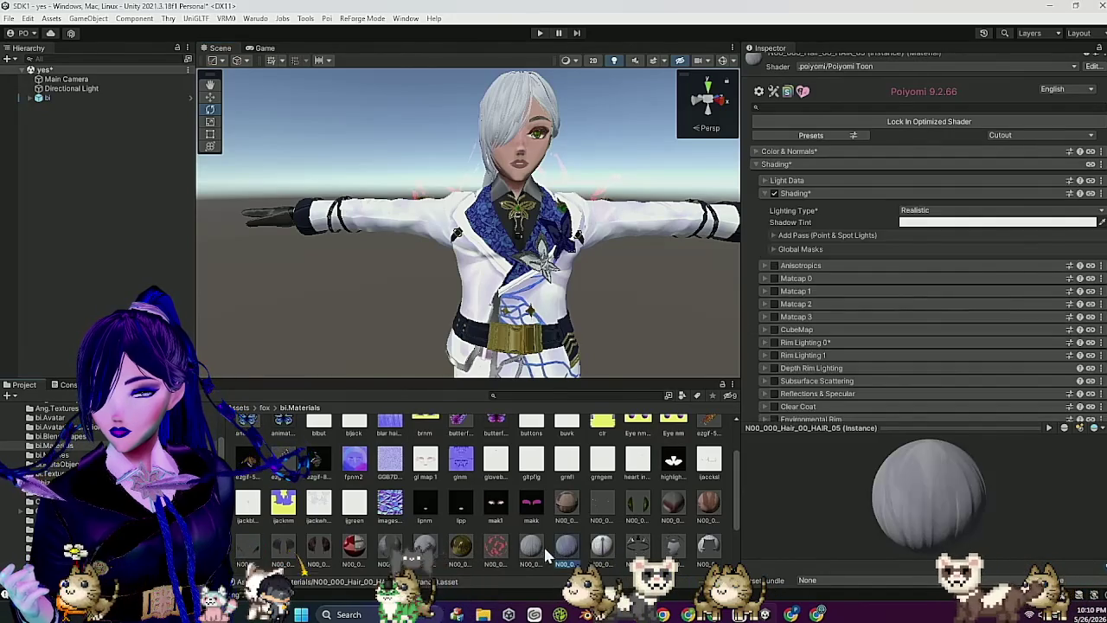
Step: Select all four hair materials and enable Matcap 1 with Gradient UV mode
left_click(531, 545, "ctrl")
left_click(425, 546, "ctrl")
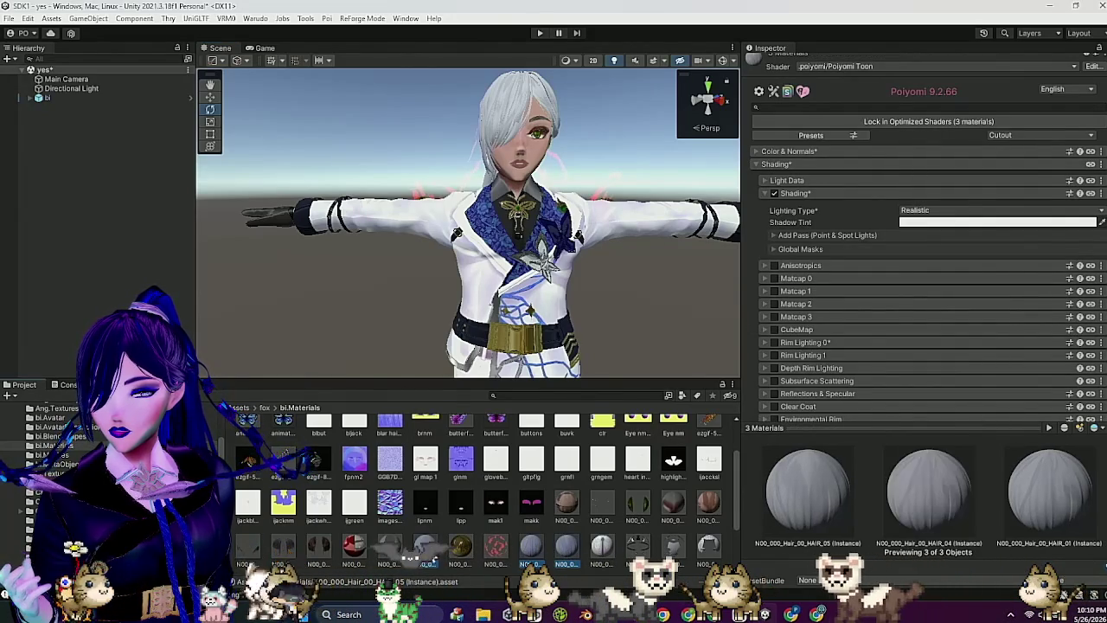
left_click(389, 547, "ctrl")
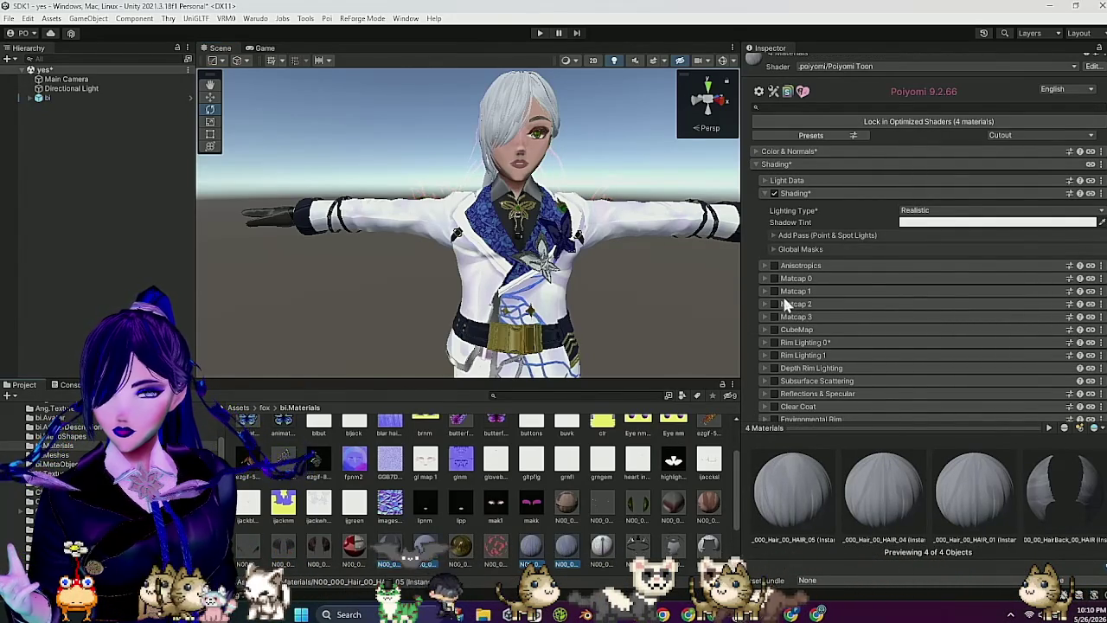
left_click(775, 291)
left_click(961, 308)
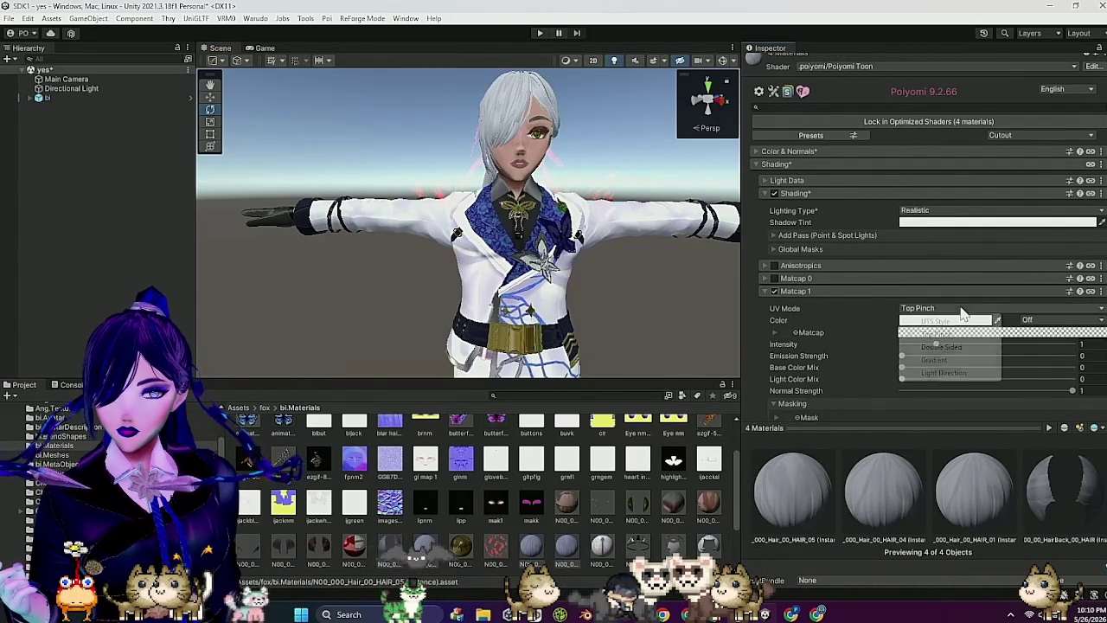
left_click(941, 360)
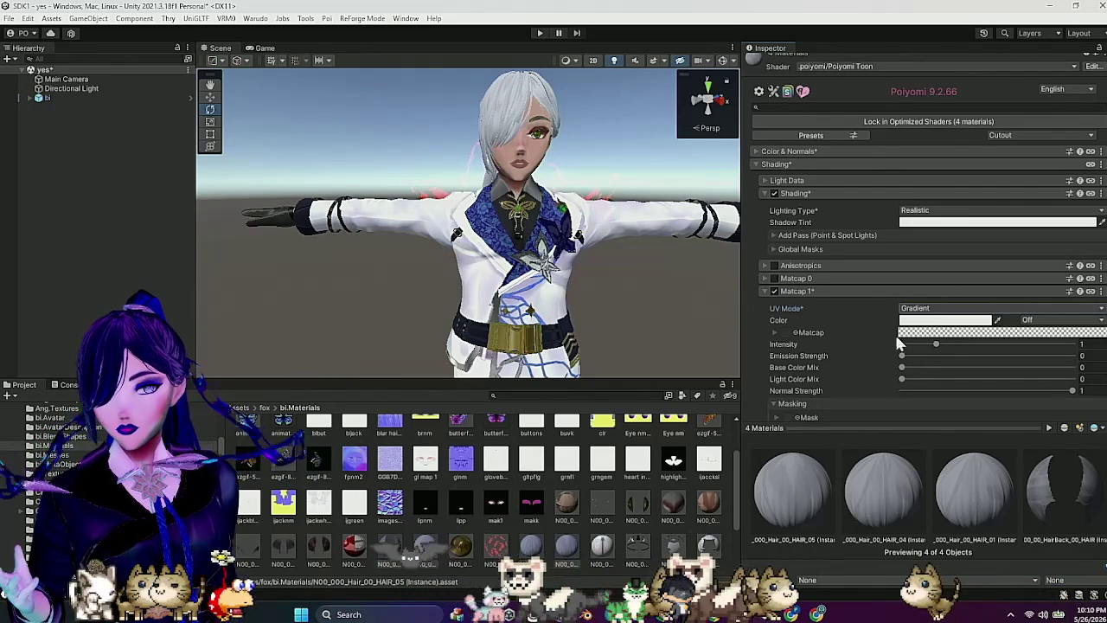
Step: Review the Matcap 1 gradient, then select the imported Screenshot texture
left_click(1005, 334)
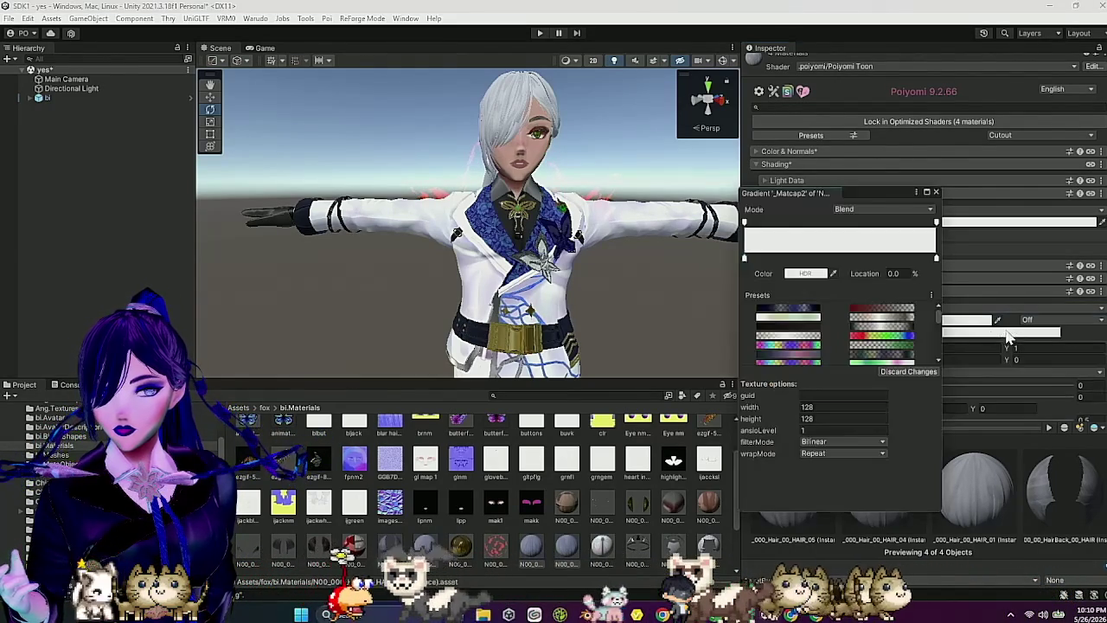
left_click(937, 190)
scroll(571, 466, "down", 2)
scroll(573, 477, "down", 1)
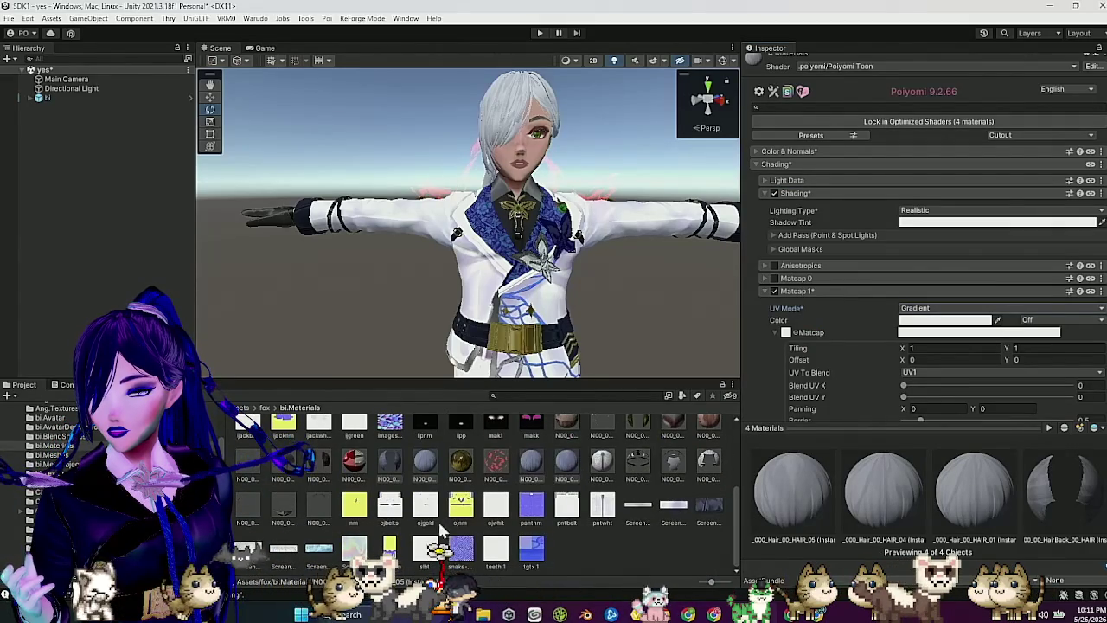
left_click(363, 554)
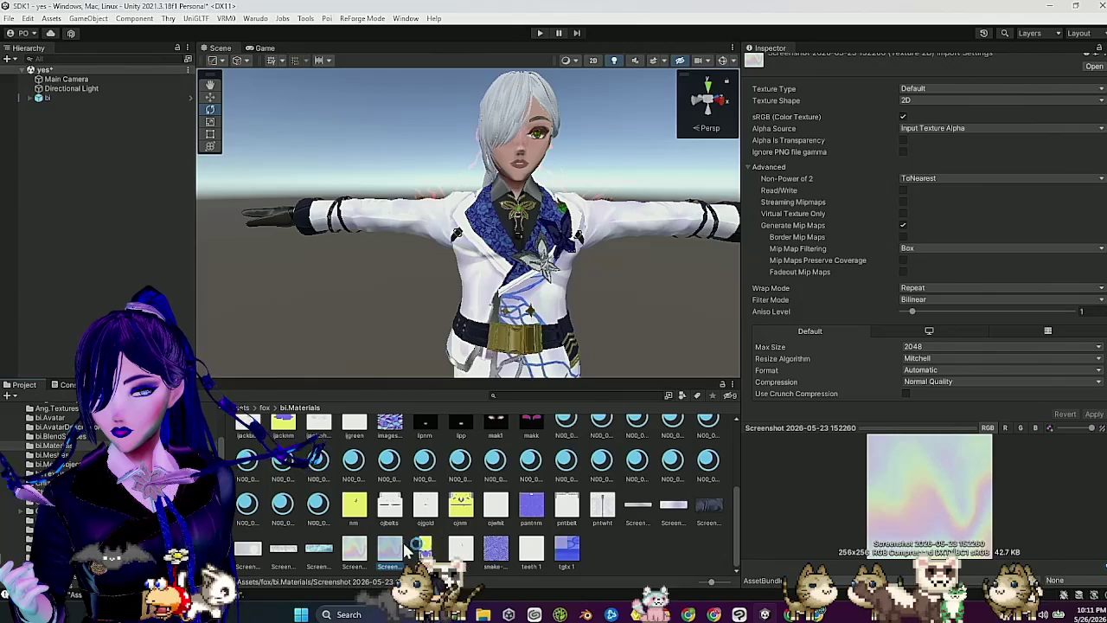
Step: Rename the Screenshot texture to '3'
right_click(388, 554)
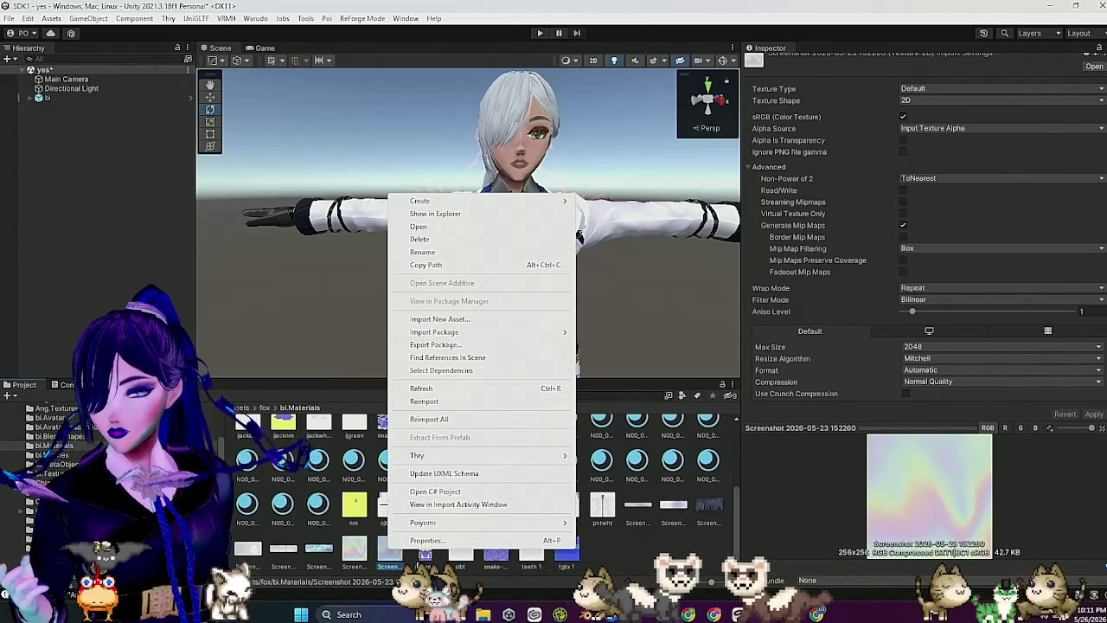
left_click(394, 573)
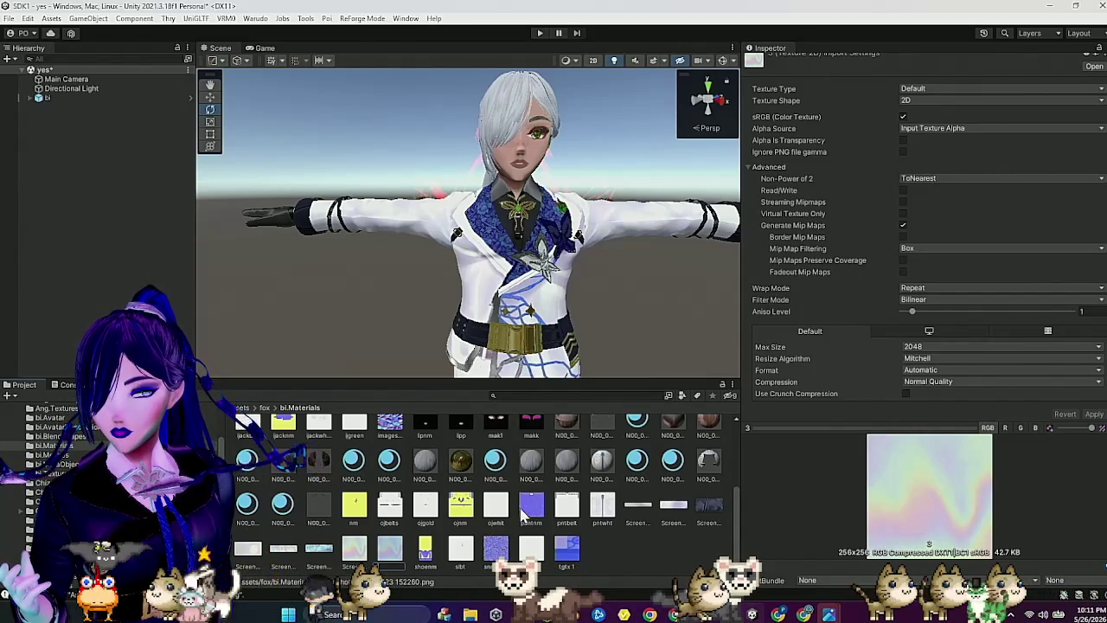
type("3")
key("Return")
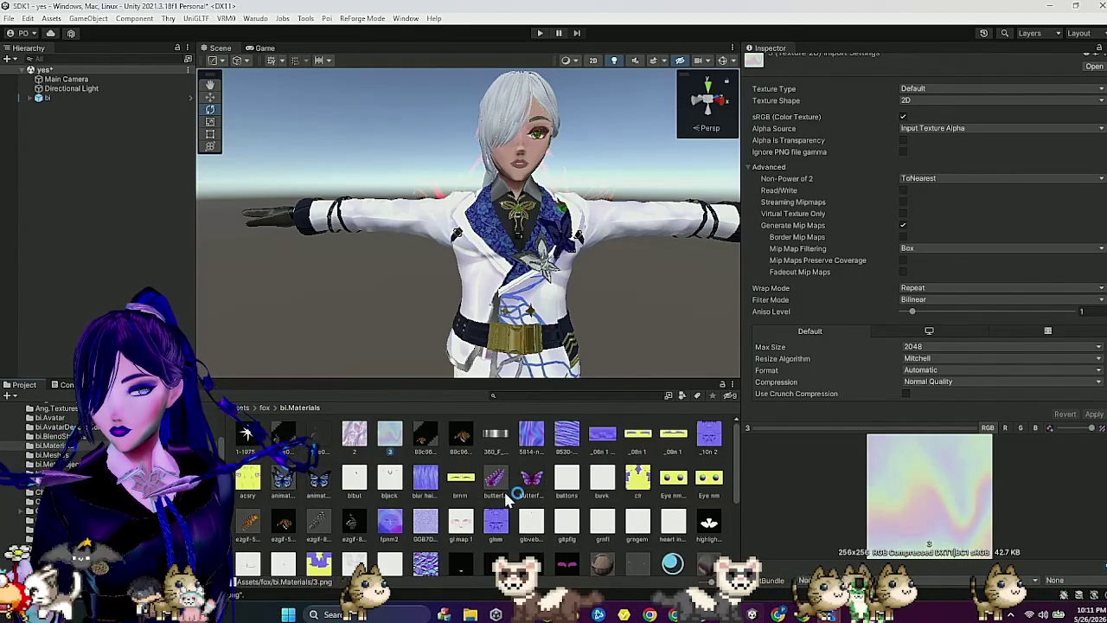
Step: Reselect the four hair materials, HAIR_05, HAIR_04, HairBack and one more
scroll(506, 497, "down", 2)
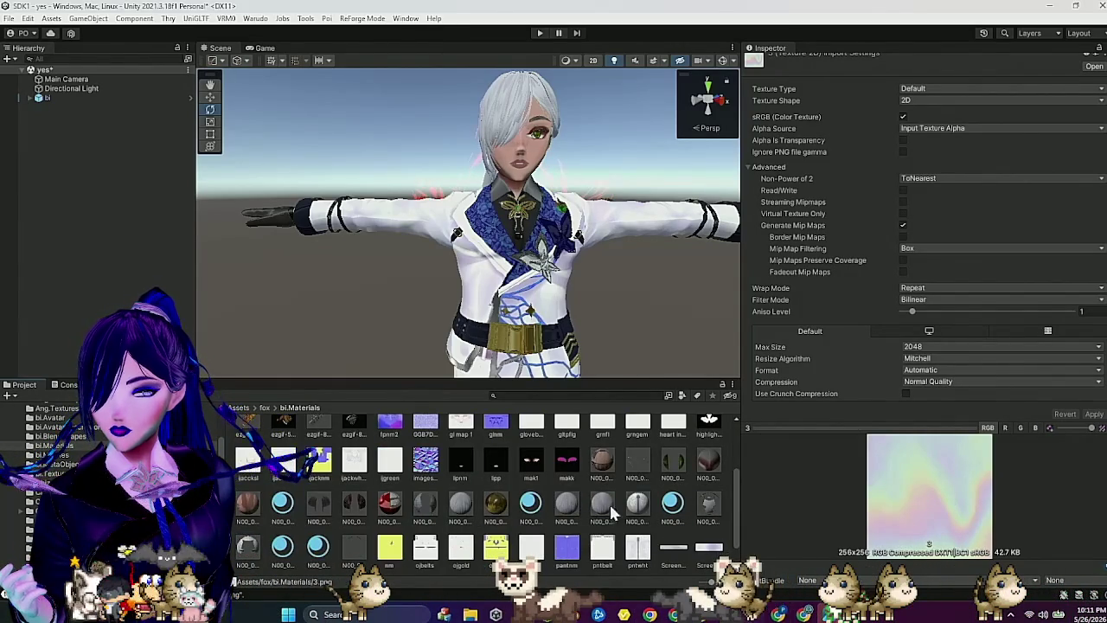
left_click(605, 510)
left_click(562, 512, "ctrl")
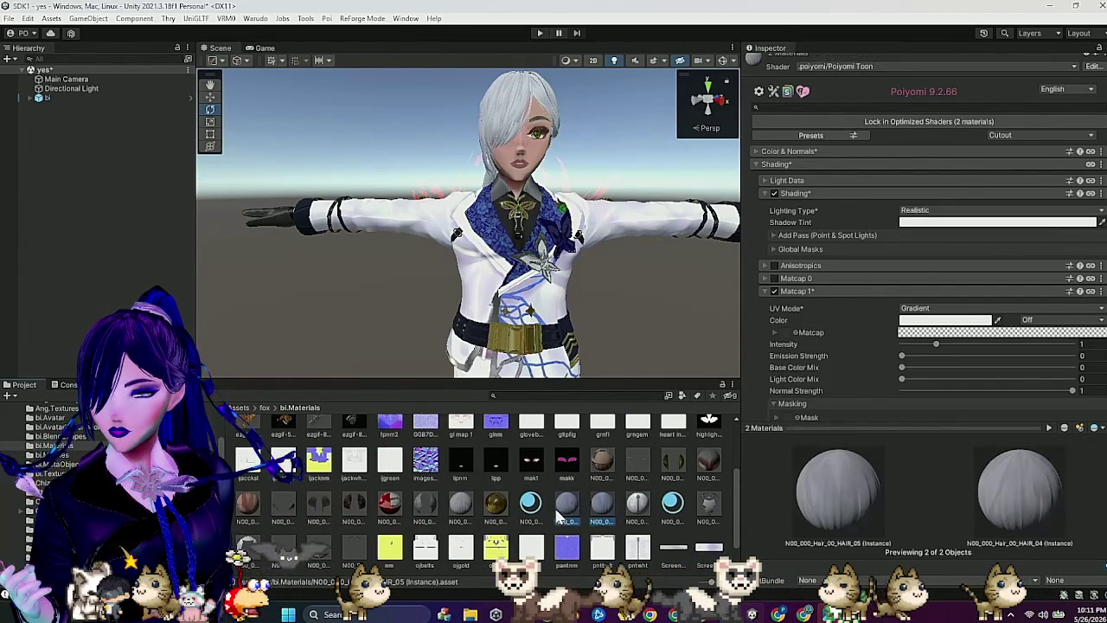
left_click(536, 512, "ctrl")
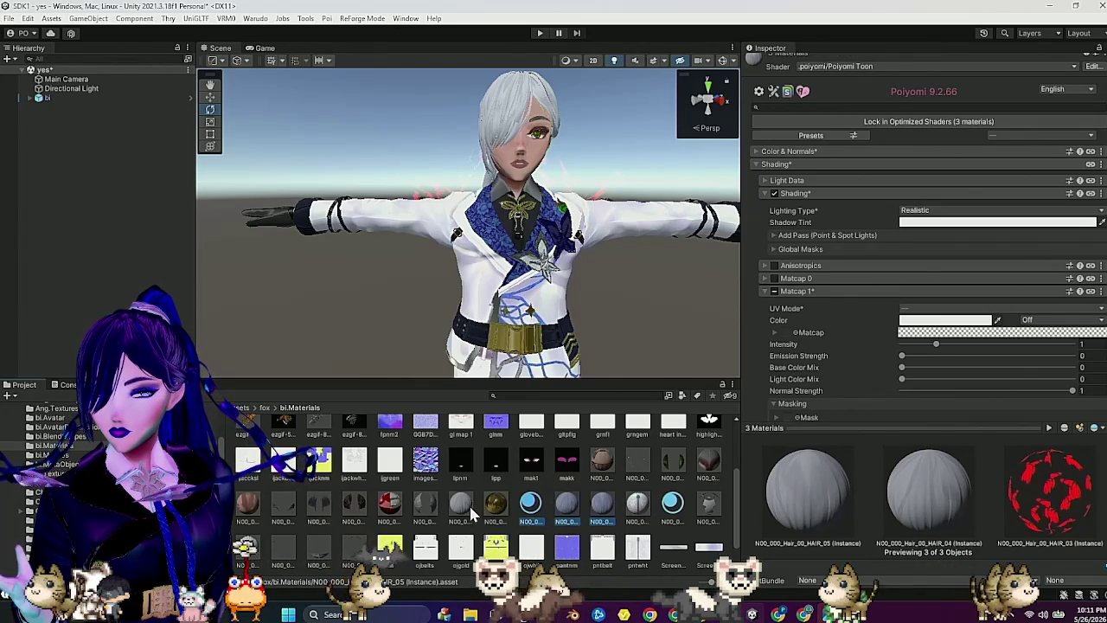
left_click(431, 503, "ctrl")
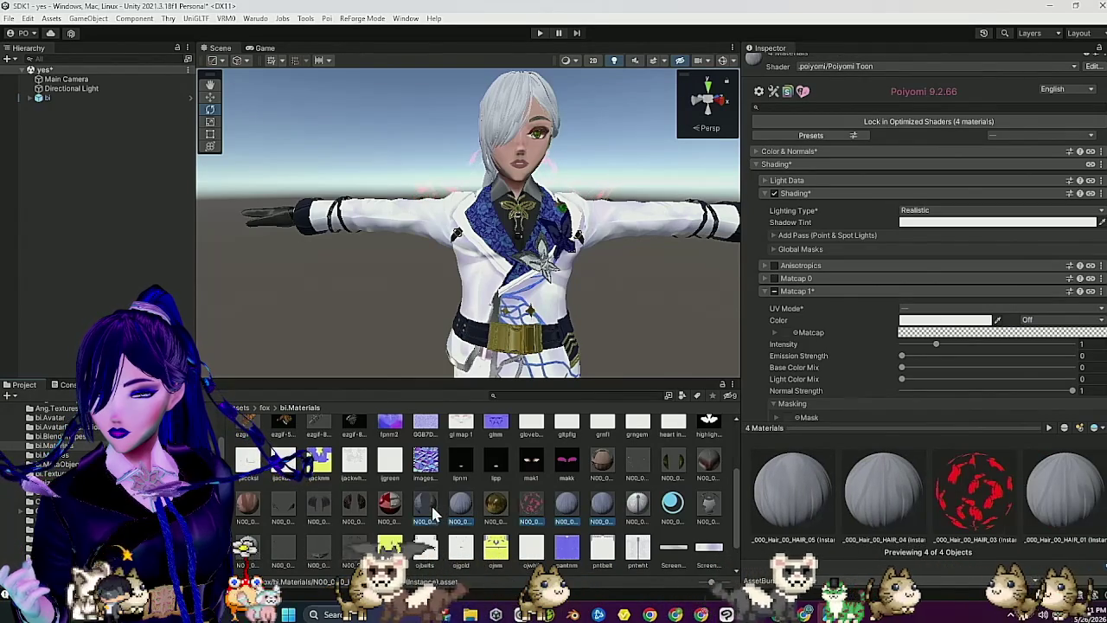
left_click(461, 506, "ctrl")
left_click(527, 510, "ctrl")
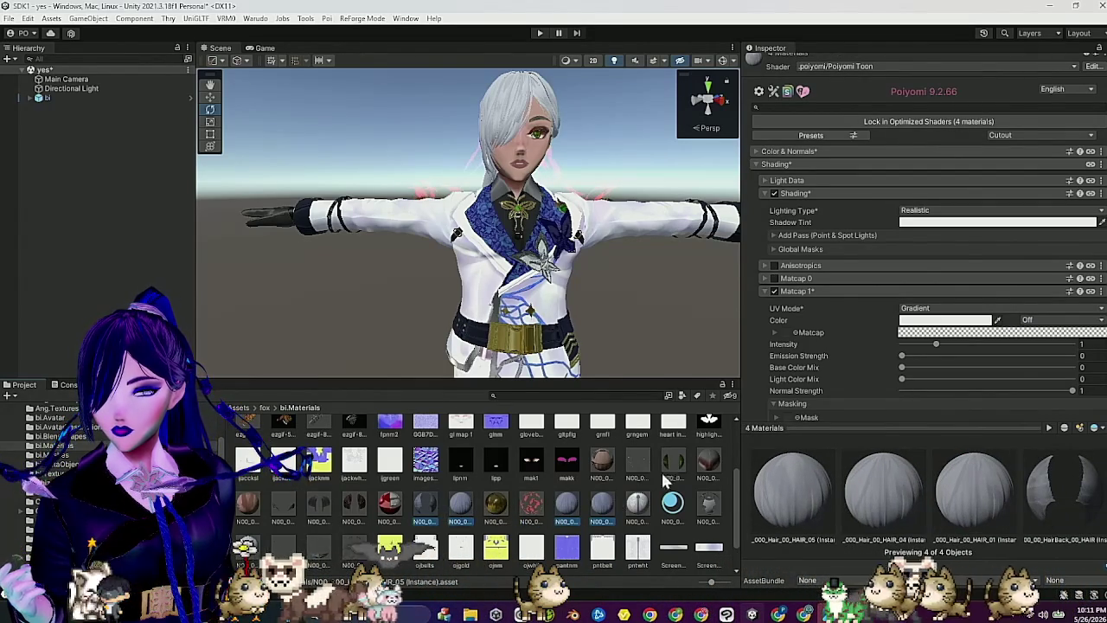
Step: Use texture 3 as the hair Matcap 1 texture with Mixed blending at 0.697
scroll(837, 327, "down", 3)
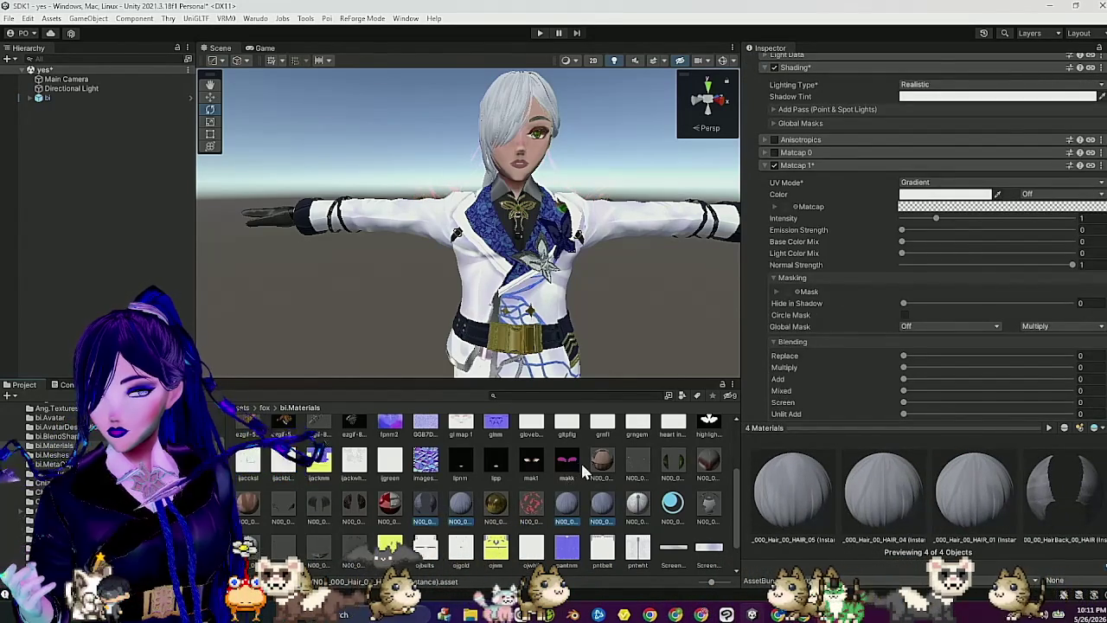
scroll(584, 471, "up", 3)
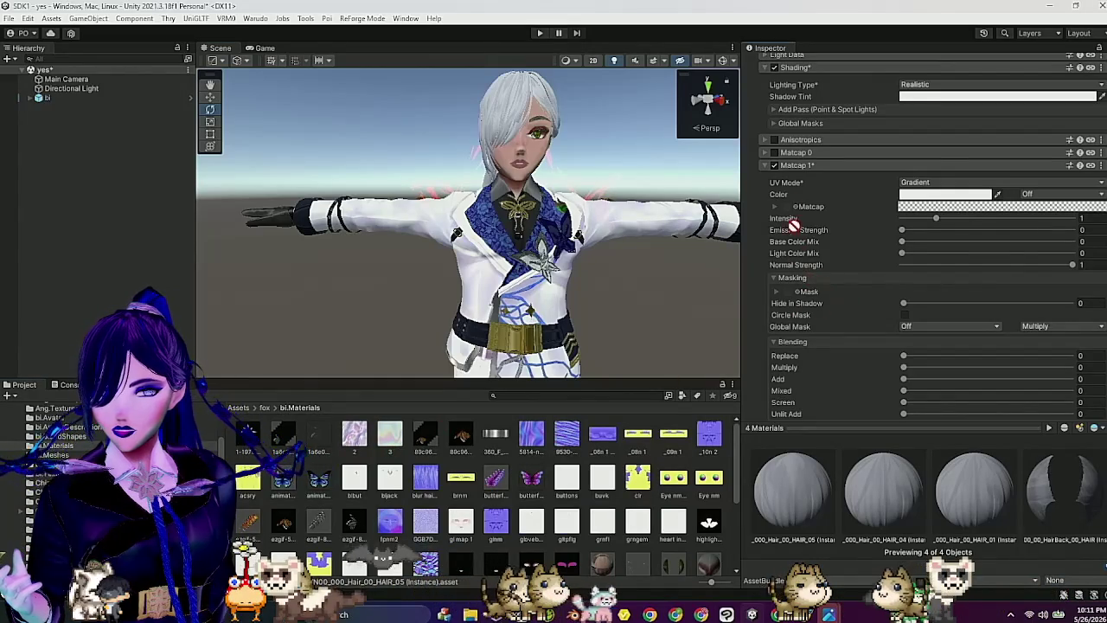
left_click_drag(788, 212, 789, 212)
left_click_drag(622, 259, 569, 277)
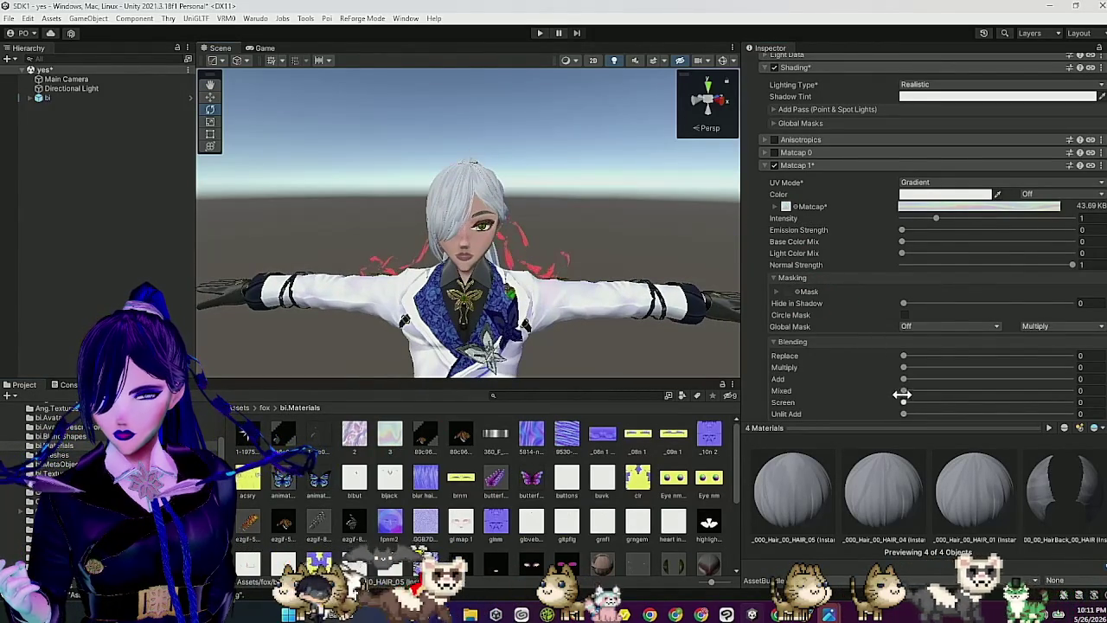
left_click(1023, 390)
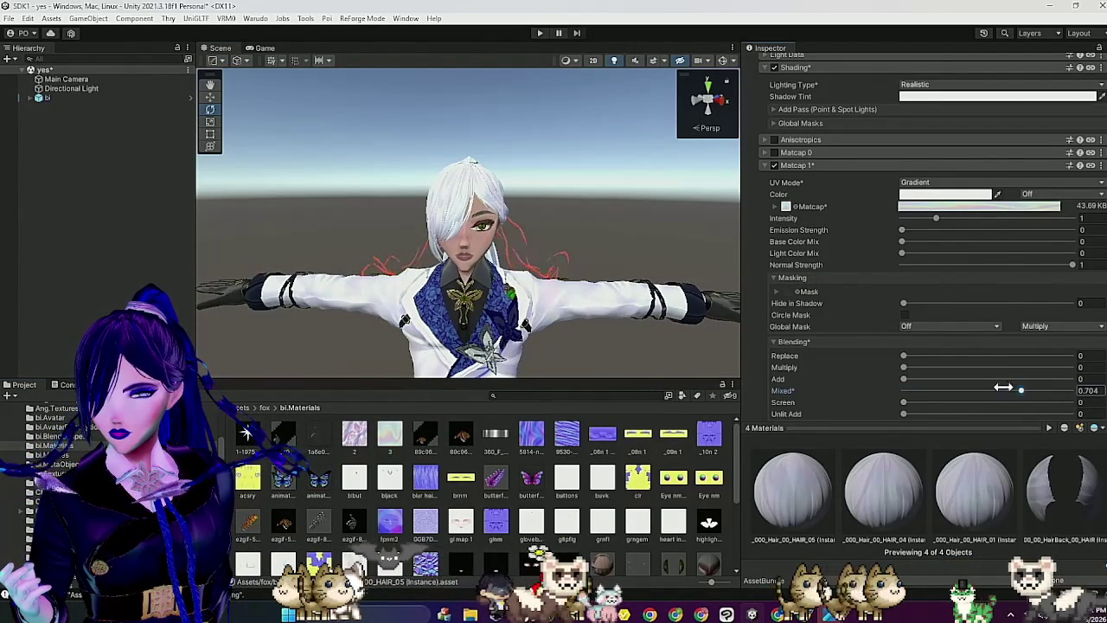
mouse_move(692, 286)
left_mouse_down()
mouse_move(636, 311)
mouse_move(597, 313)
left_mouse_up()
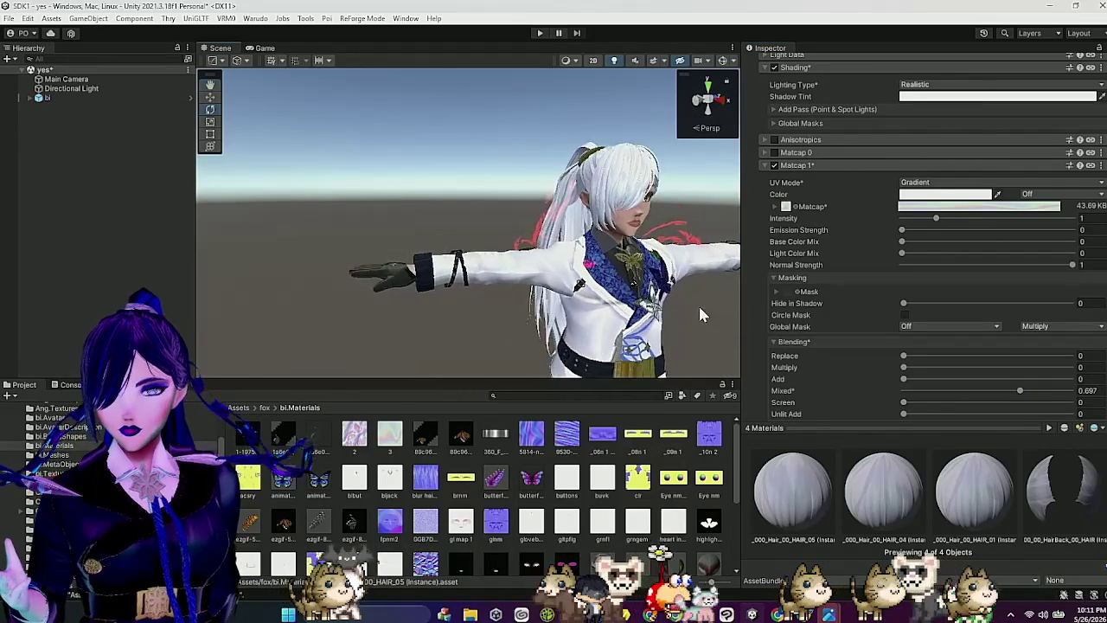
Step: Set the hair materials' normal map Tiling X to 2
scroll(821, 285, "up", 4)
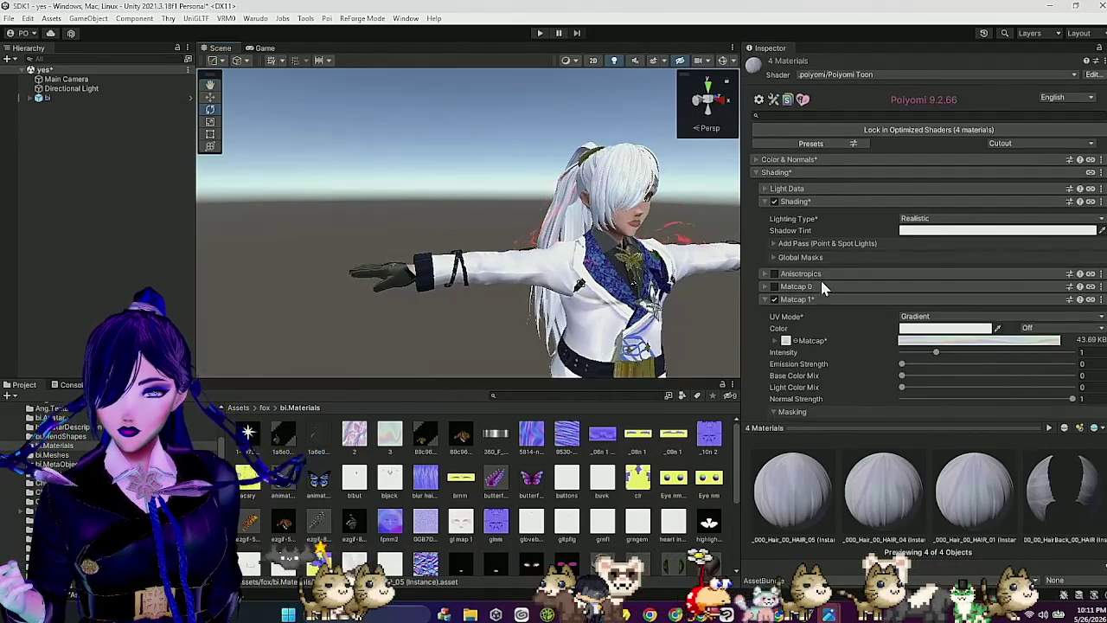
left_click(785, 160)
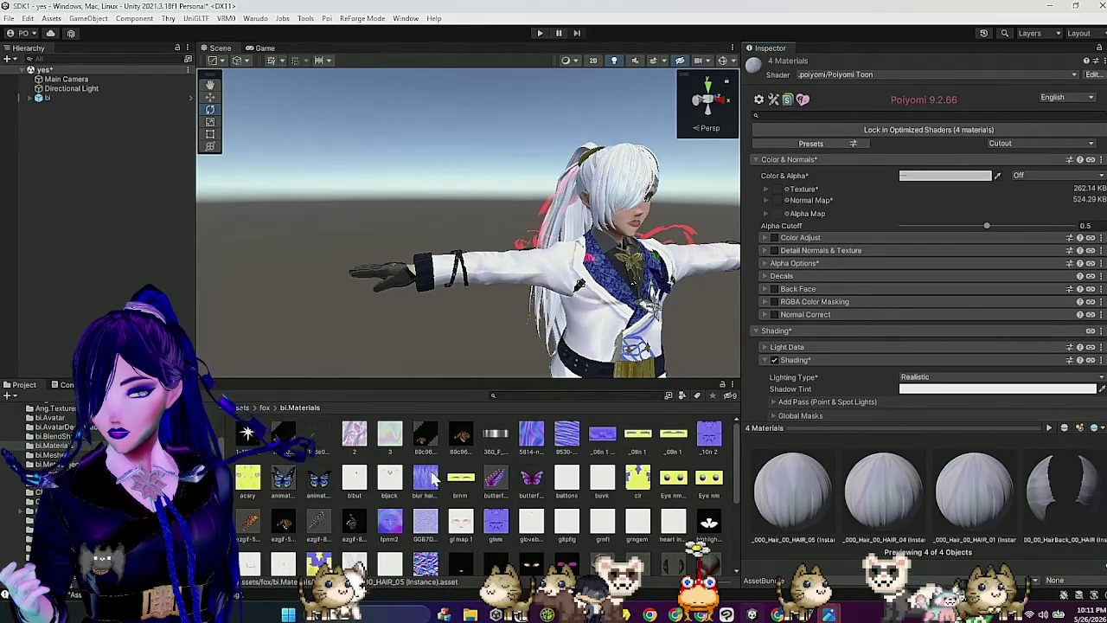
left_click(764, 200)
left_click(936, 214)
type("2")
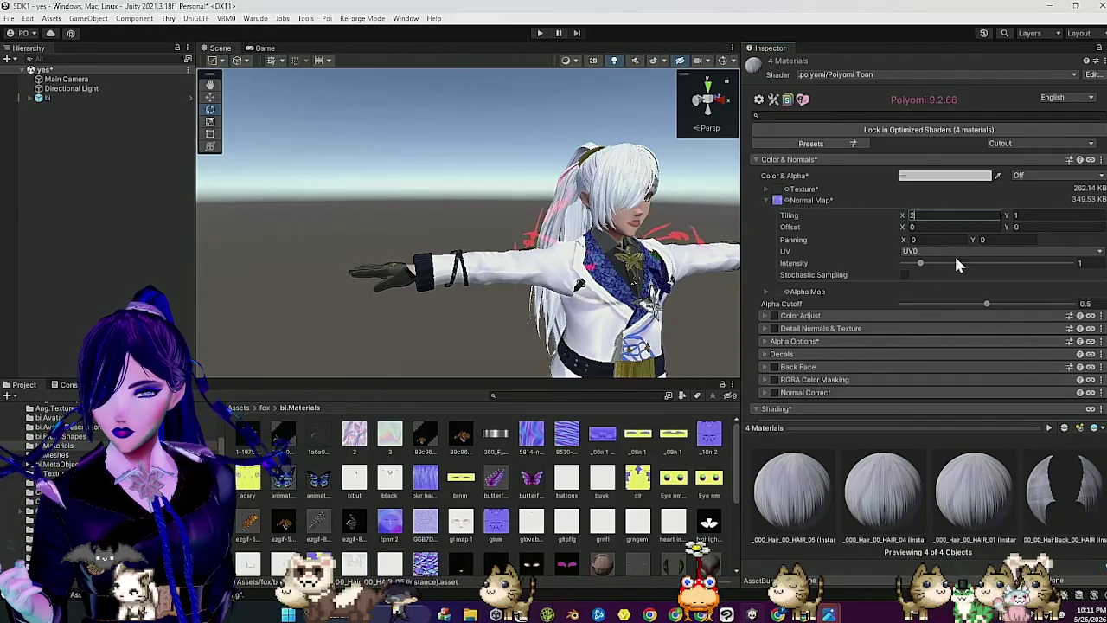
Step: Tile the hair materials' Matcap 1 texture at 2 by 2
scroll(859, 344, "down", 1)
left_click(857, 335)
scroll(884, 326, "down", 2)
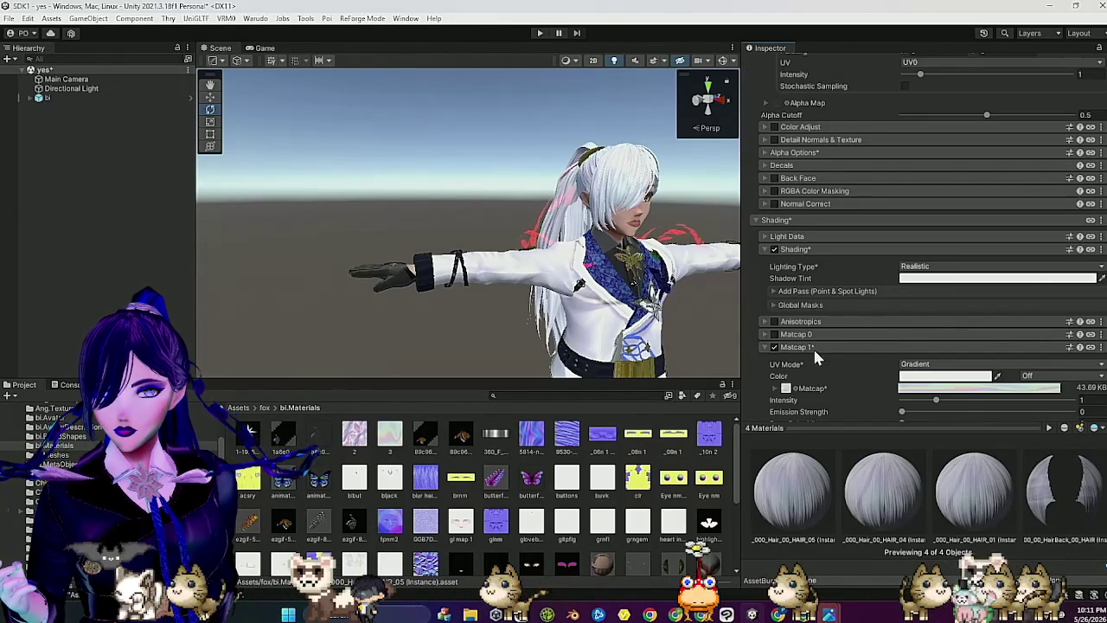
left_click(776, 389)
scroll(899, 346, "down", 2)
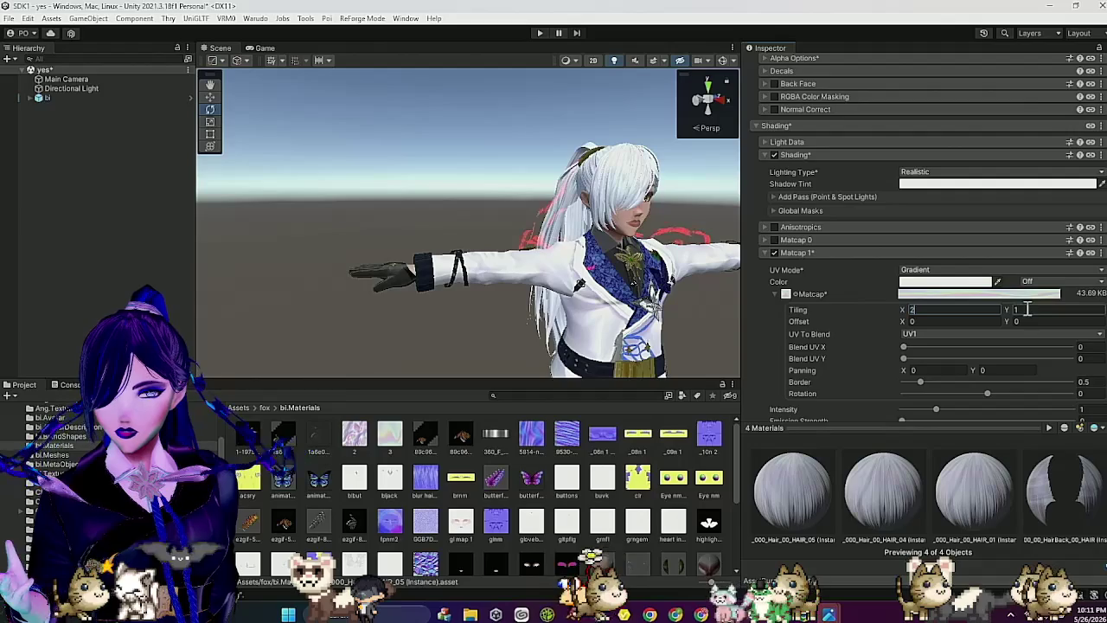
mouse_move(677, 295)
left_mouse_down()
mouse_move(657, 296)
mouse_move(678, 298)
left_mouse_up()
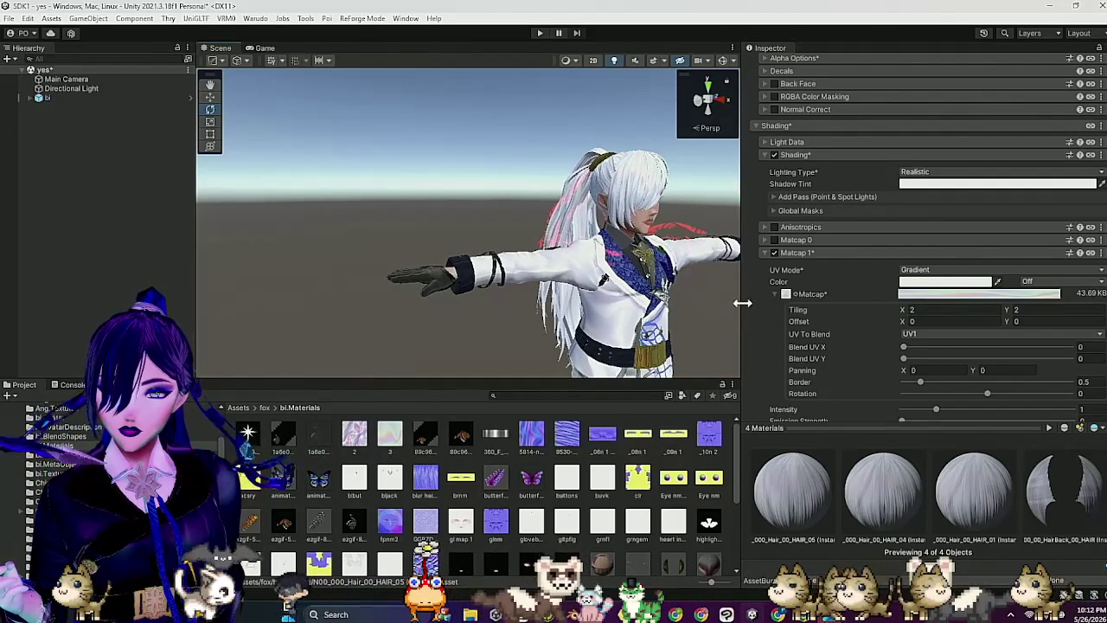
Step: Set the Matcap 1 blending to Replace 0.223 and Multiply 0.101
scroll(852, 342, "down", 4)
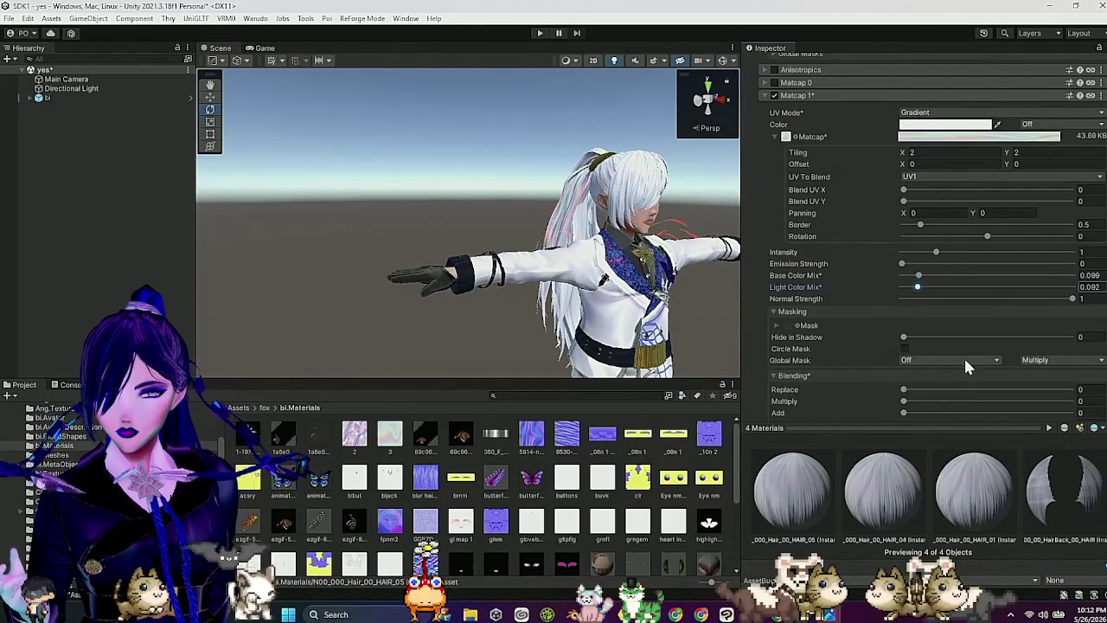
scroll(967, 367, "down", 2)
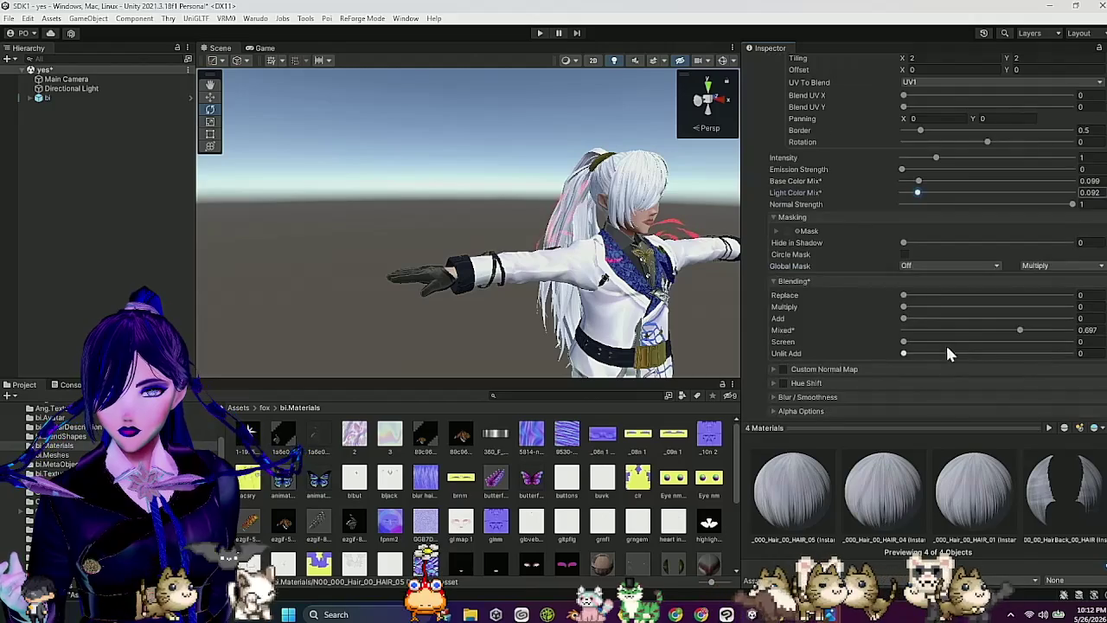
left_click(920, 306)
left_click_drag(926, 293, 940, 294)
mouse_move(731, 290)
left_mouse_down()
mouse_move(582, 279)
mouse_move(657, 285)
left_mouse_up()
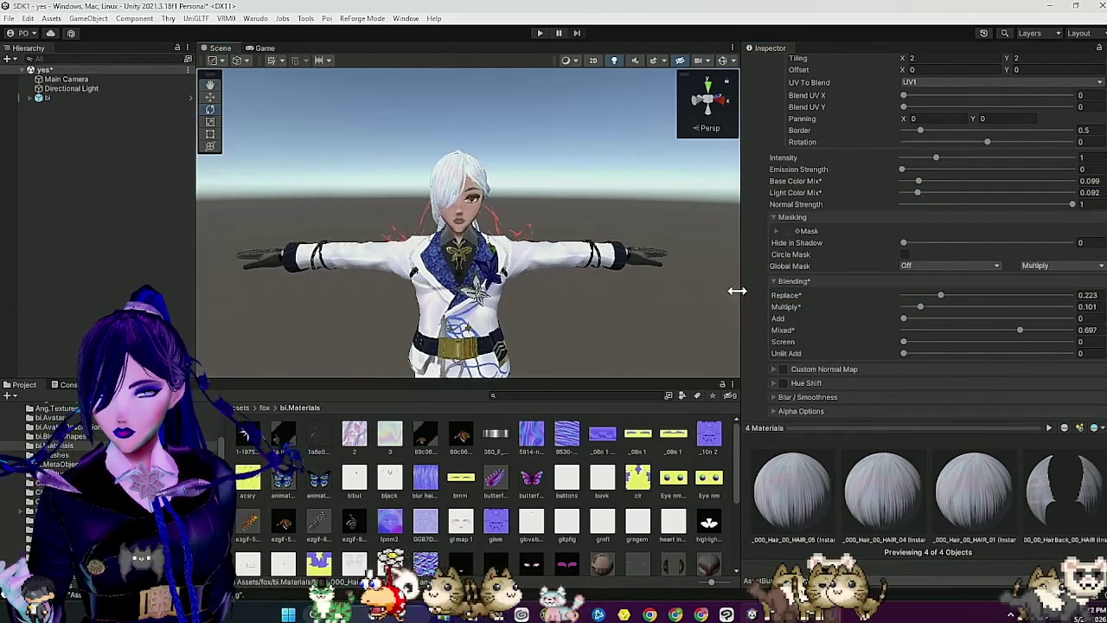
Step: Tint Matcap 1 pale grey-blue D0D2DE and collapse its settings
scroll(865, 259, "up", 5)
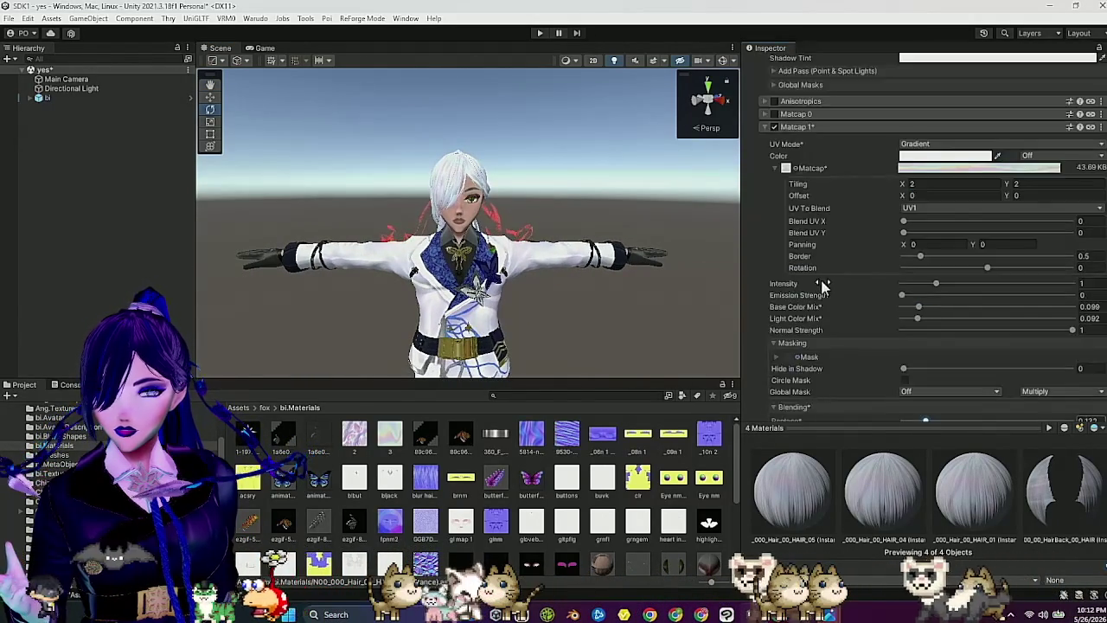
left_click(925, 251)
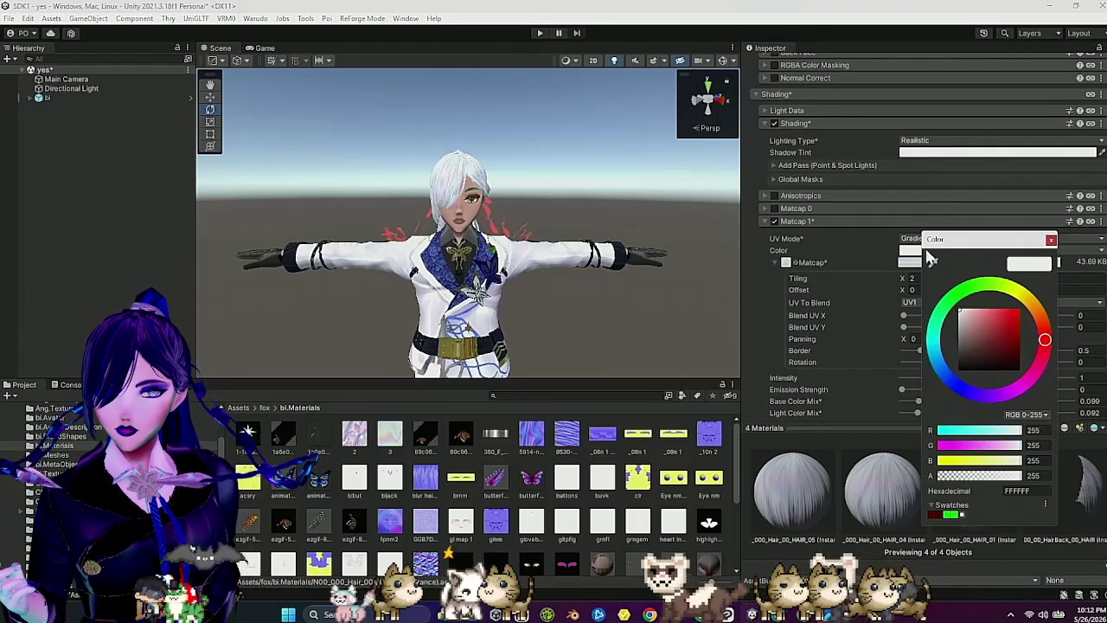
left_click(962, 320)
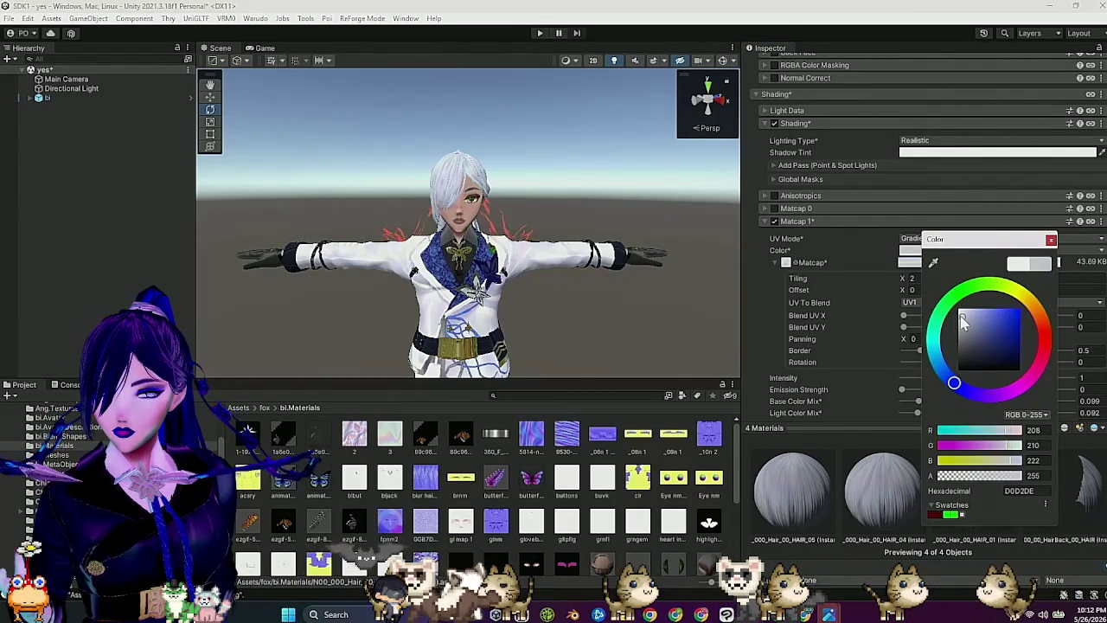
key("Escape")
mouse_move(638, 287)
left_mouse_down()
mouse_move(627, 281)
mouse_move(666, 277)
left_mouse_up()
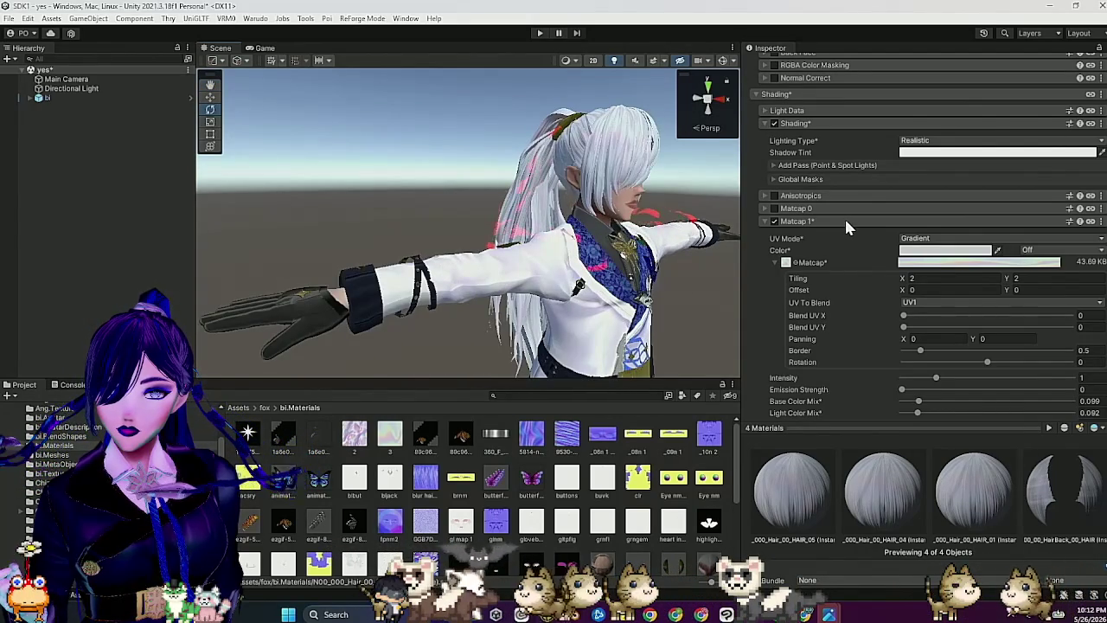
left_click(845, 222)
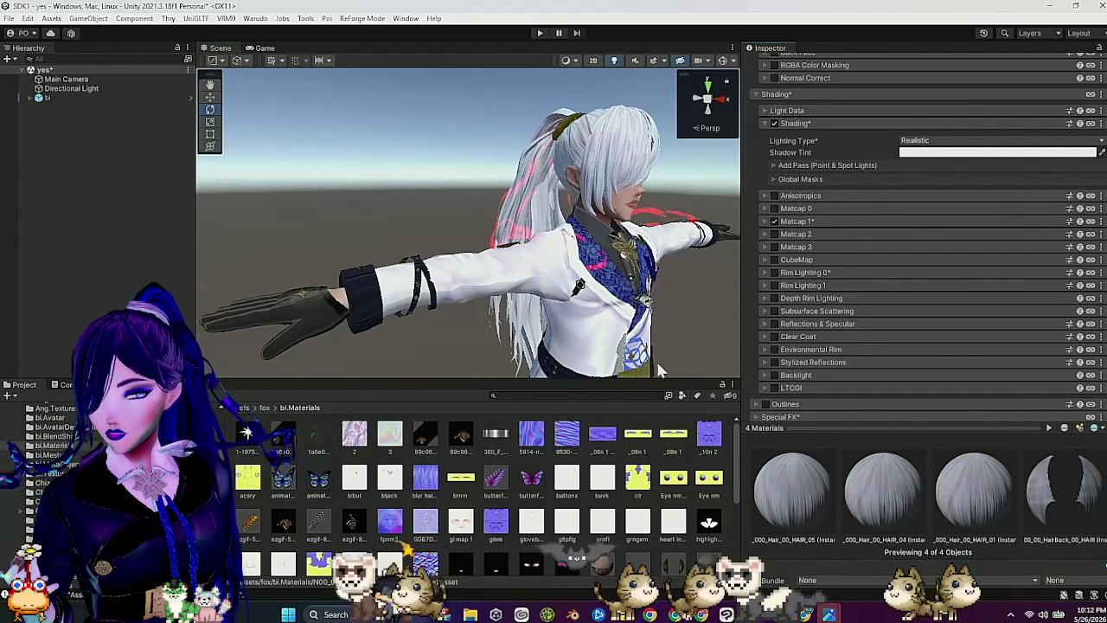
scroll(789, 273, "up", 2)
scroll(616, 476, "down", 3)
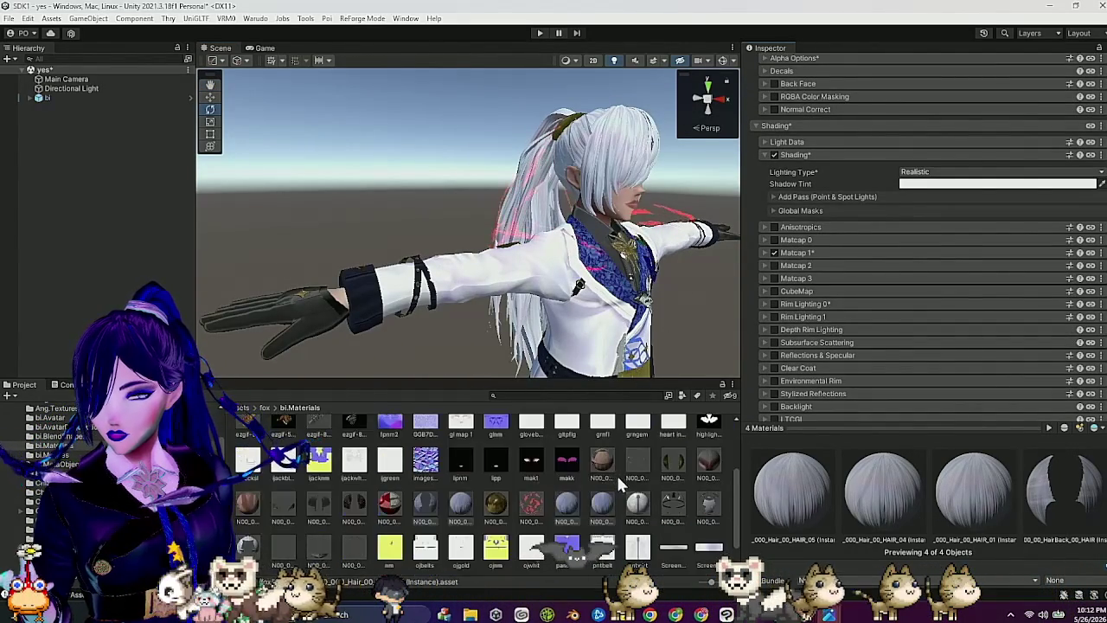
Step: Give the N00_000_00_HairBack_00_HAIR material alone a normal map tiling of X 4, Y 5
left_click(425, 502)
scroll(817, 298, "up", 5)
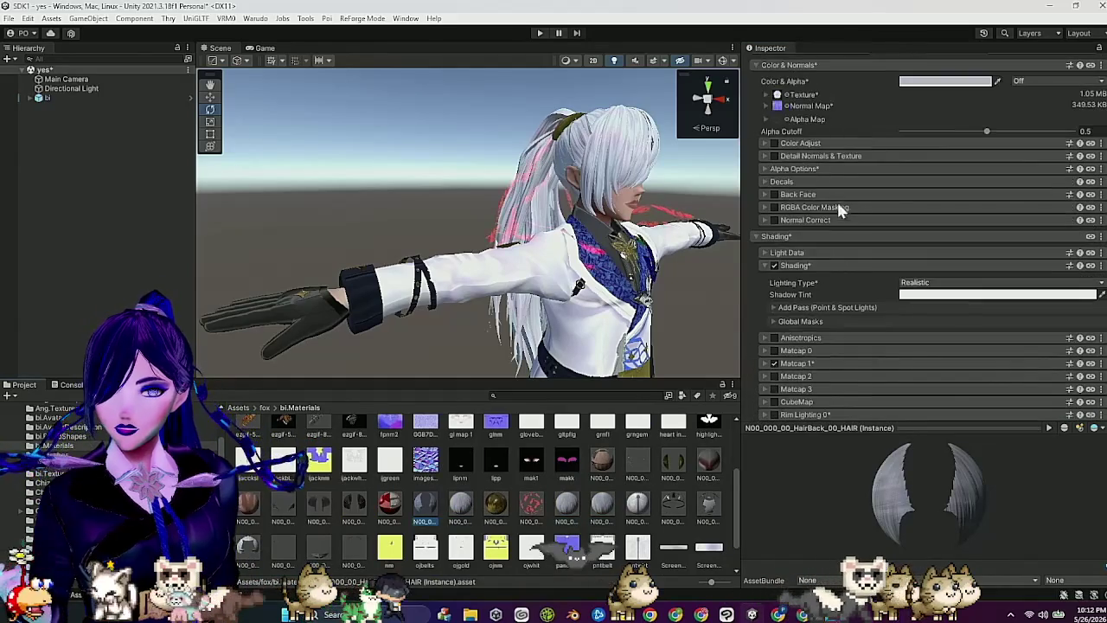
left_click(765, 105)
left_click(938, 121)
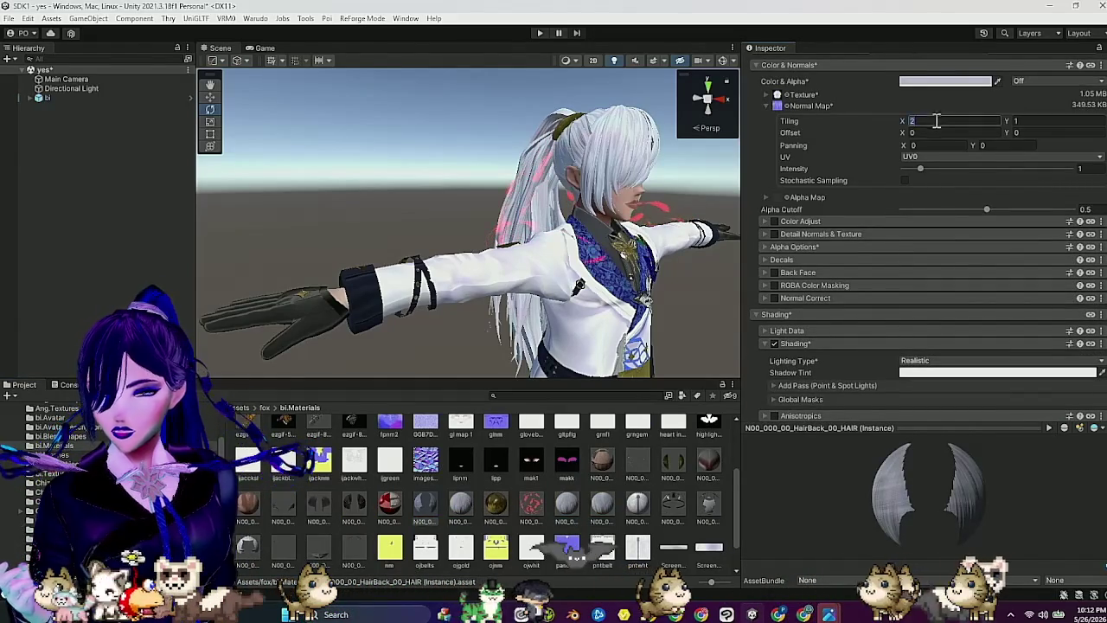
type("45")
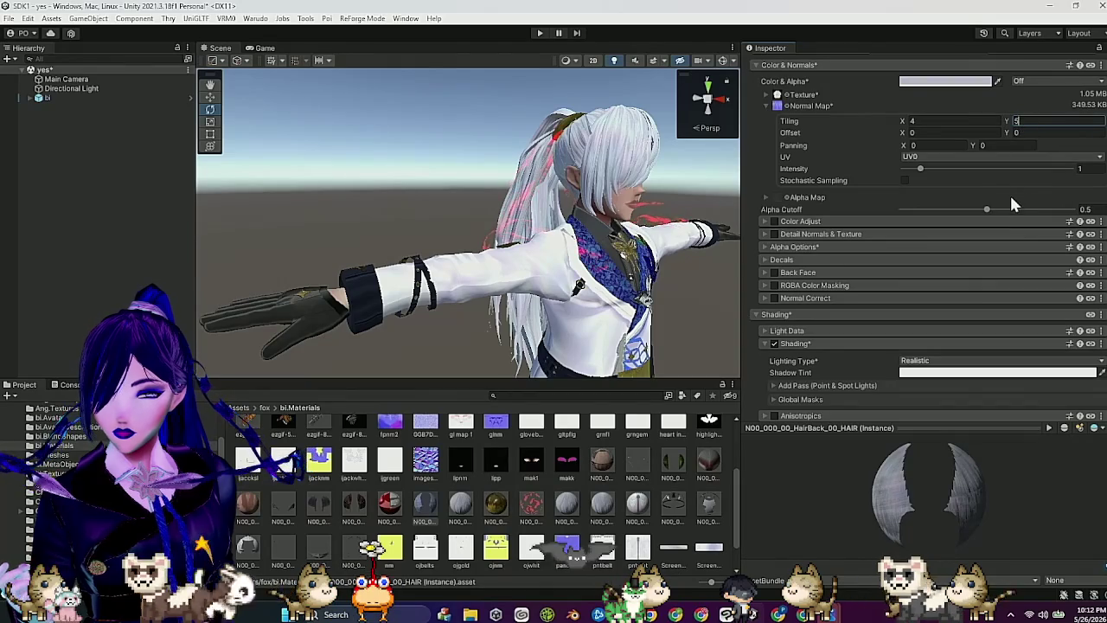
mouse_move(670, 216)
left_mouse_down()
mouse_move(659, 217)
mouse_move(684, 227)
mouse_move(596, 225)
mouse_move(613, 239)
mouse_move(562, 220)
left_mouse_up()
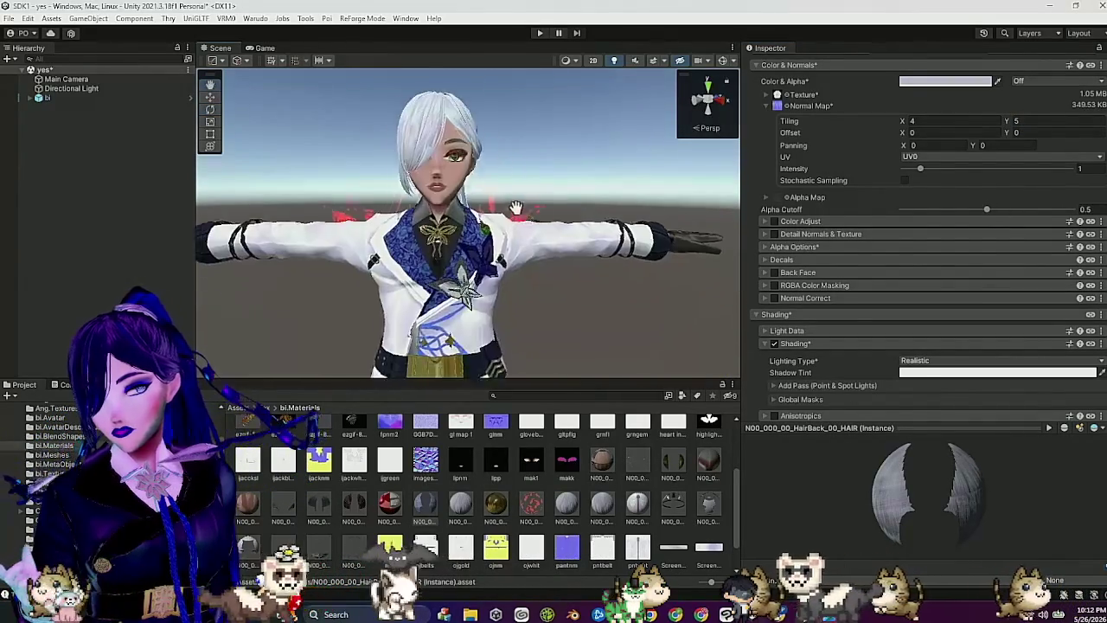
scroll(556, 216, "down", 2)
scroll(556, 216, "up", 2)
scroll(600, 212, "up", 3)
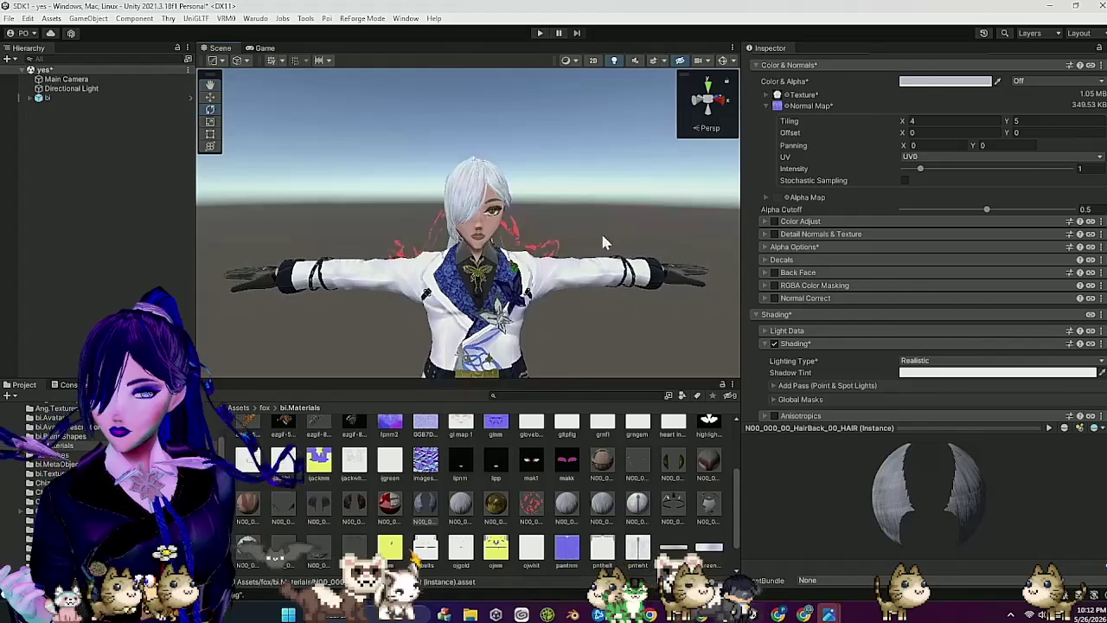
mouse_move(604, 235)
left_mouse_down()
mouse_move(493, 230)
mouse_move(496, 239)
mouse_move(563, 227)
mouse_move(578, 239)
mouse_move(586, 227)
left_mouse_up()
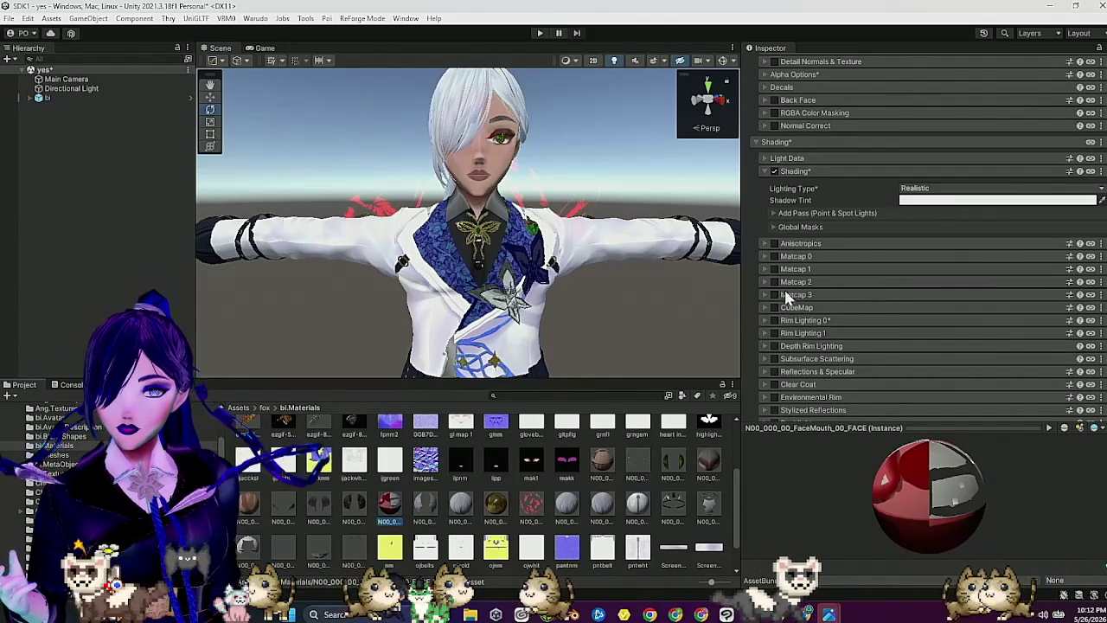
Step: Enable the FaceMouth CubeMap with T_Iridescent_CM, a red tint and 0.74 emission
left_click(773, 306)
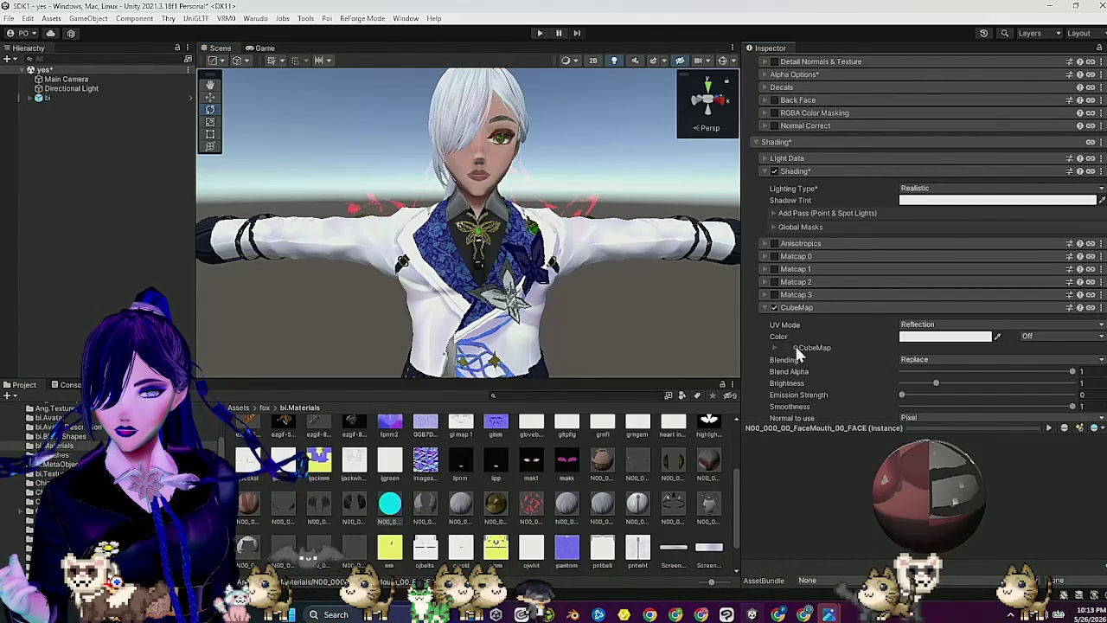
left_click(795, 348)
double_click(871, 504)
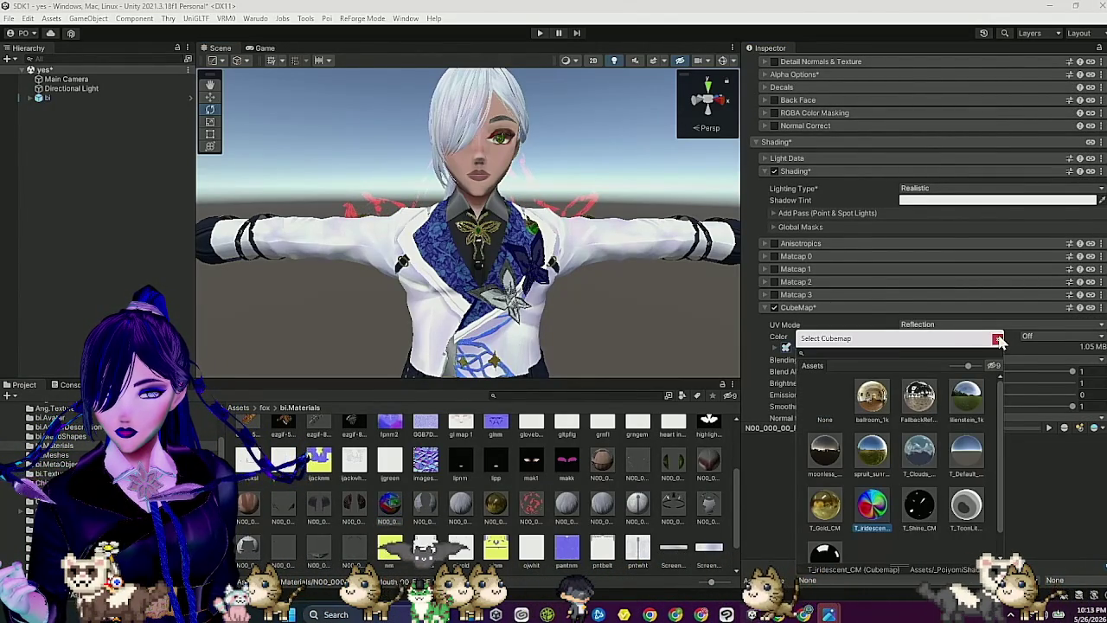
left_click(933, 336)
left_click(1015, 408)
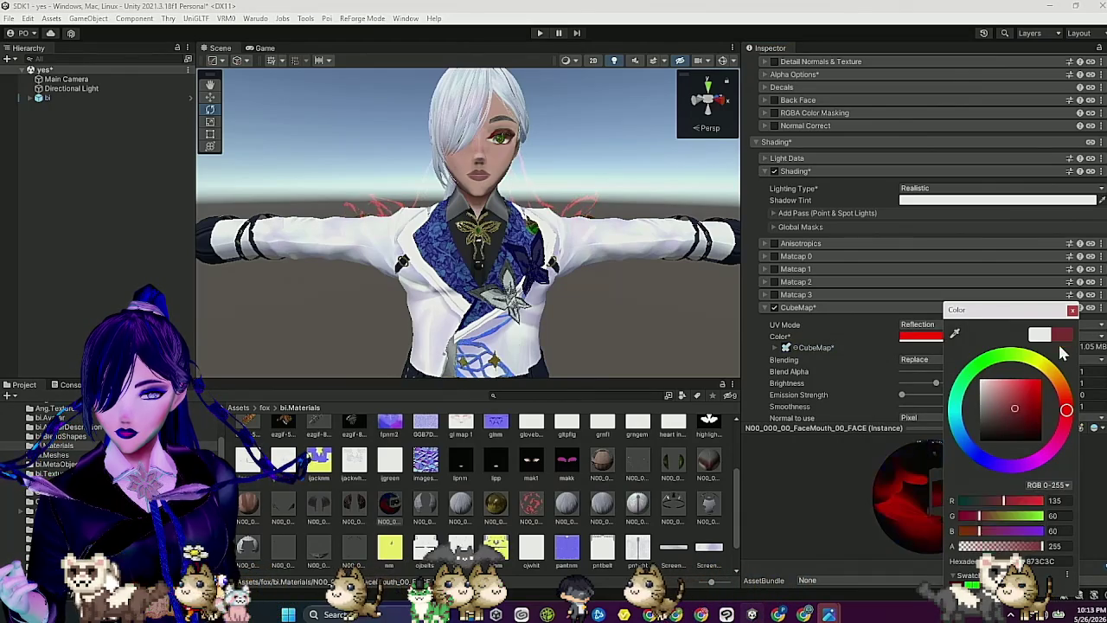
left_click(1072, 310)
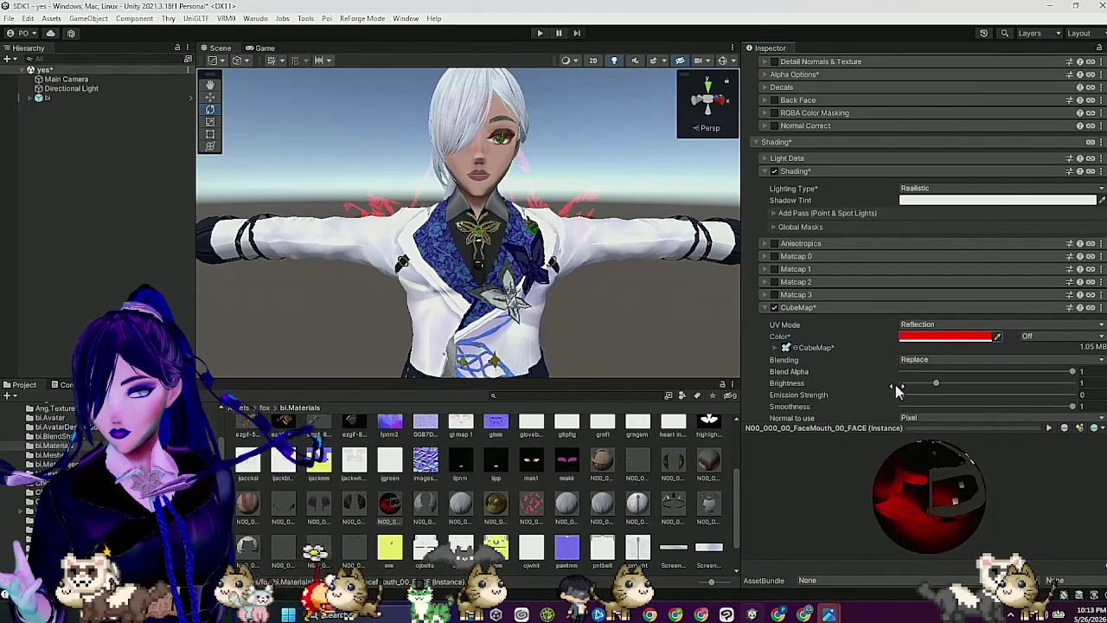
left_click(911, 396)
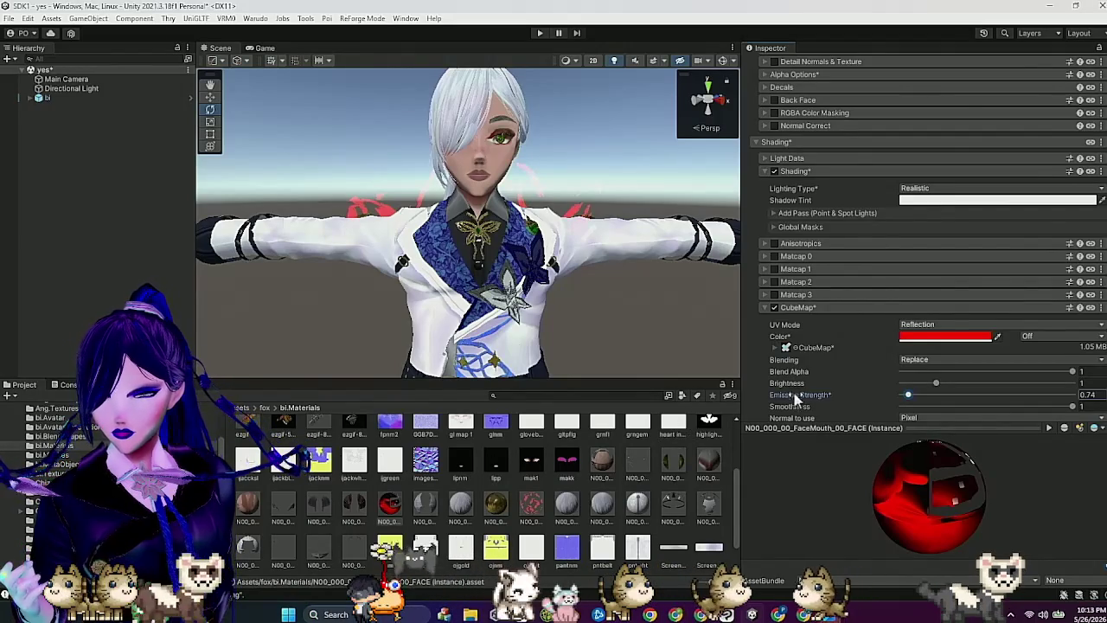
Step: Assign a mask texture to the cubemap masking and choose its mask channel
scroll(797, 395, "down", 2)
scroll(787, 390, "down", 2)
scroll(812, 368, "down", 1)
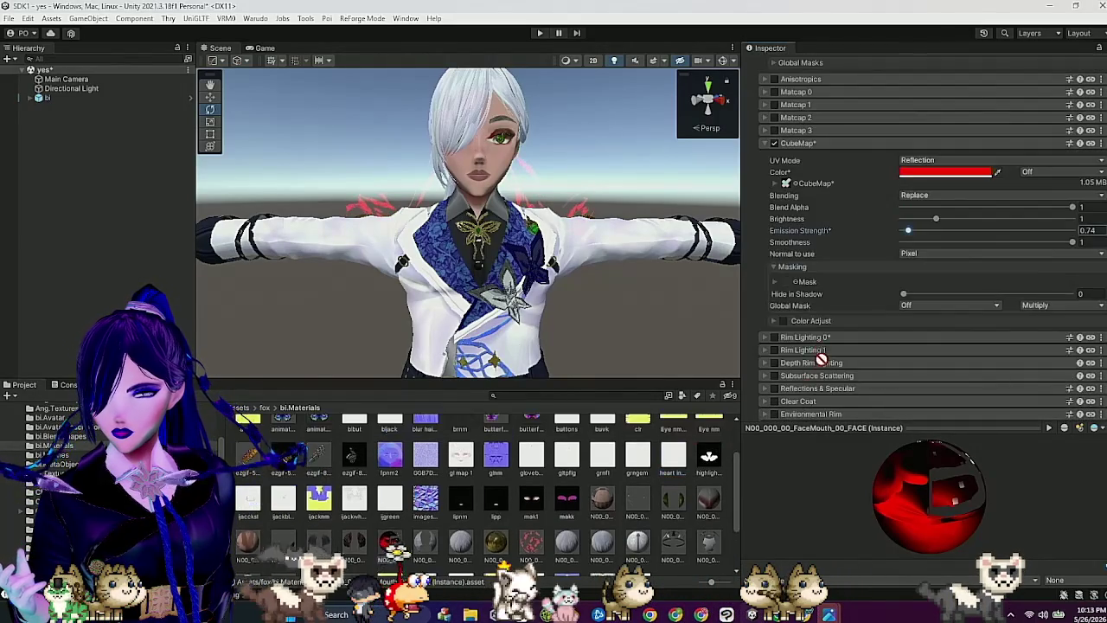
left_click_drag(795, 286, 787, 282)
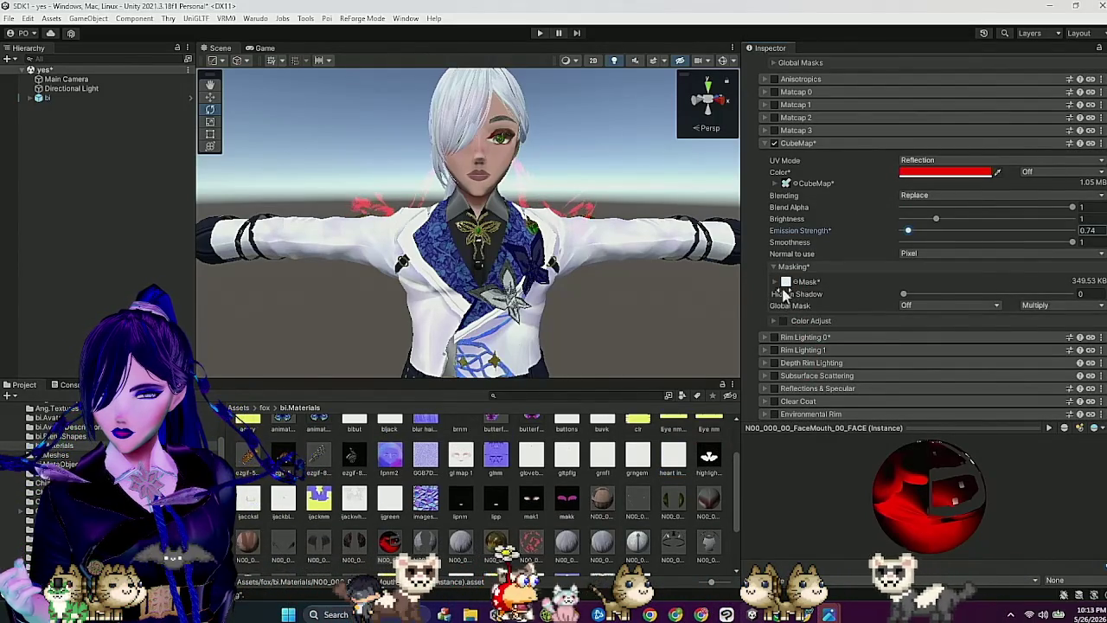
left_click(776, 282)
left_click(920, 342)
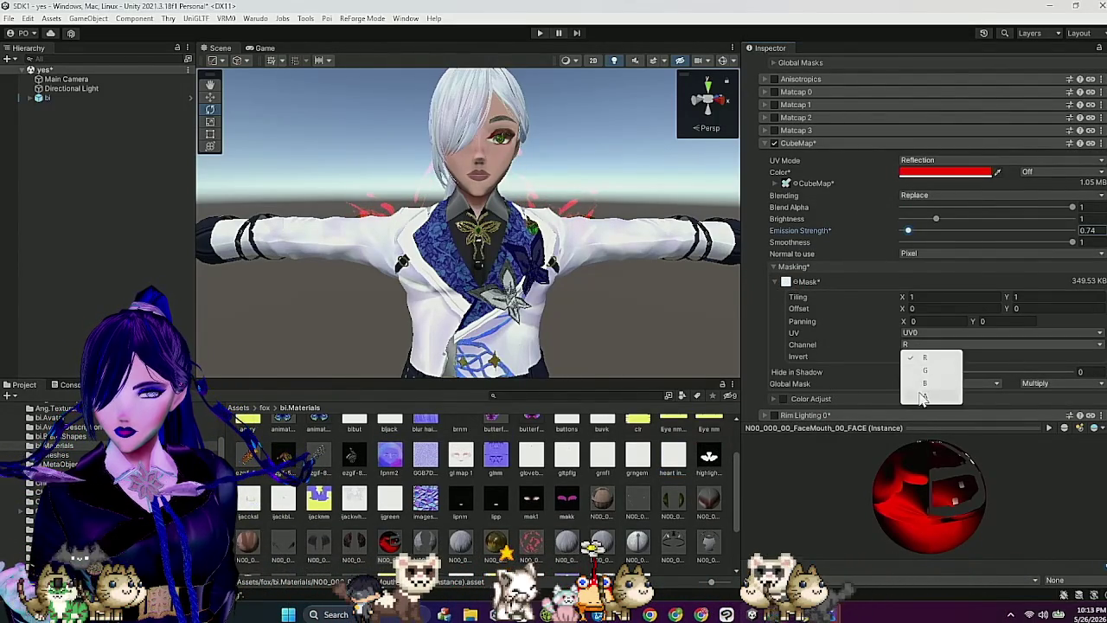
left_click(908, 364)
left_click(829, 264)
left_click_drag(657, 285, 580, 272)
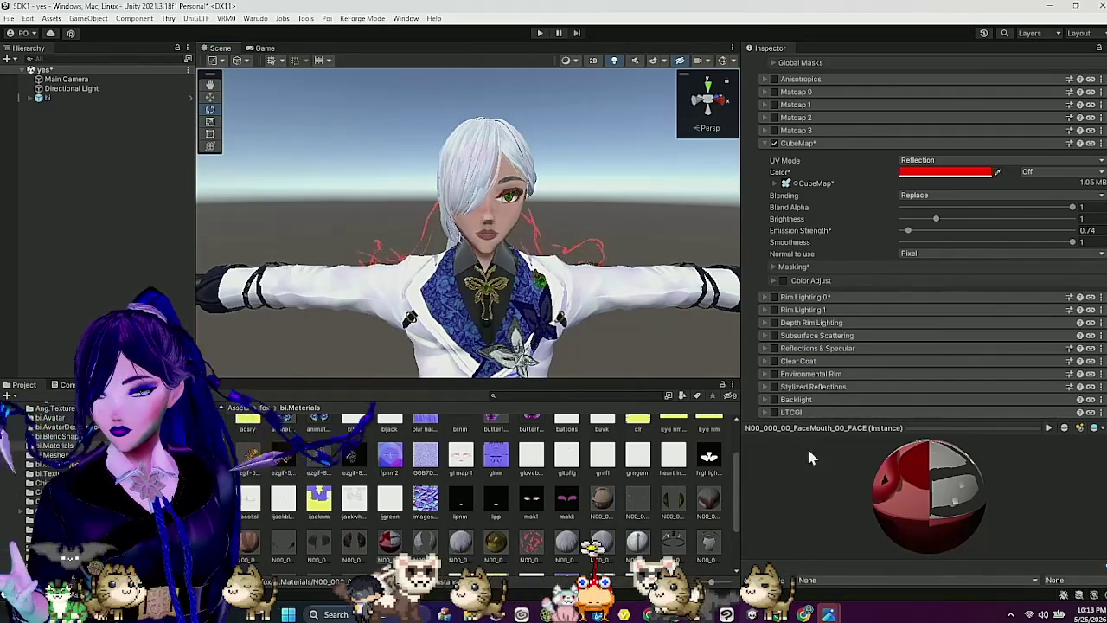
left_click_drag(809, 456, 919, 489)
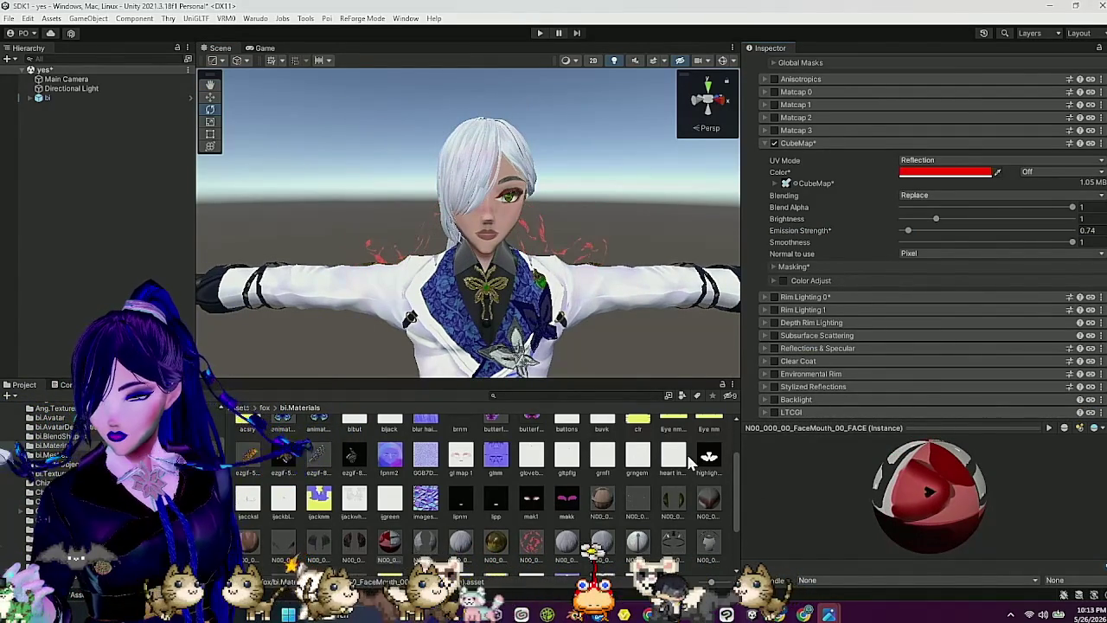
left_click(709, 500)
Step: Enable Emission 1 on the EyeIris material with Fluorescence 1 and strength 0.55
scroll(846, 300, "up", 5)
scroll(809, 356, "up", 3)
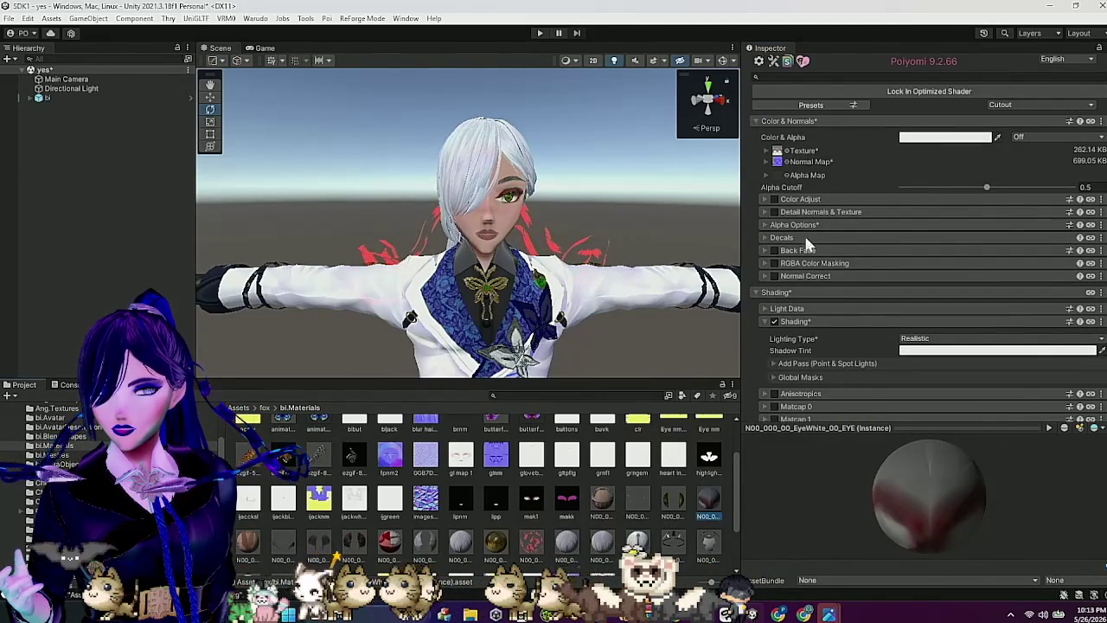
left_click_drag(550, 262, 558, 278)
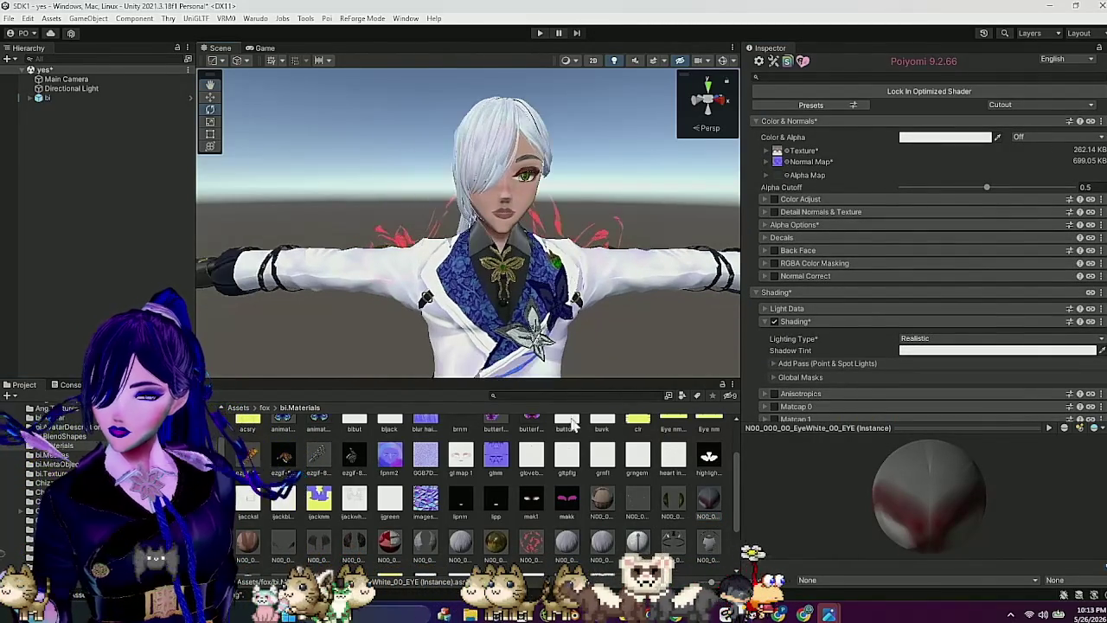
left_click(673, 501)
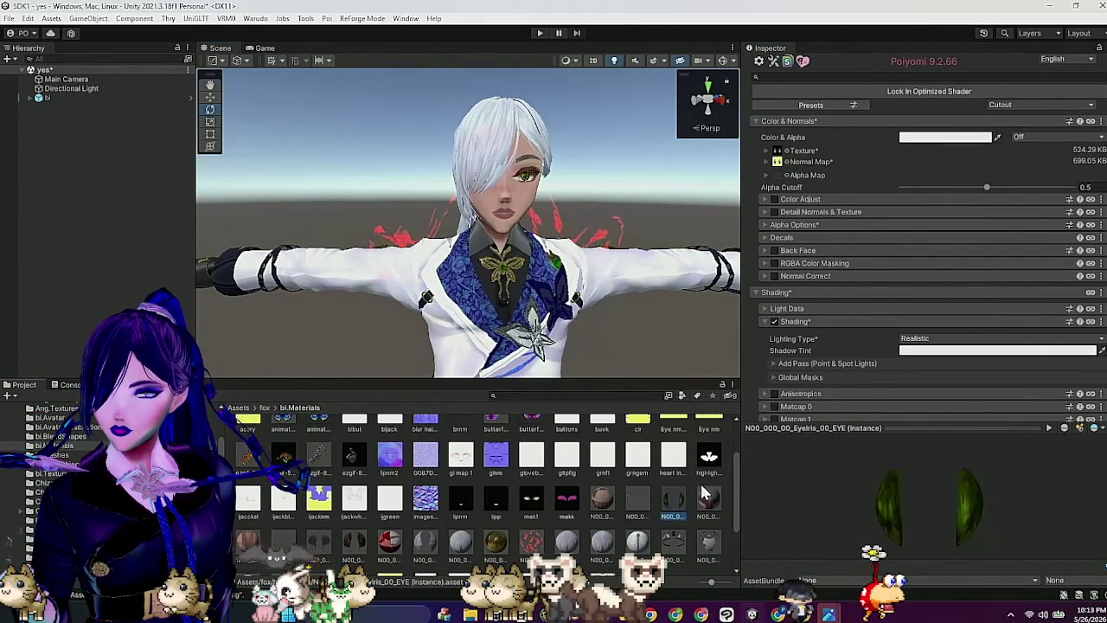
scroll(826, 361, "down", 3)
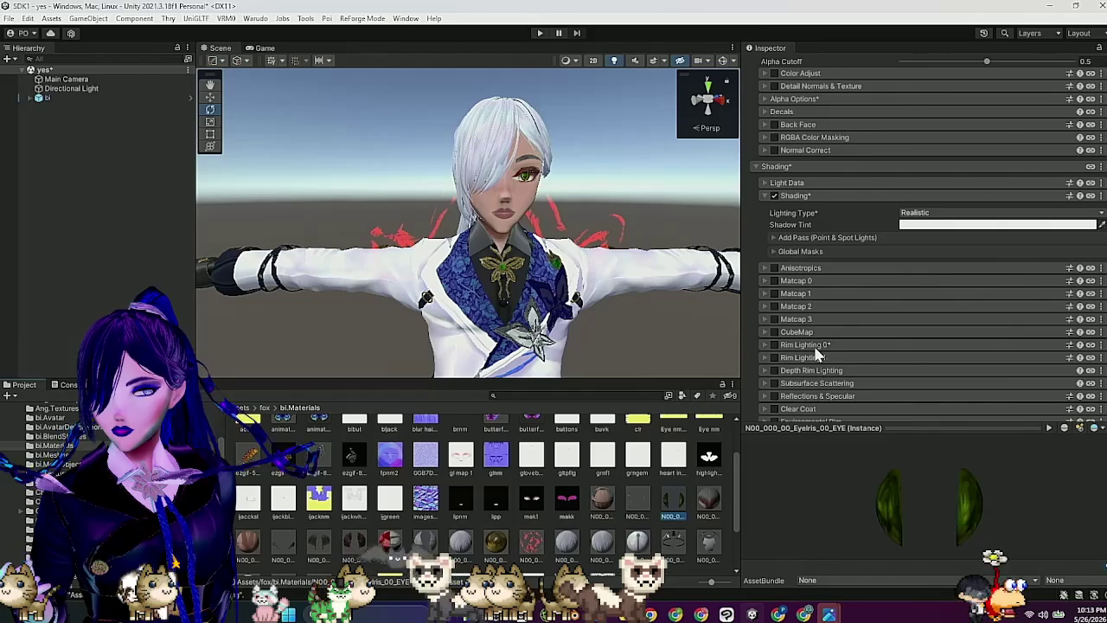
scroll(800, 333, "down", 5)
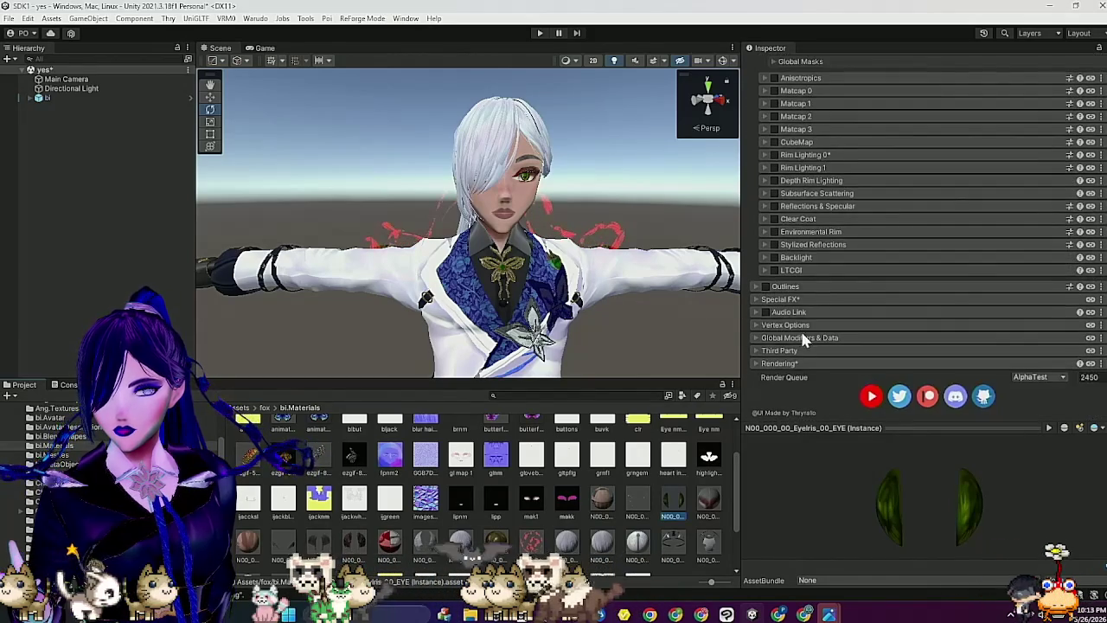
left_click(768, 300)
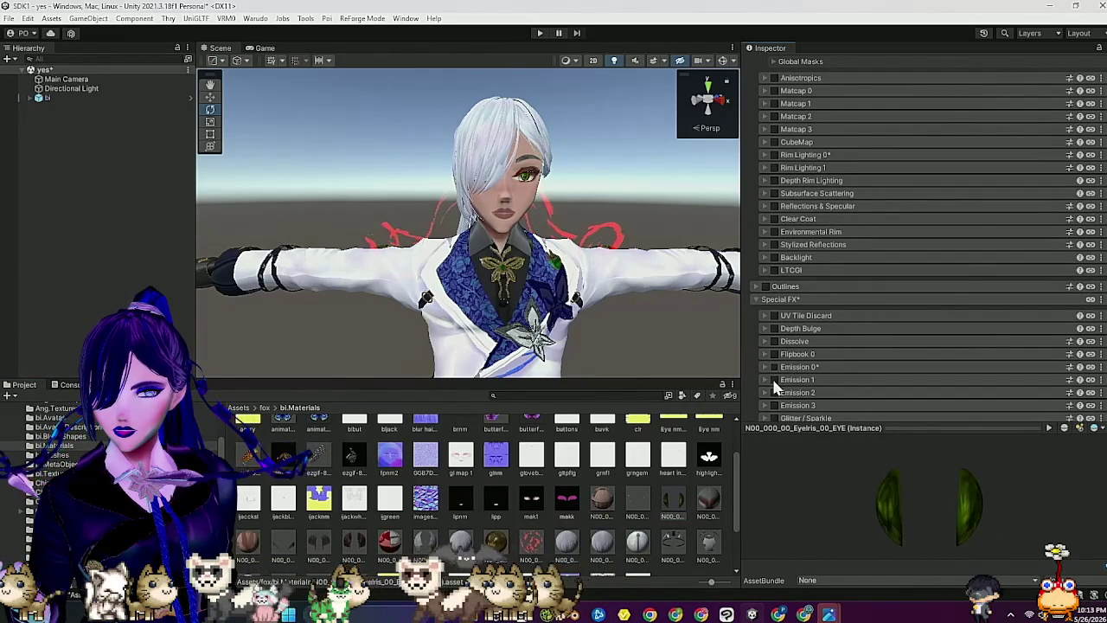
left_click(774, 379)
scroll(830, 354, "down", 3)
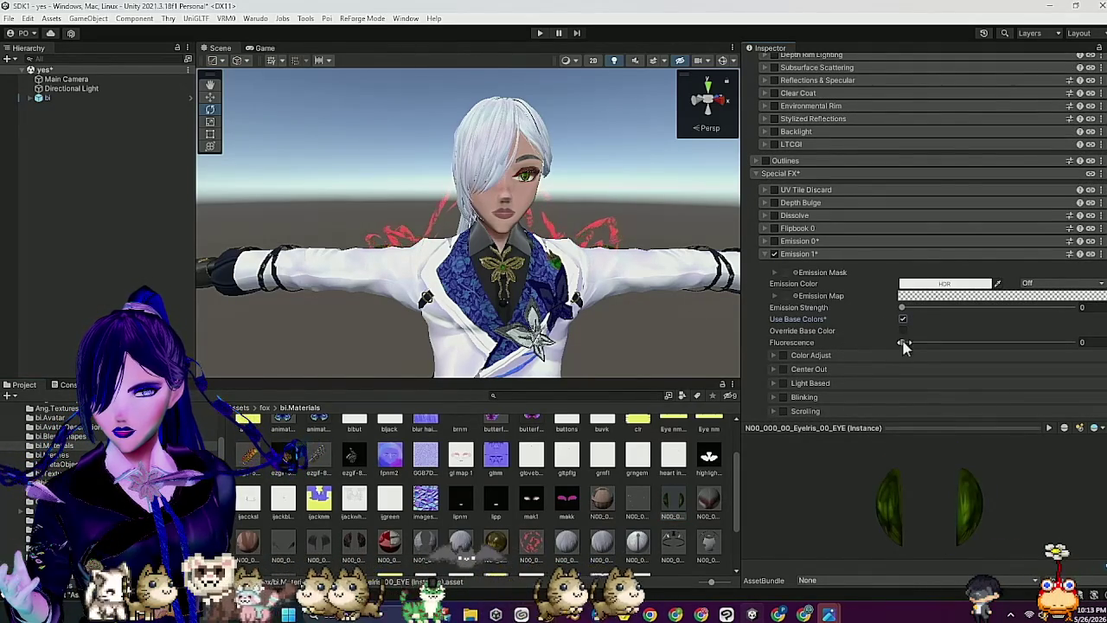
left_click_drag(908, 338, 1072, 341)
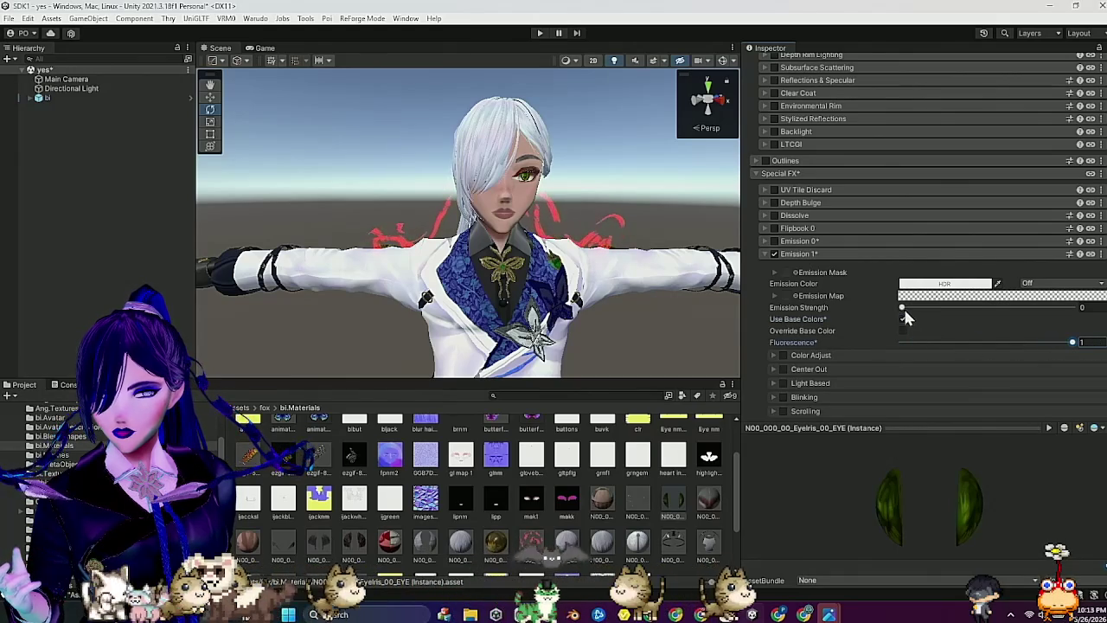
left_click(909, 307)
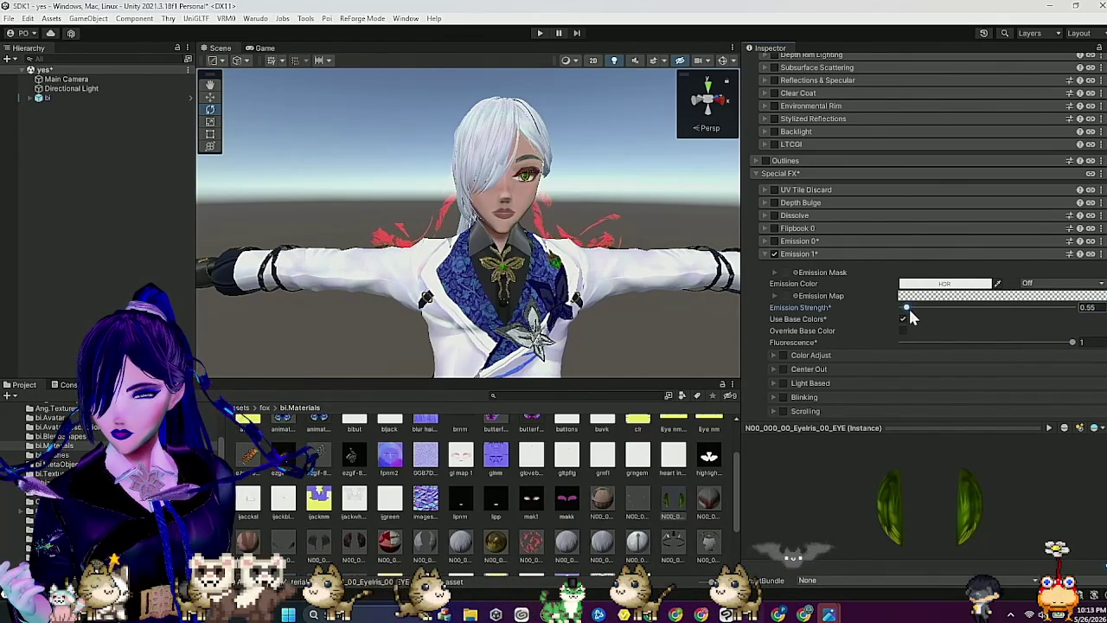
mouse_move(968, 501)
left_mouse_down()
mouse_move(942, 499)
mouse_move(873, 391)
left_mouse_up()
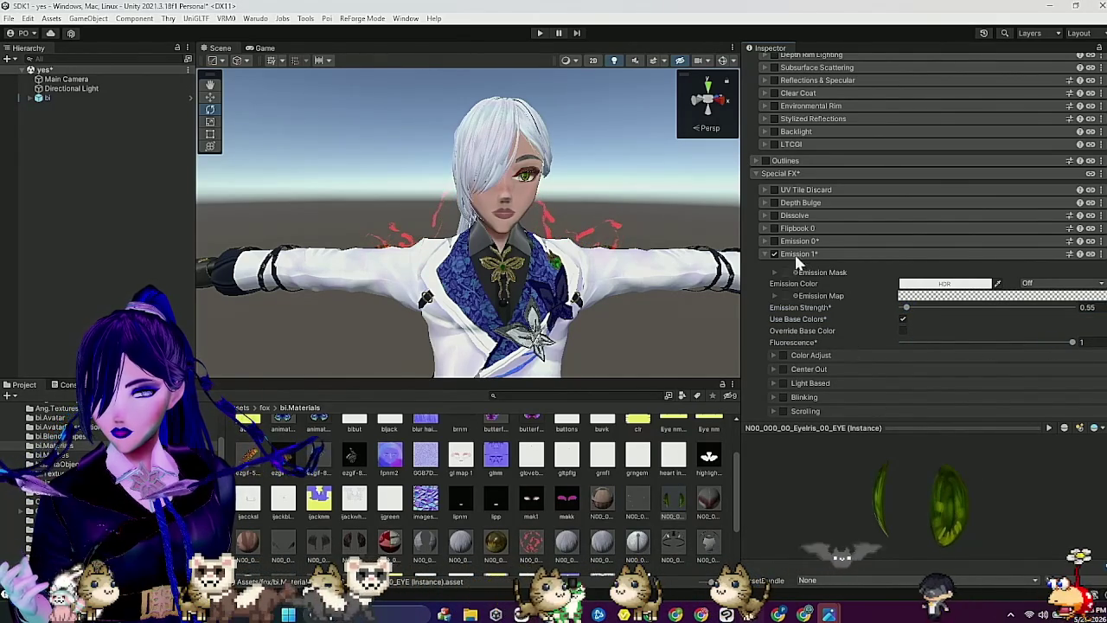
left_click(795, 253)
Step: Turn on Glitter / Sparkle with base-colour blend 0.299, density 25 and Angle mode
left_click(773, 292)
left_click(804, 292)
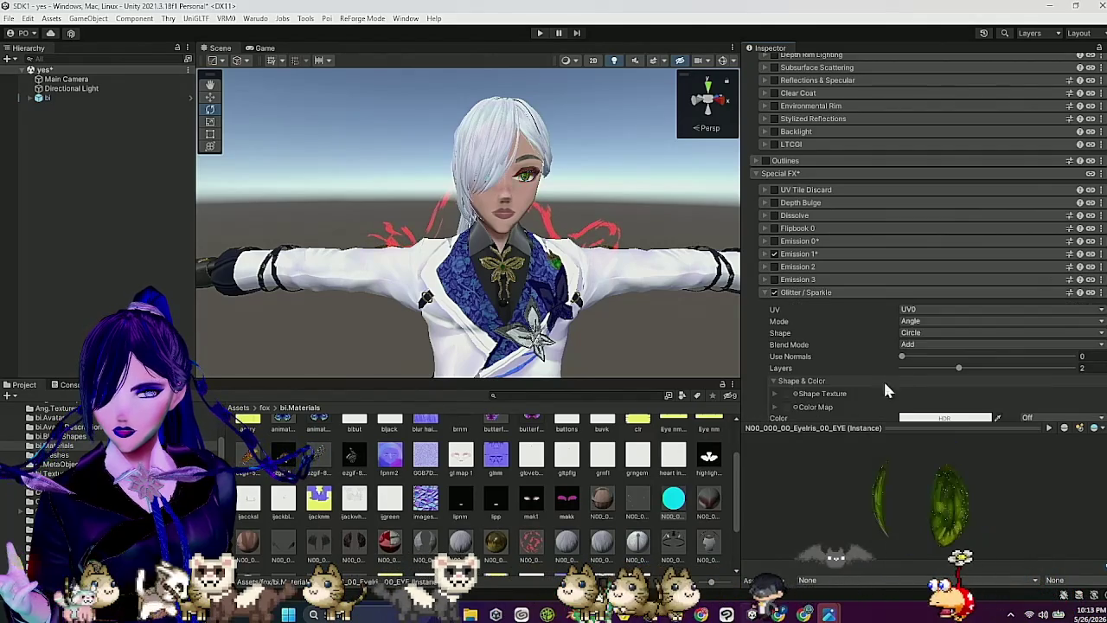
scroll(883, 379, "down", 3)
left_click_drag(903, 305, 954, 310)
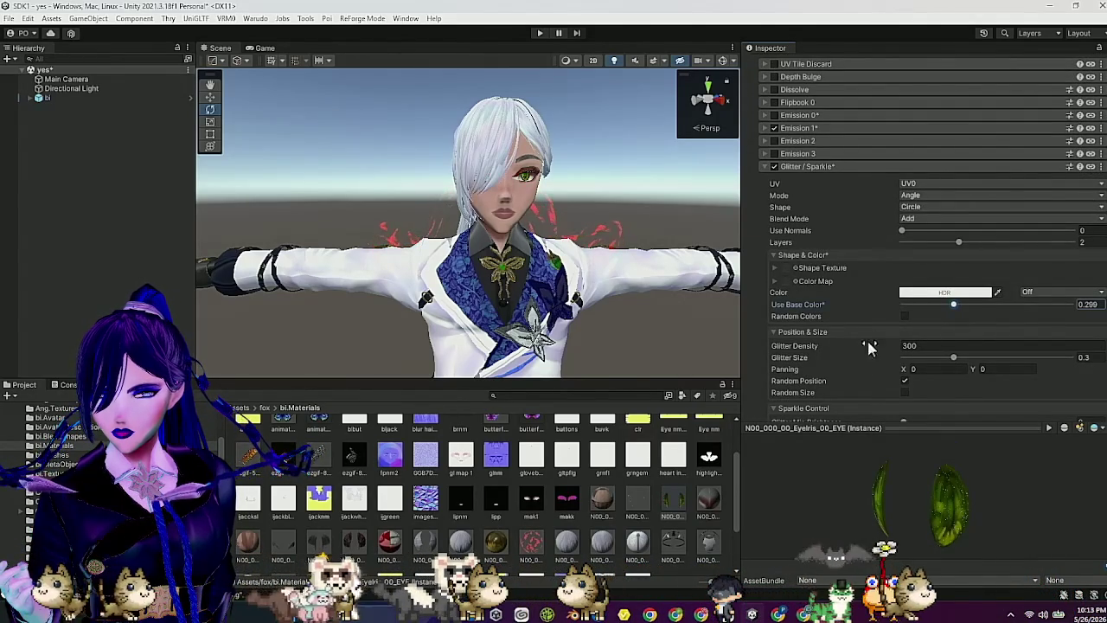
left_click(919, 345)
type("25")
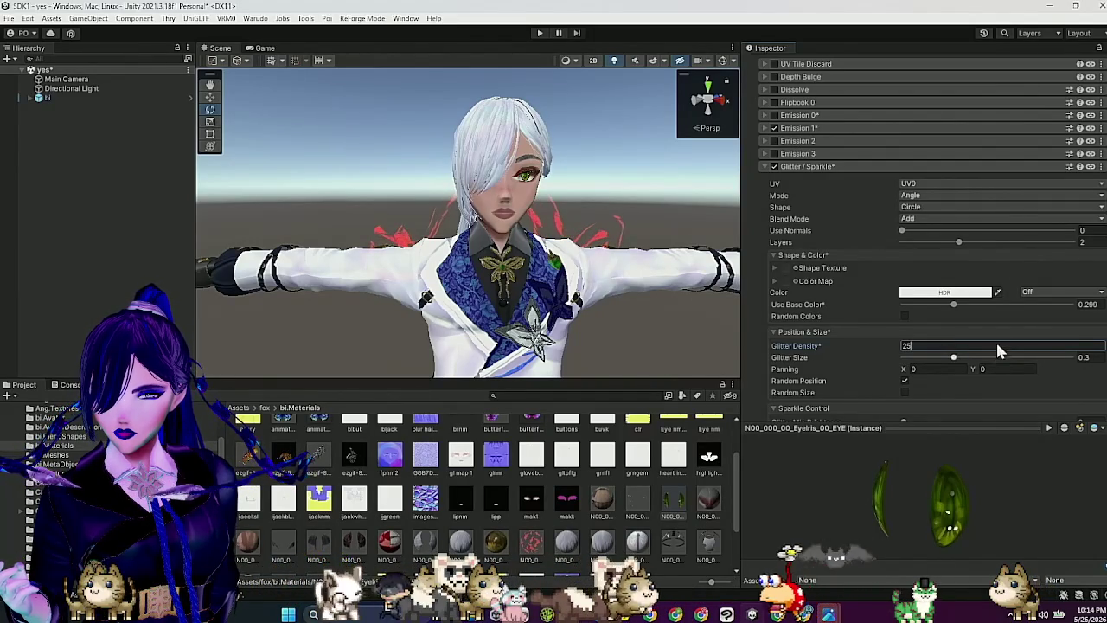
left_click(978, 194)
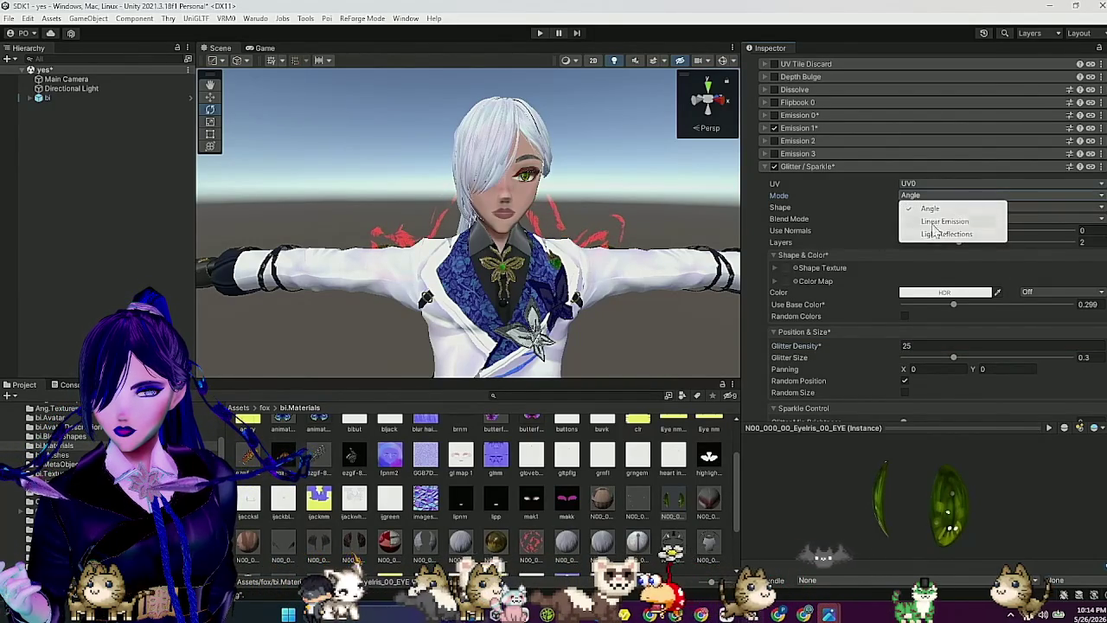
left_click(934, 297)
Step: Make the glitter a deep green colour with a Square shape
left_click(934, 294)
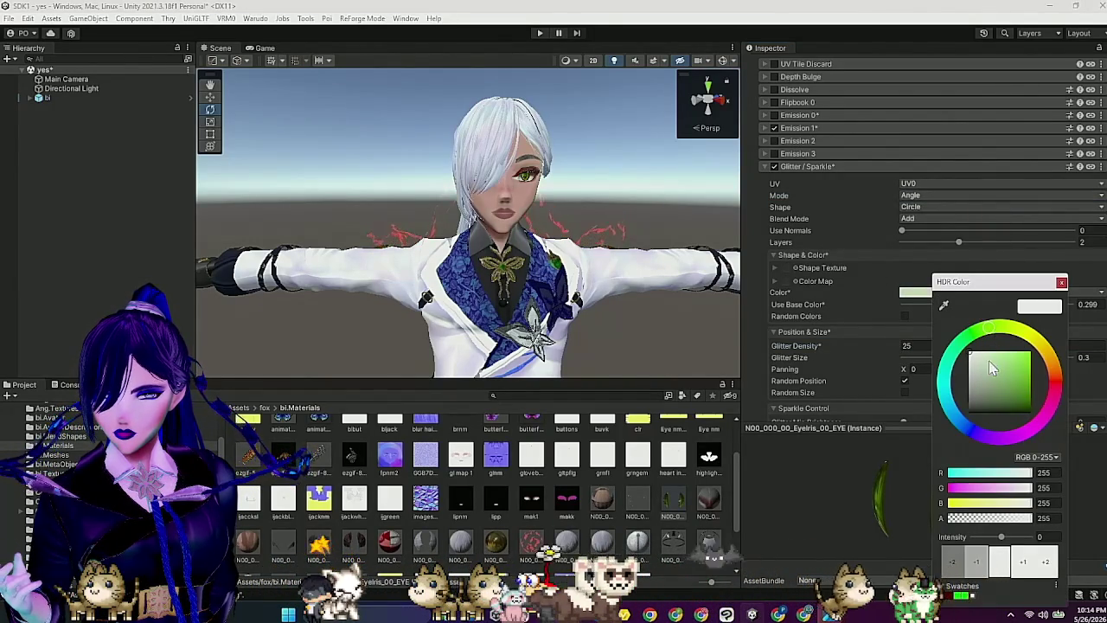
left_click(989, 361)
left_click_drag(1031, 283, 843, 283)
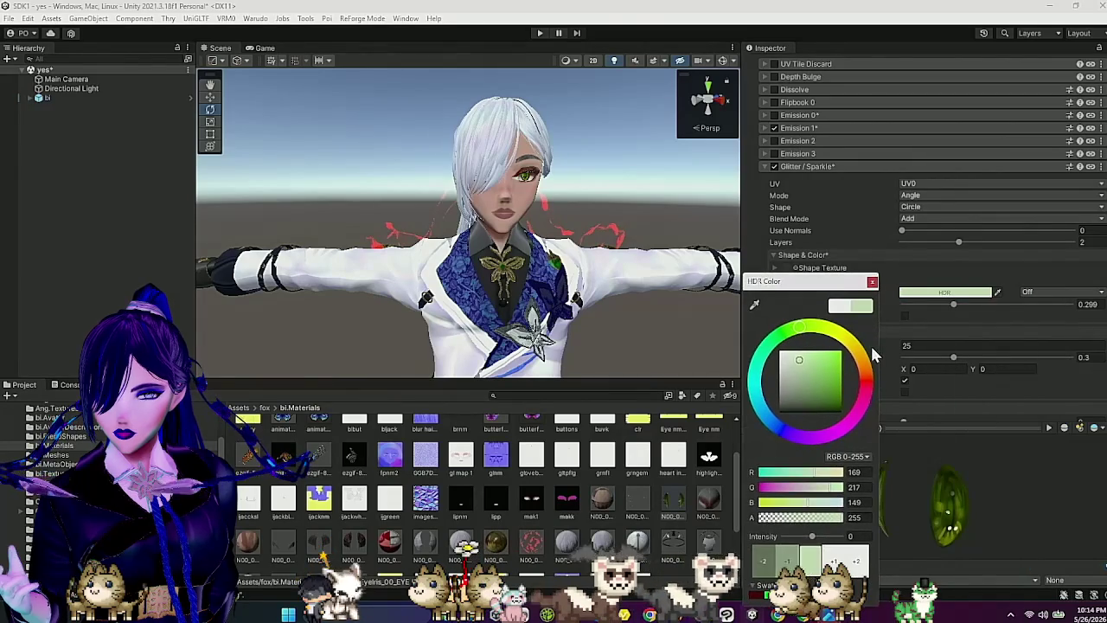
left_click(823, 376)
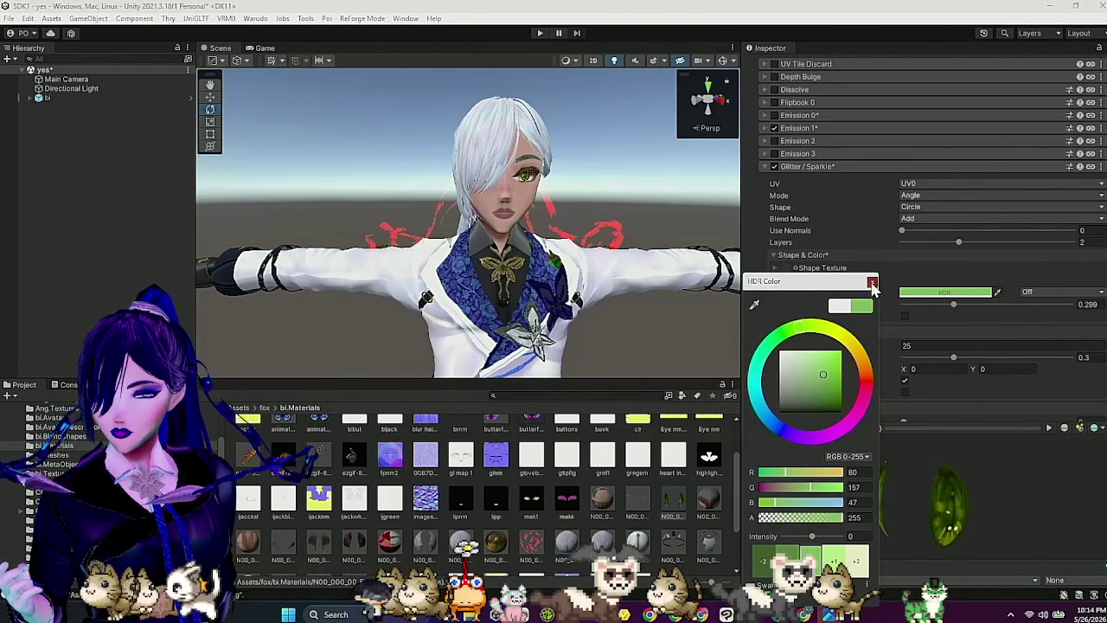
left_click(871, 281)
left_click(932, 210)
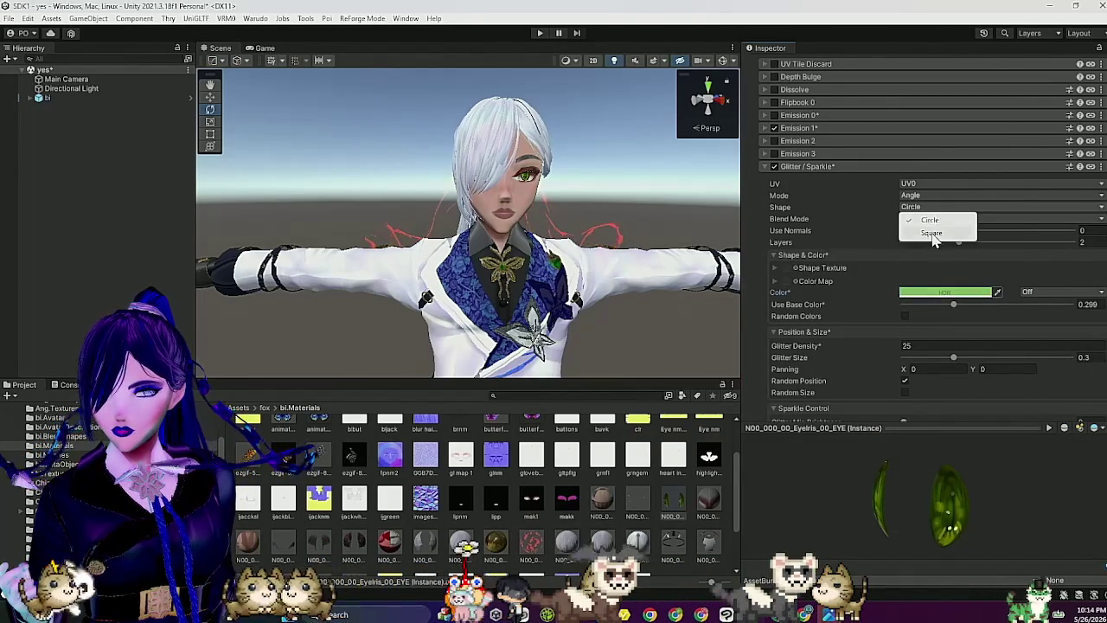
left_click(932, 233)
Step: Assign a glitter shape texture and raise Glitter Size to 1
right_click(424, 456)
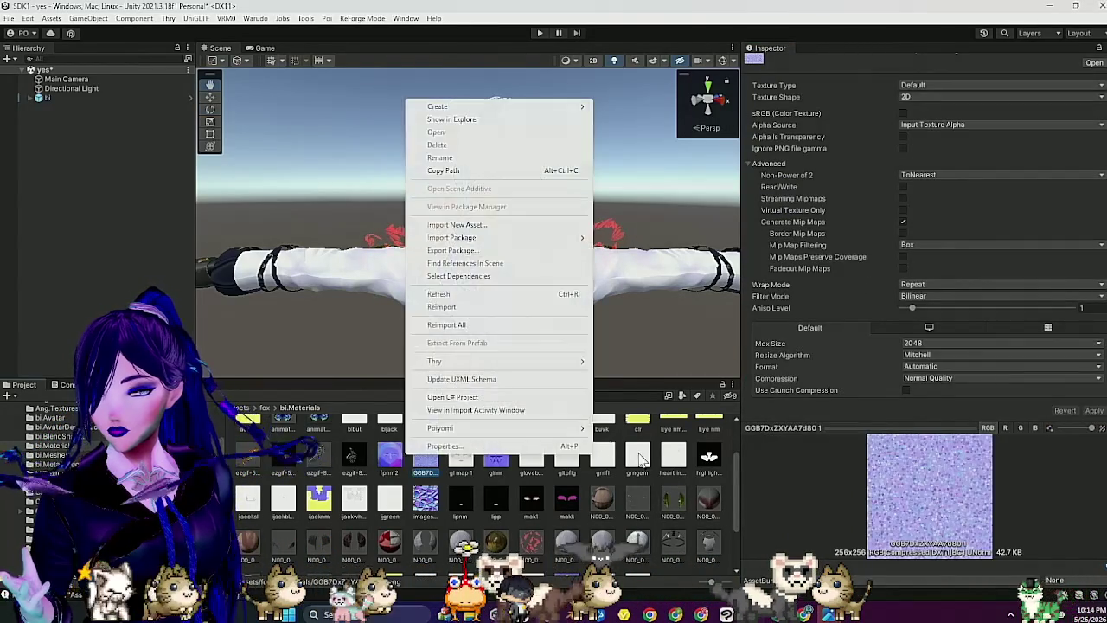
left_click(723, 517)
left_click(668, 508)
scroll(854, 327, "down", 10)
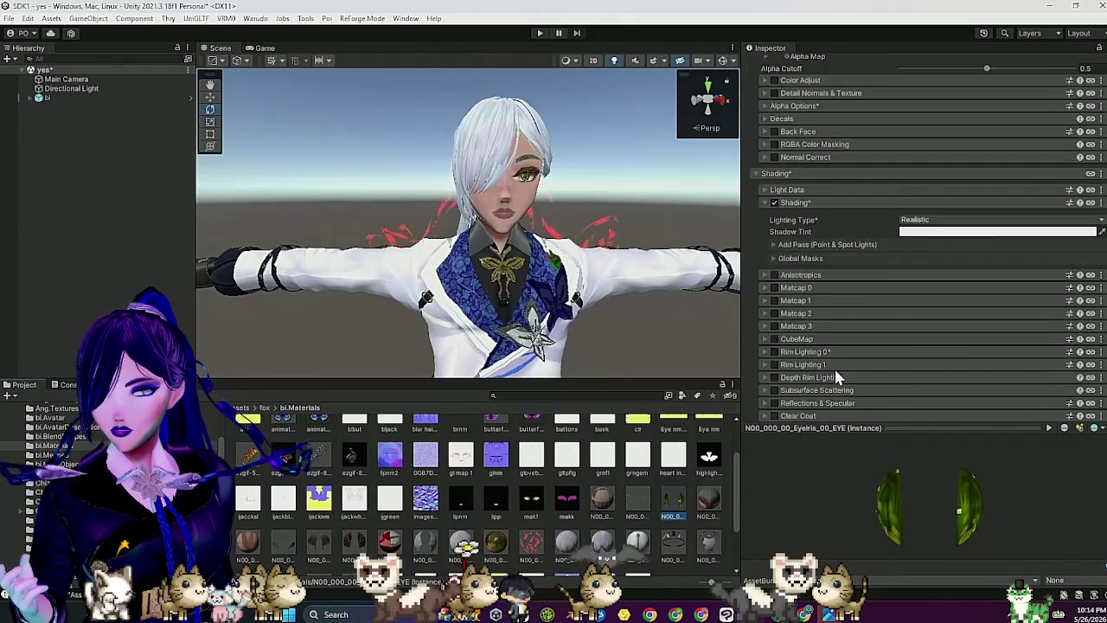
scroll(564, 475, "up", 2)
scroll(892, 346, "down", 15)
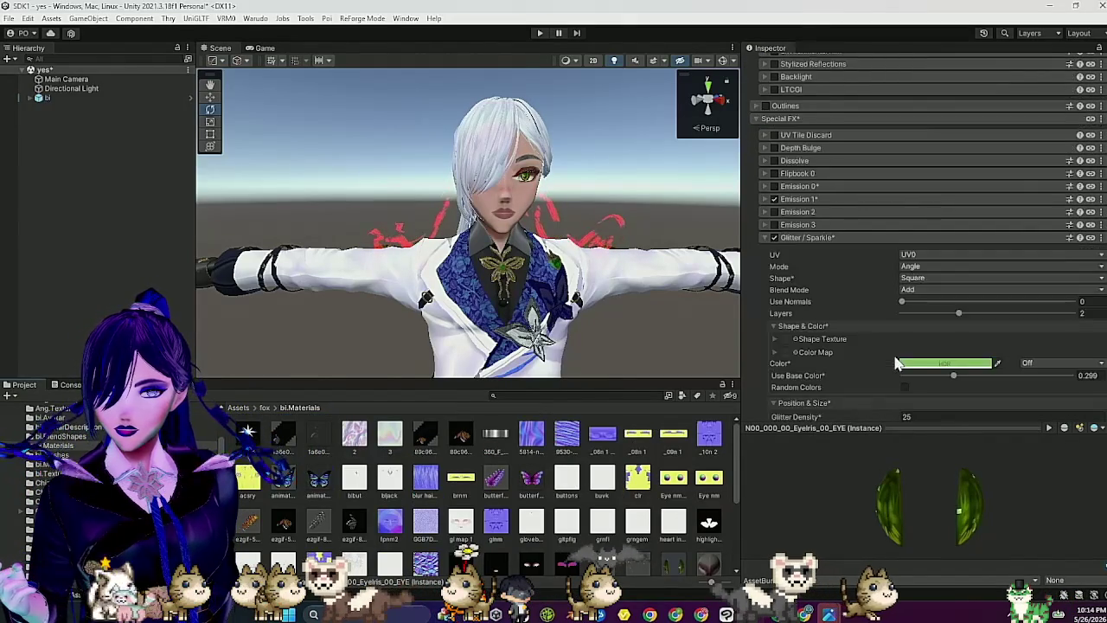
mouse_move(389, 432)
left_mouse_down()
mouse_move(691, 328)
mouse_move(815, 265)
mouse_move(785, 217)
left_mouse_up()
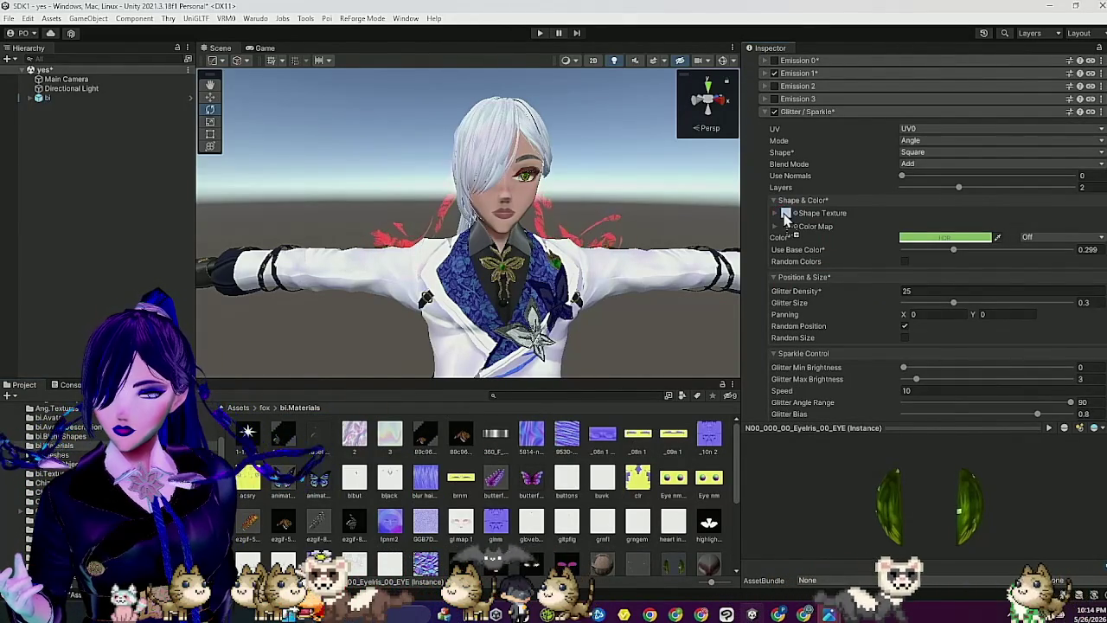
left_click_drag(952, 302, 1070, 302)
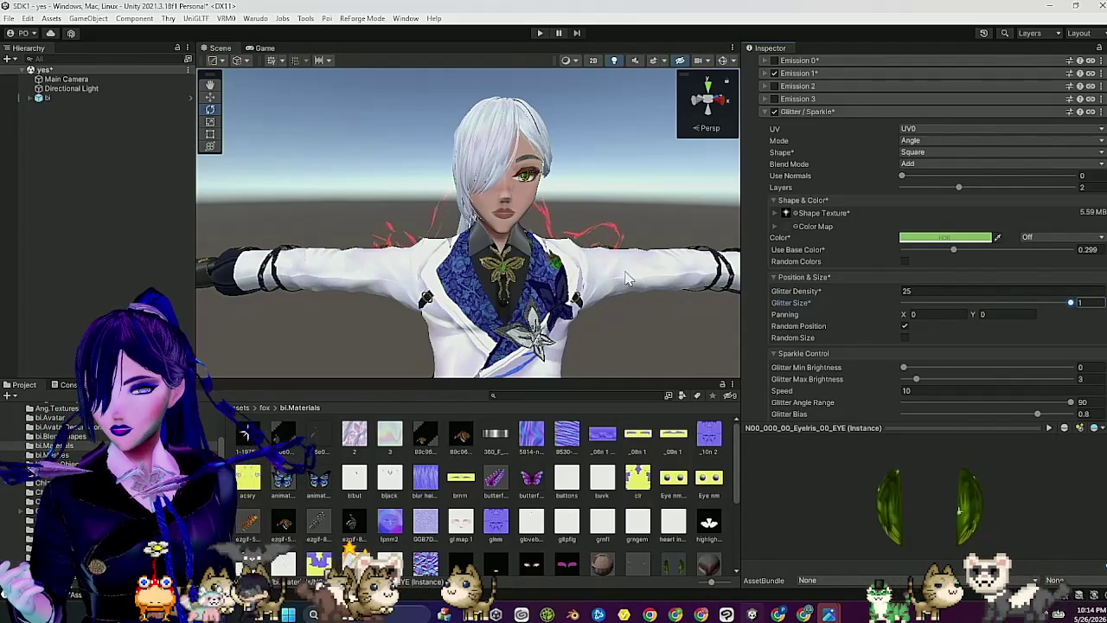
scroll(606, 277, "up", 3)
mouse_move(596, 277)
left_mouse_down()
mouse_move(664, 263)
mouse_move(634, 263)
left_mouse_up()
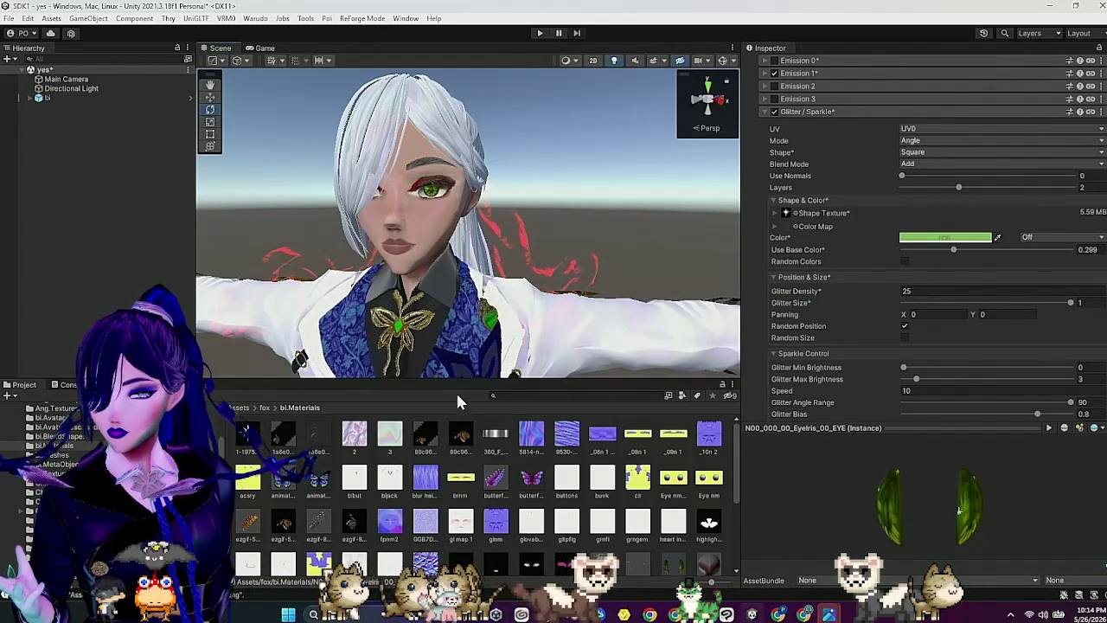
scroll(616, 495, "down", 3)
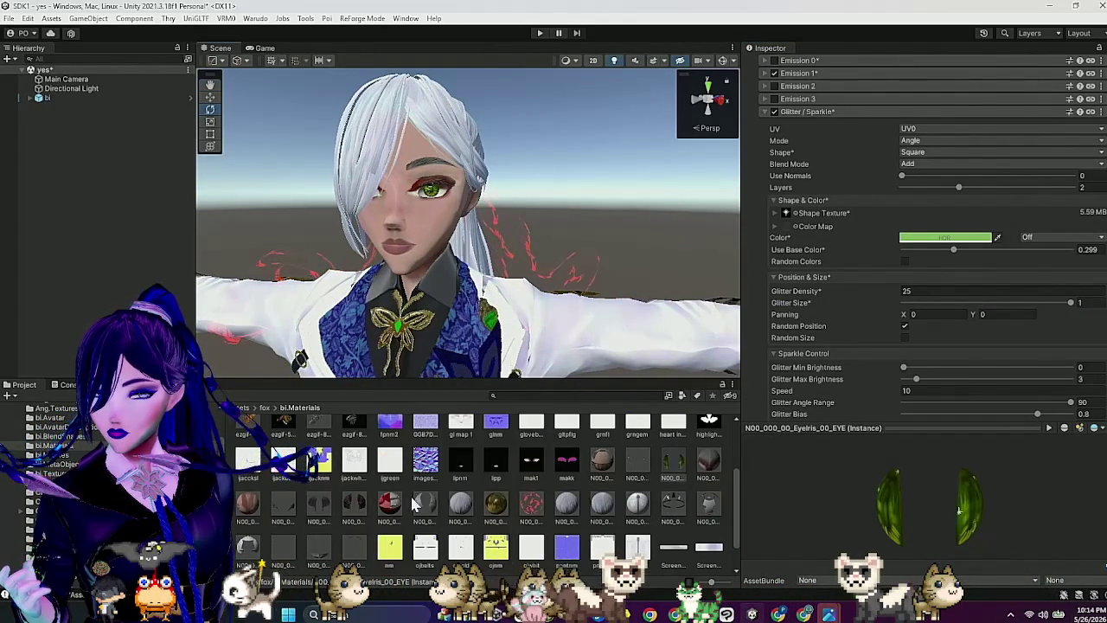
Step: Switch the EyeHighlight material's rendering preset to Fade
left_click(638, 463)
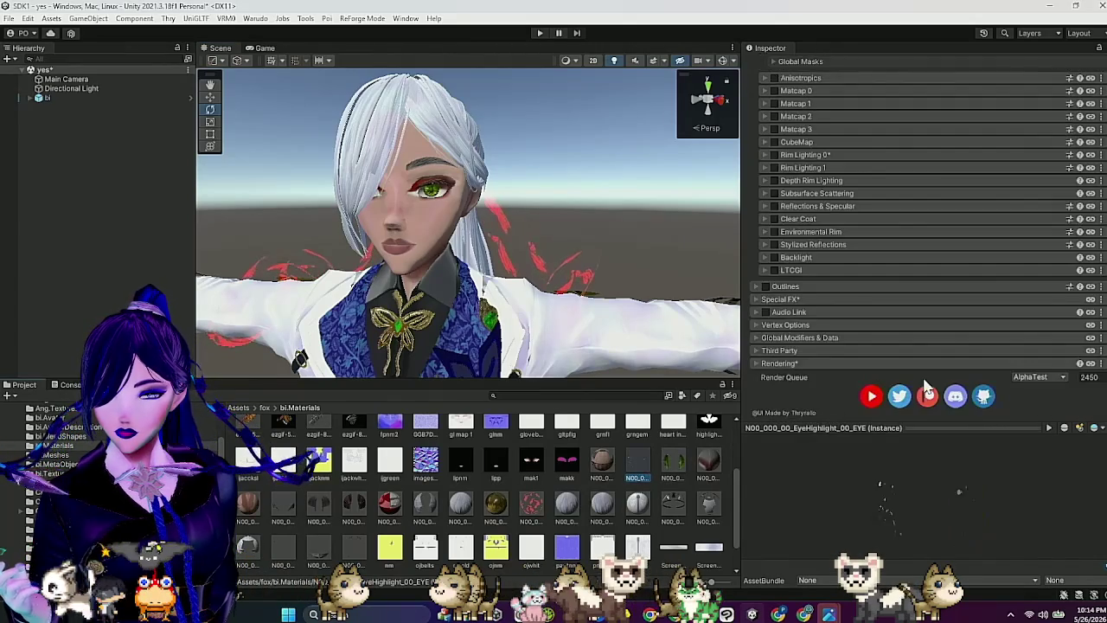
scroll(943, 303, "up", 10)
left_click(1032, 138)
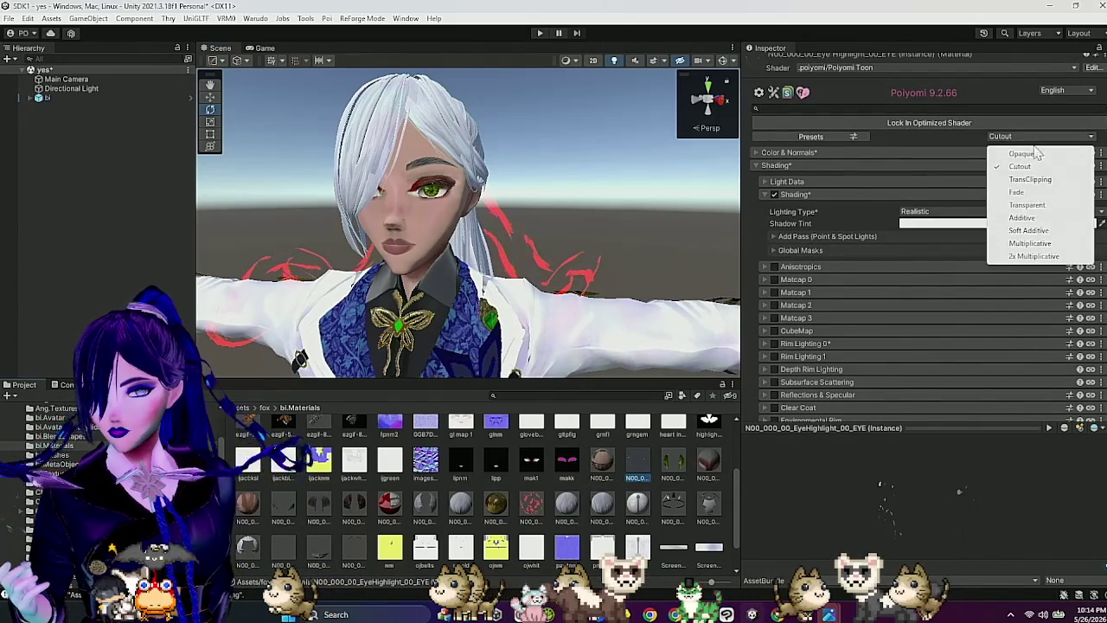
left_click(1012, 192)
scroll(569, 251, "up", 5)
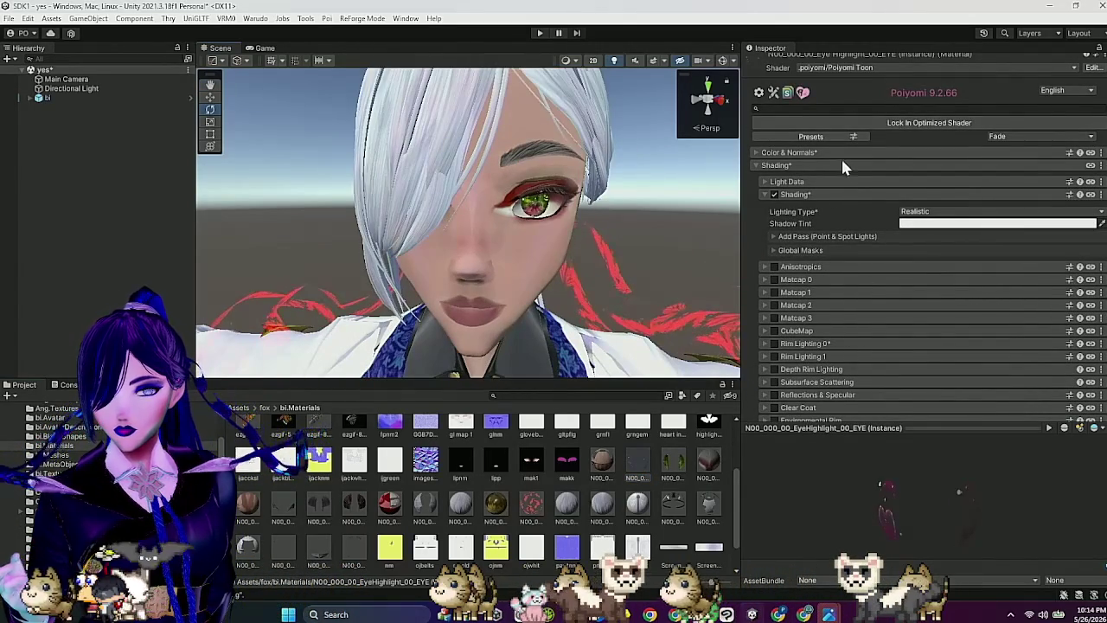
Step: Set the eye highlight's Color & Alpha to yellow-green F0FF67
left_click(840, 153)
left_click(939, 173)
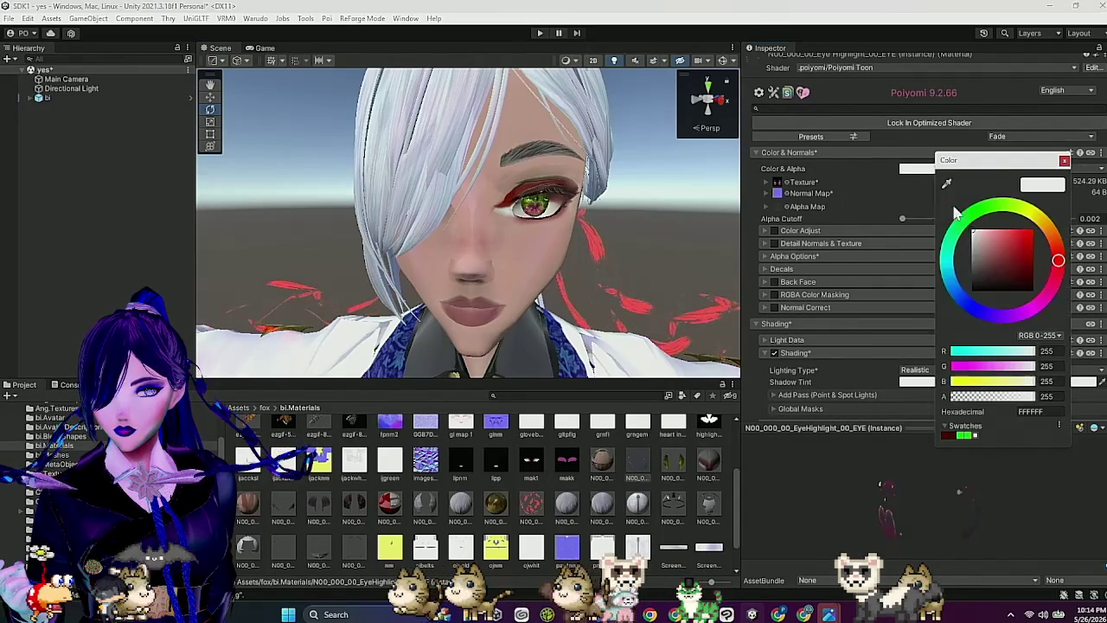
left_click_drag(1040, 222, 1016, 204)
left_click(1008, 231)
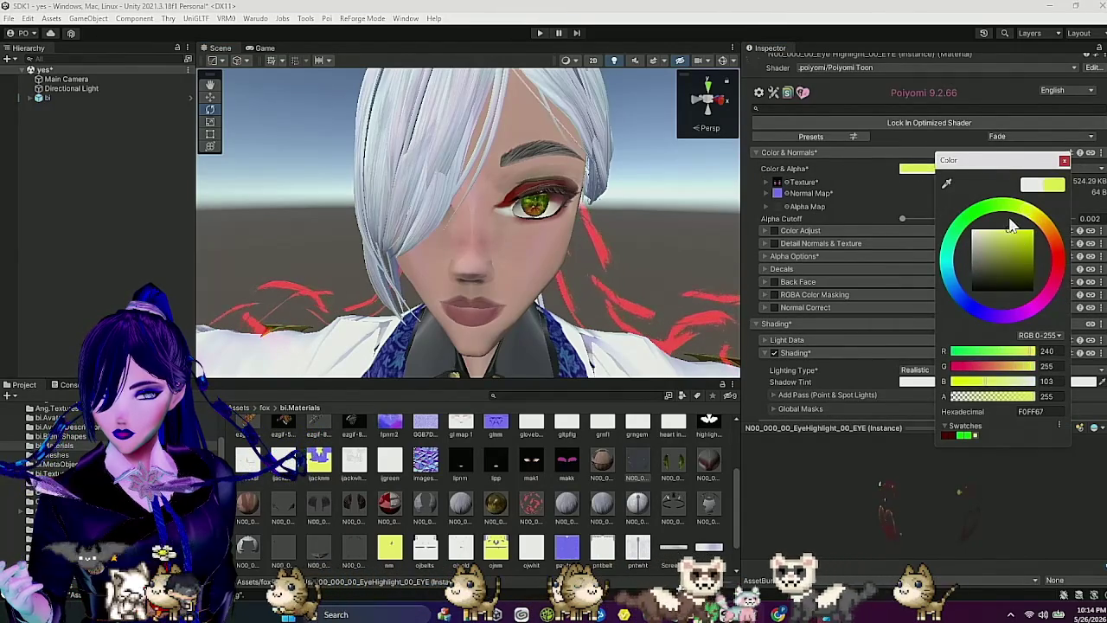
left_click(1063, 160)
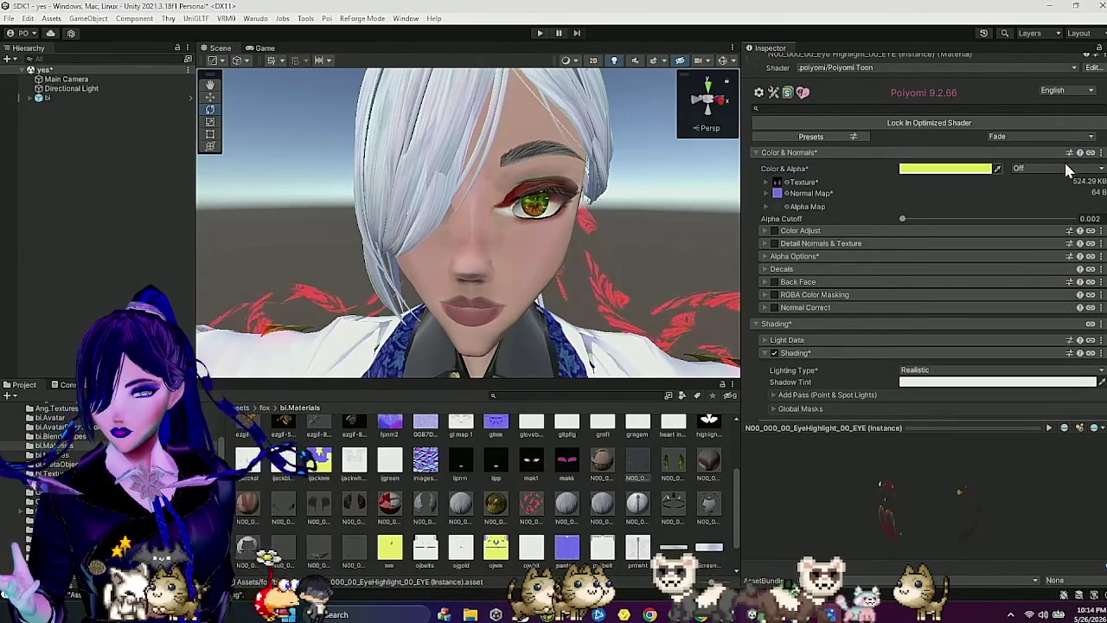
Step: Enable a CubeMap reflection with a cubemap assigned and Add blending
scroll(955, 306, "down", 1)
scroll(952, 298, "down", 6)
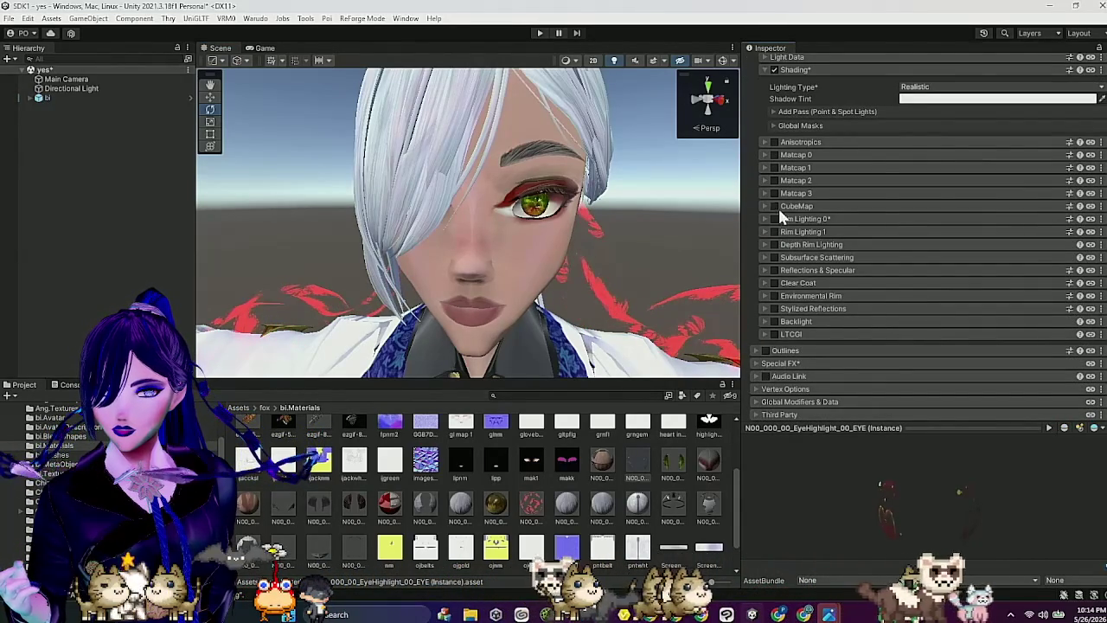
left_click(777, 206)
left_click(795, 245)
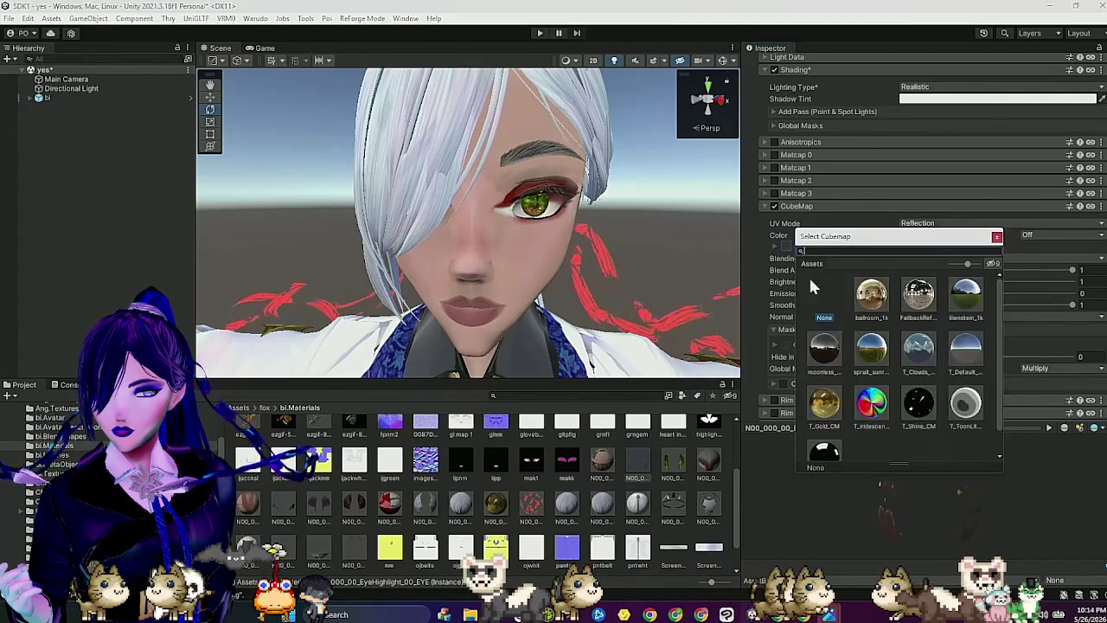
double_click(824, 399)
left_click(990, 260)
left_click(932, 296)
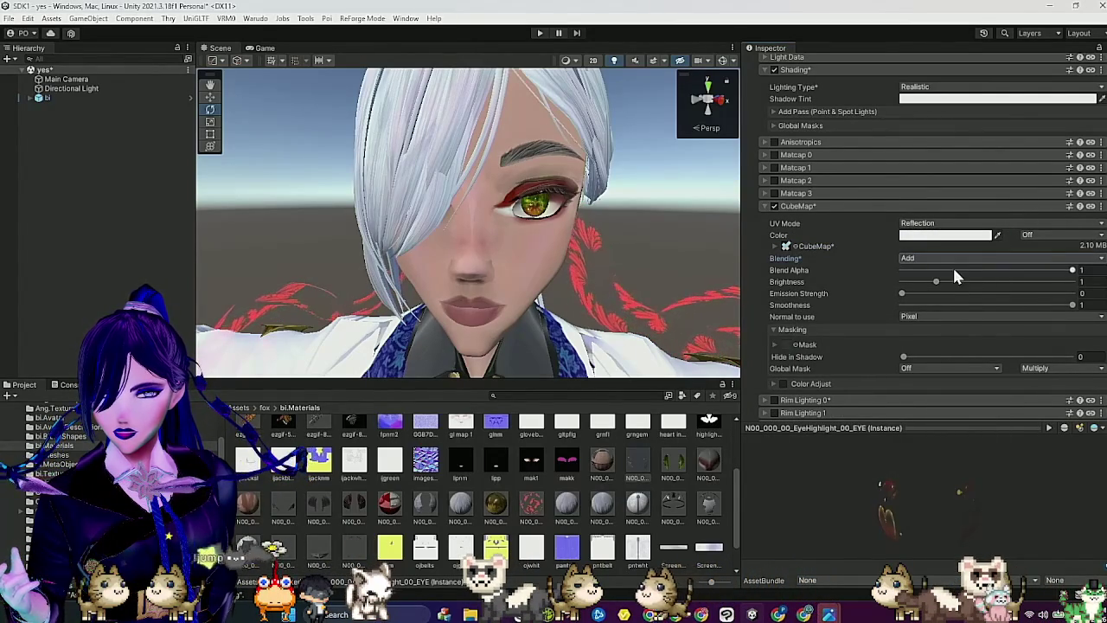
mouse_move(597, 260)
left_mouse_down()
mouse_move(572, 243)
mouse_move(636, 246)
mouse_move(655, 260)
left_mouse_up()
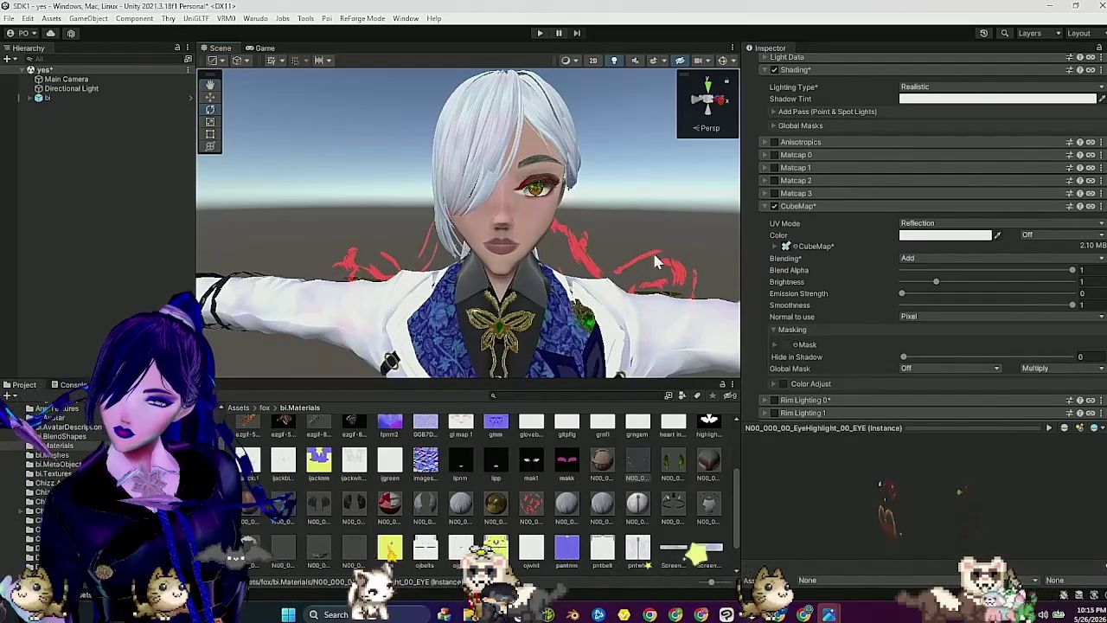
Step: Select all five hair materials and confirm their ZTest stays at LessEqual
left_click(602, 503)
left_click(567, 505, "ctrl")
left_click(531, 506, "ctrl")
left_click(460, 505, "ctrl")
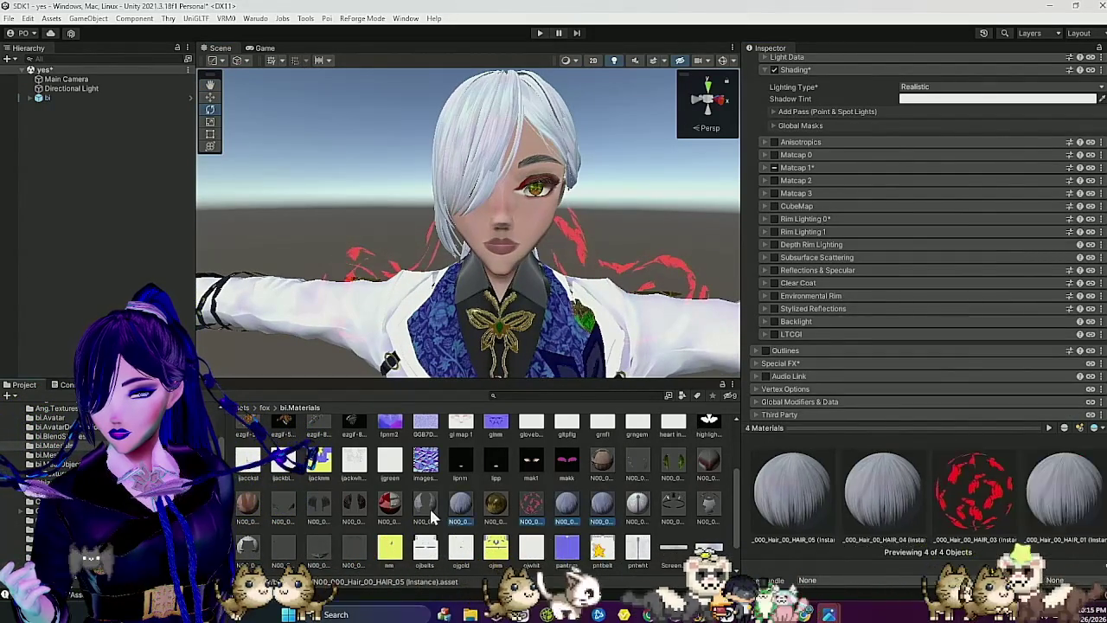
left_click(425, 506, "ctrl")
scroll(803, 409, "down", 3)
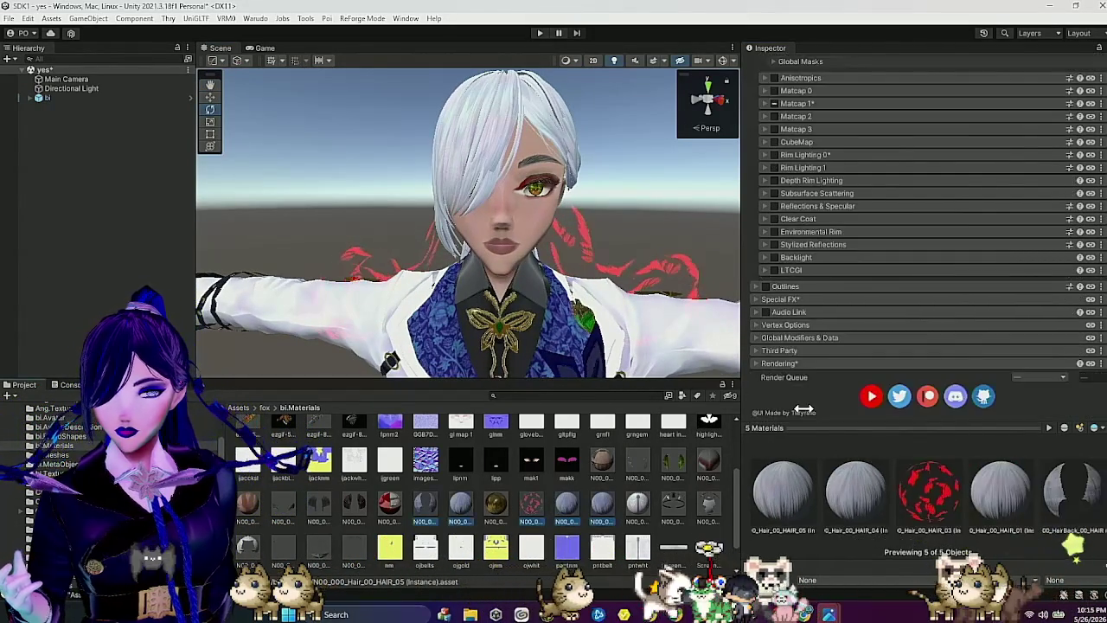
left_click(794, 364)
left_click(927, 392)
left_click(928, 395)
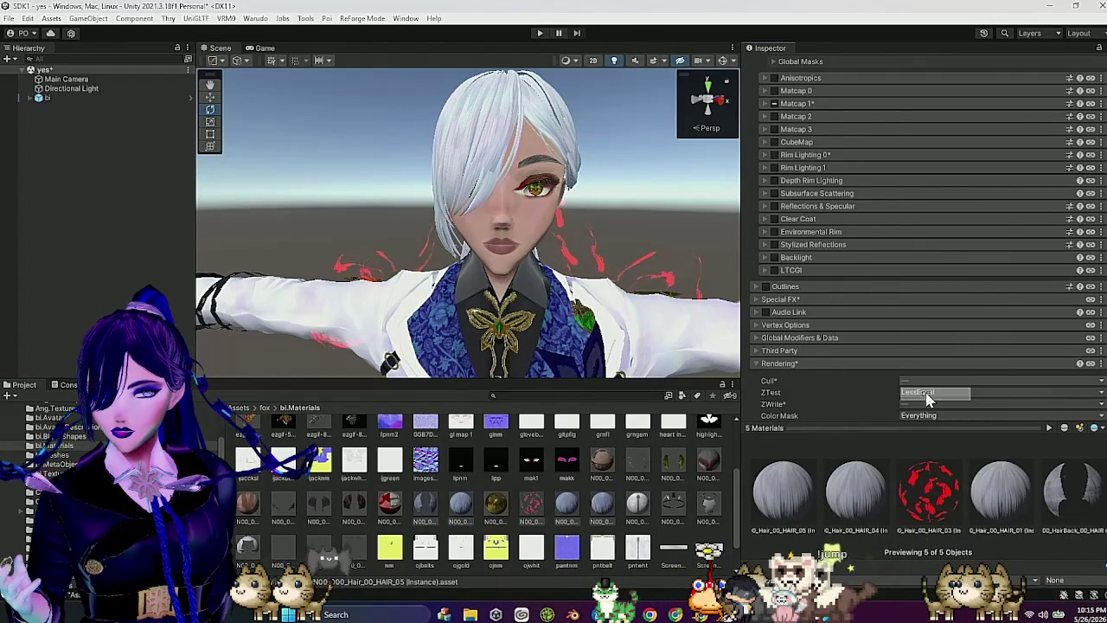
Step: Set the N00_000_00_Face_00_SKIN material's Cull to Off
left_click(244, 508)
scroll(774, 302, "down", 8)
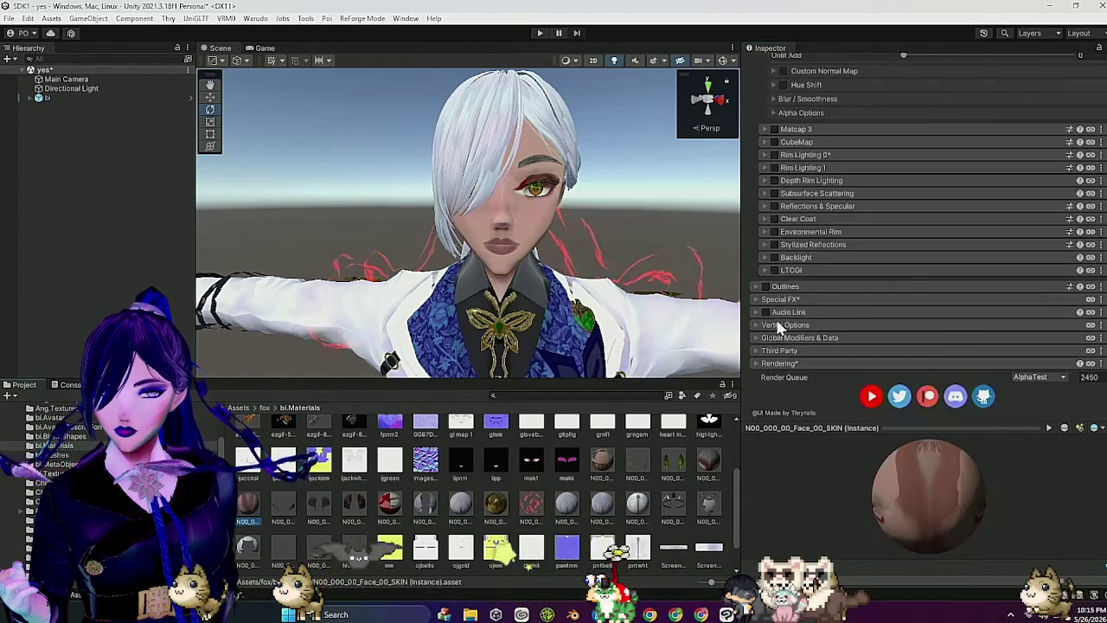
left_click(780, 363)
left_click(914, 380)
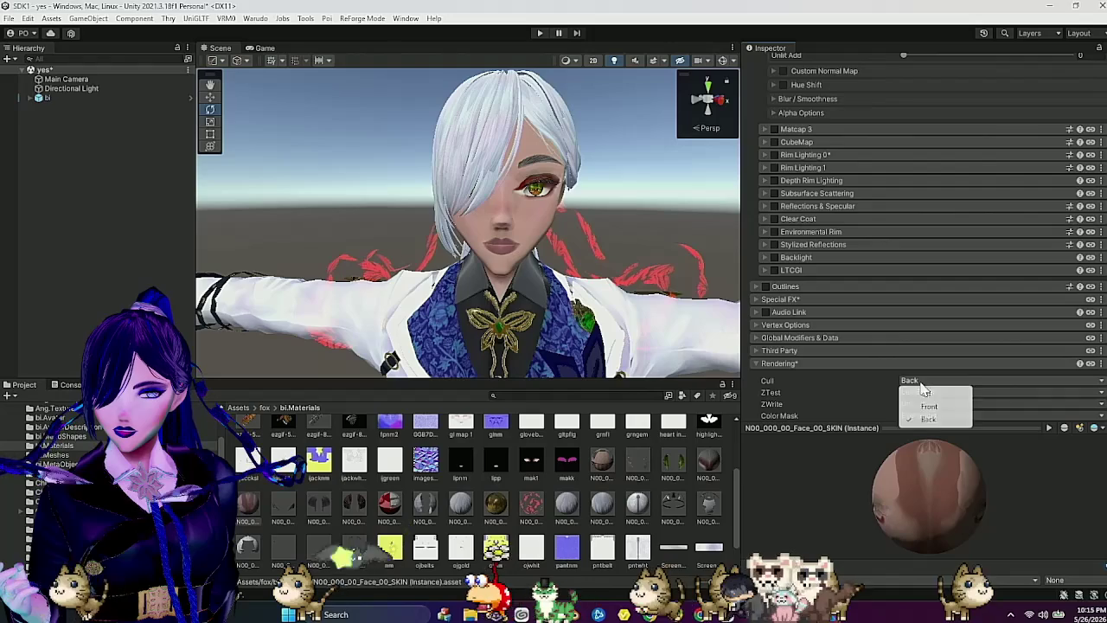
left_click(916, 391)
scroll(603, 305, "down", 8)
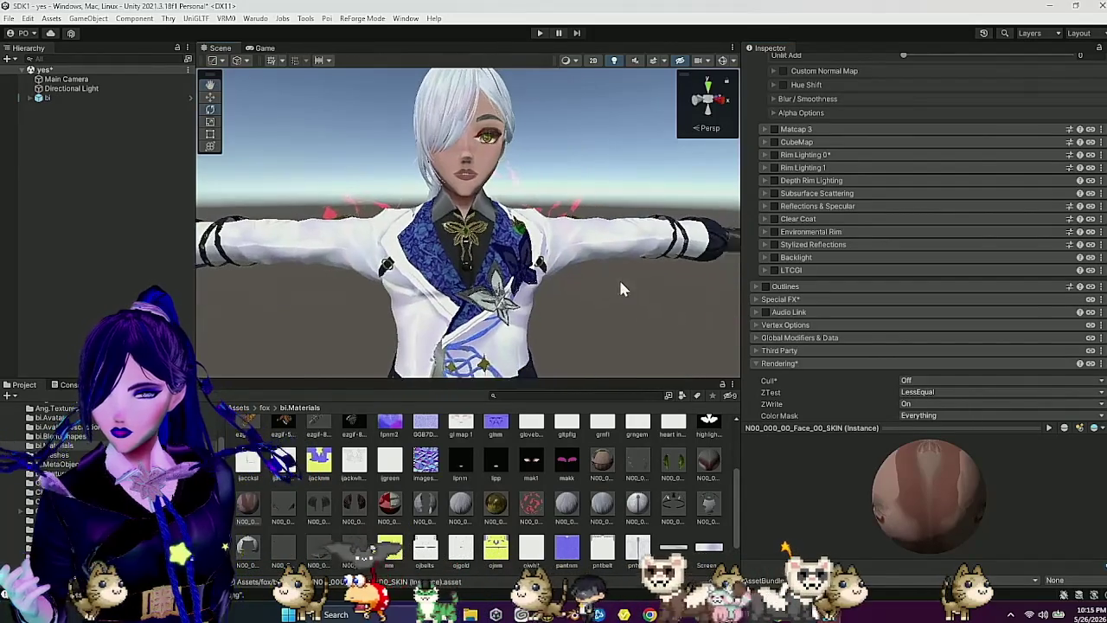
mouse_move(637, 291)
left_mouse_down()
mouse_move(562, 285)
mouse_move(600, 277)
mouse_move(608, 295)
mouse_move(553, 302)
left_mouse_up()
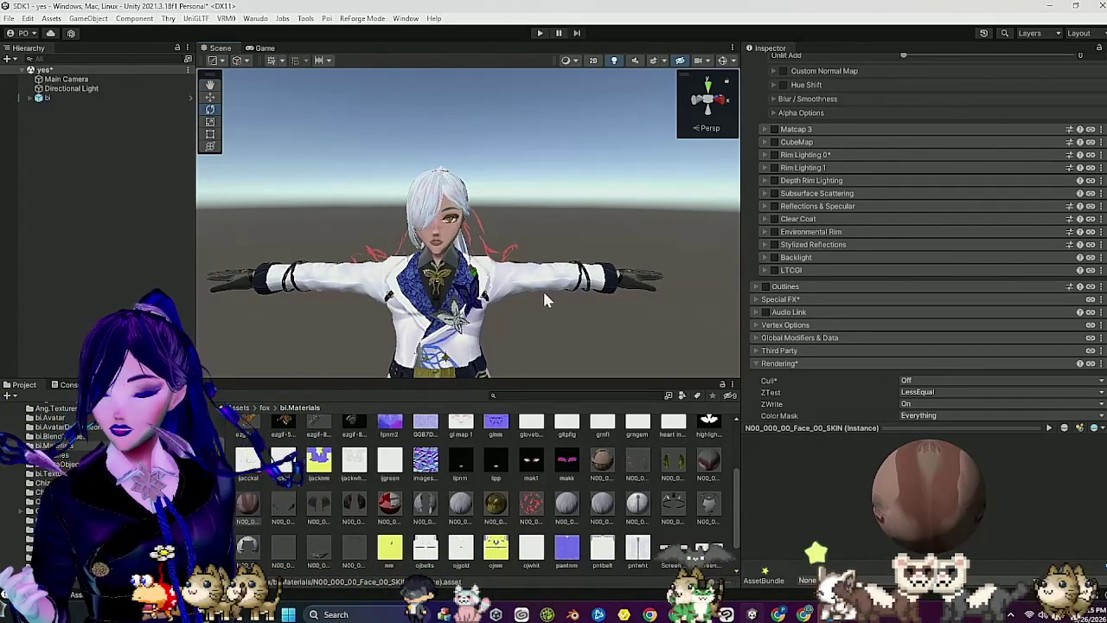
scroll(525, 216, "down", 5)
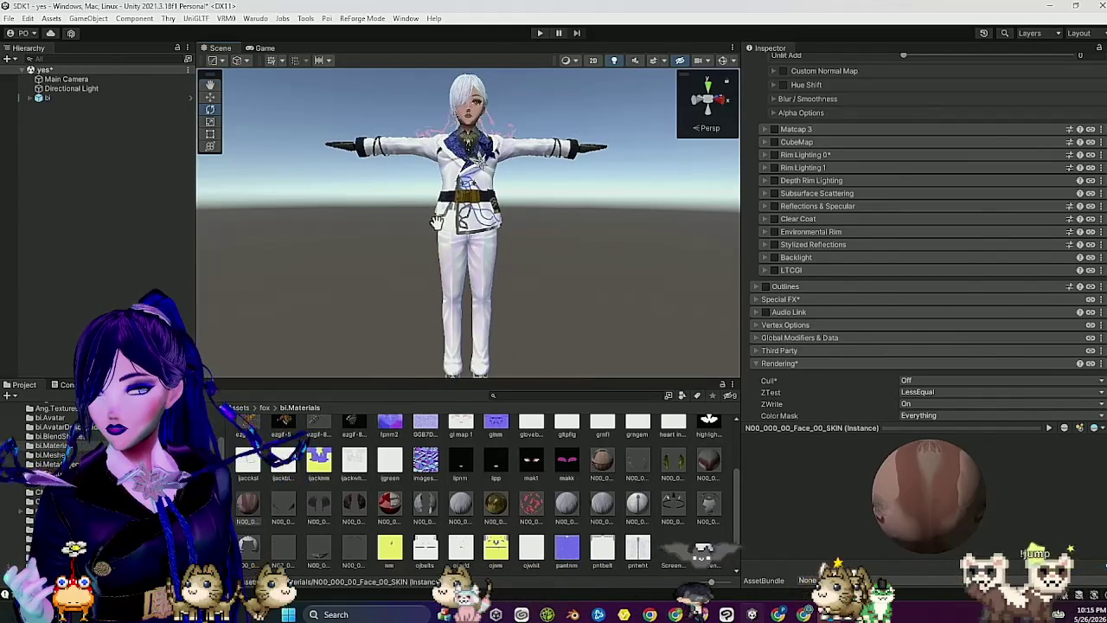
scroll(437, 221, "up", 5)
scroll(436, 222, "down", 3)
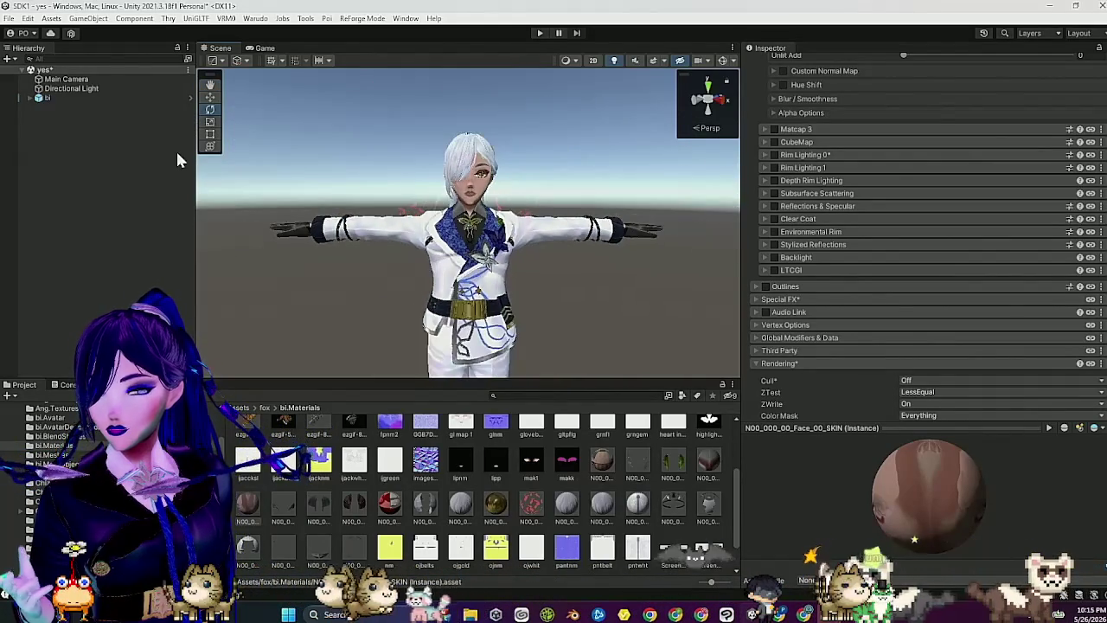
Step: Open the bi avatar prefab and expand the spine, chest and upper chest bones to reveal neck and shoulders
left_click(191, 98)
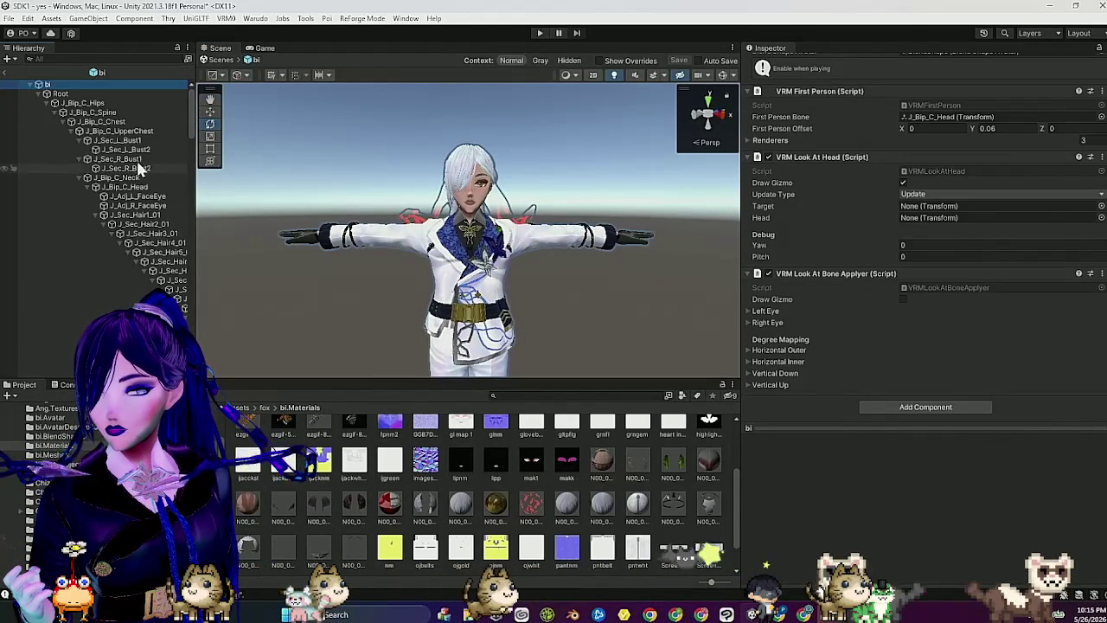
left_click(89, 113)
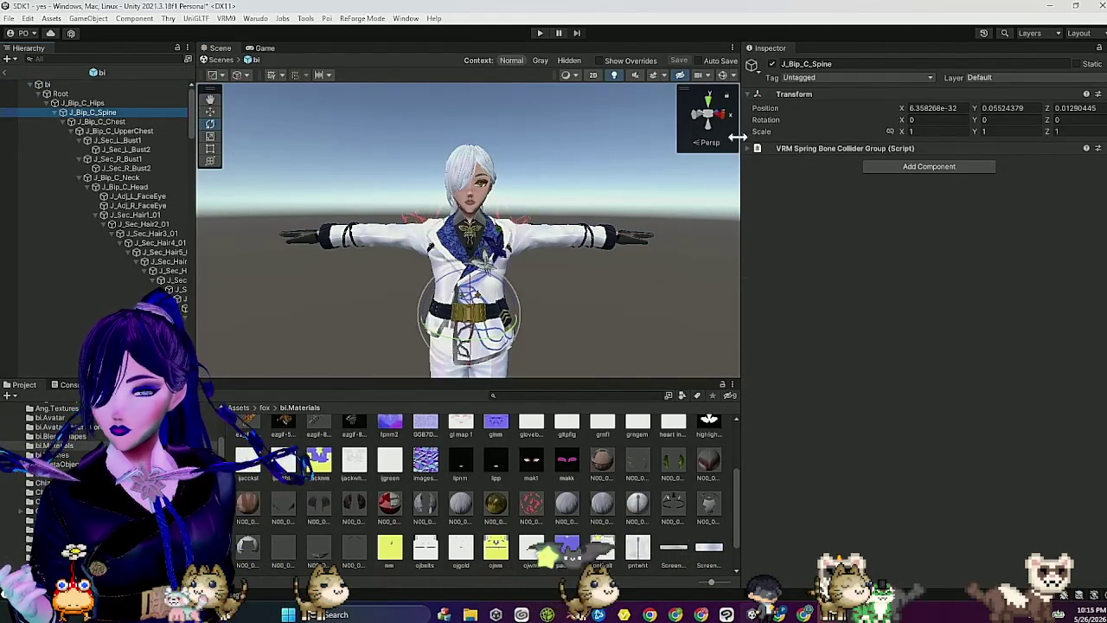
left_click(57, 113)
left_click(57, 113)
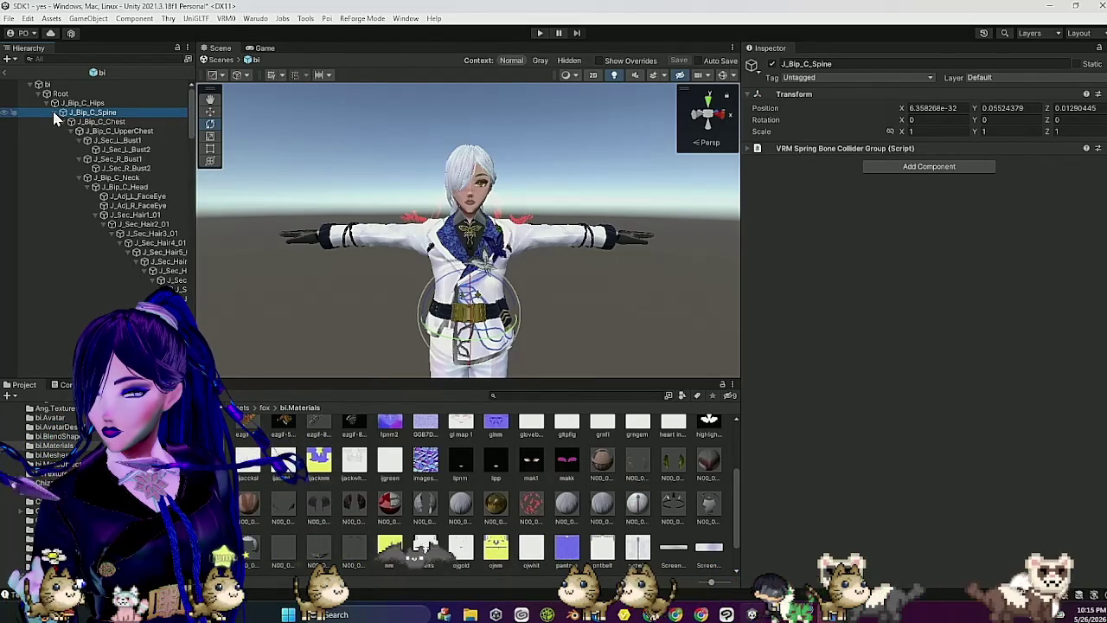
left_click(52, 103)
left_click(52, 103)
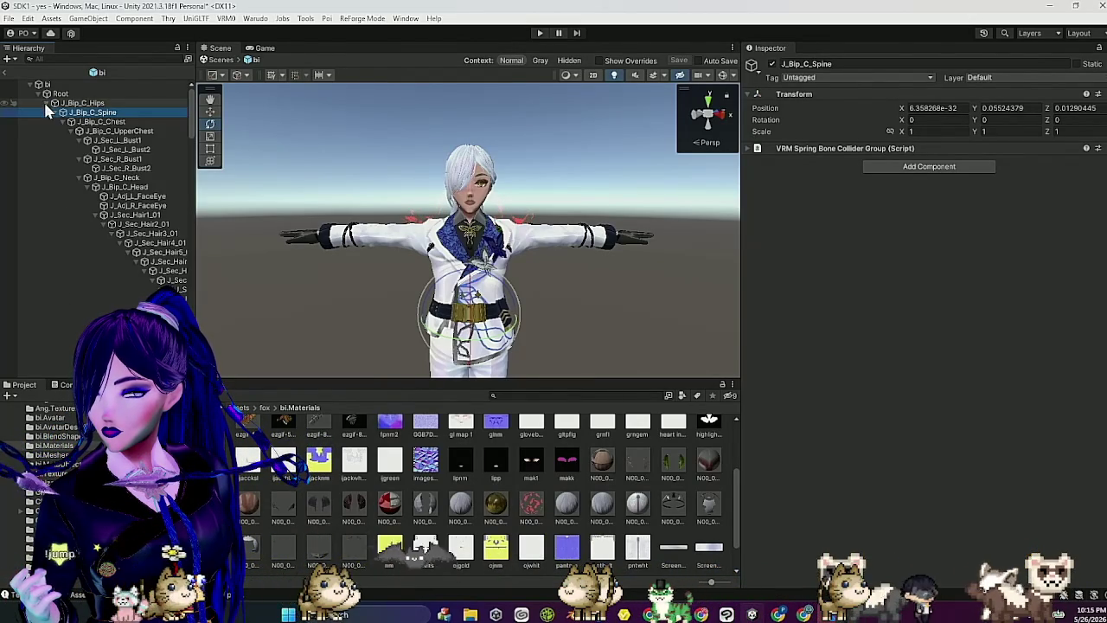
left_click(56, 113)
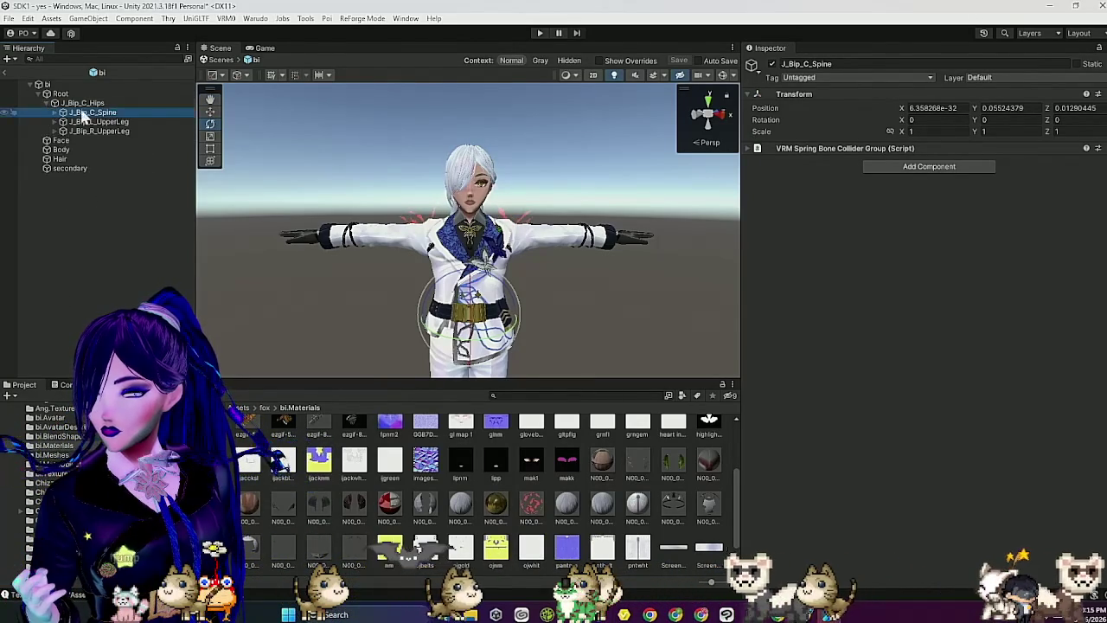
left_click(54, 114)
left_click(58, 121)
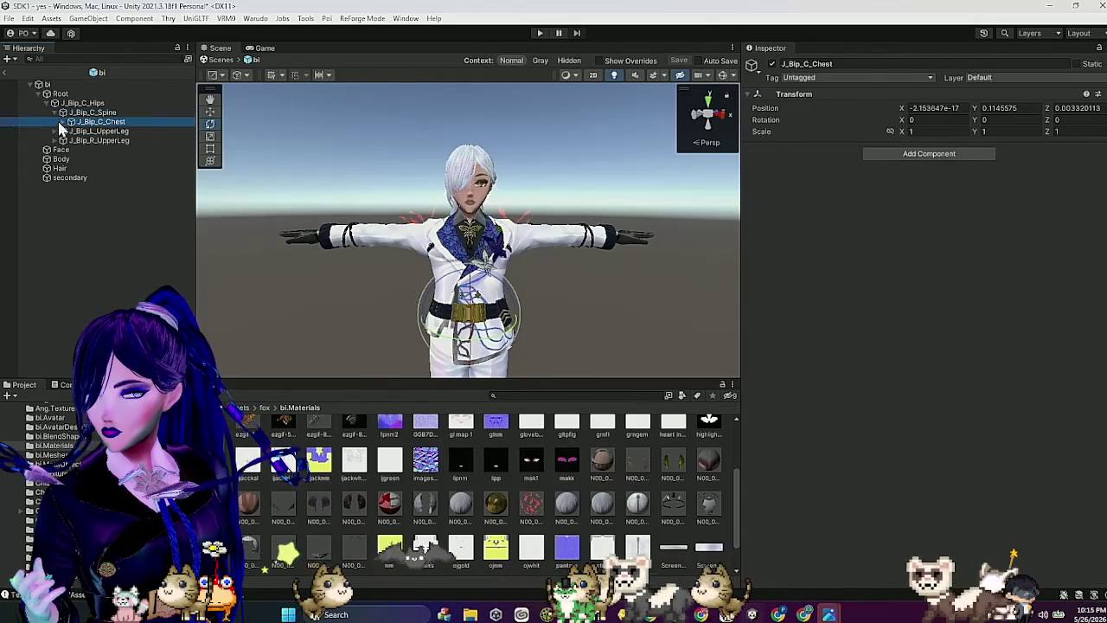
left_click(64, 123)
left_click(71, 132)
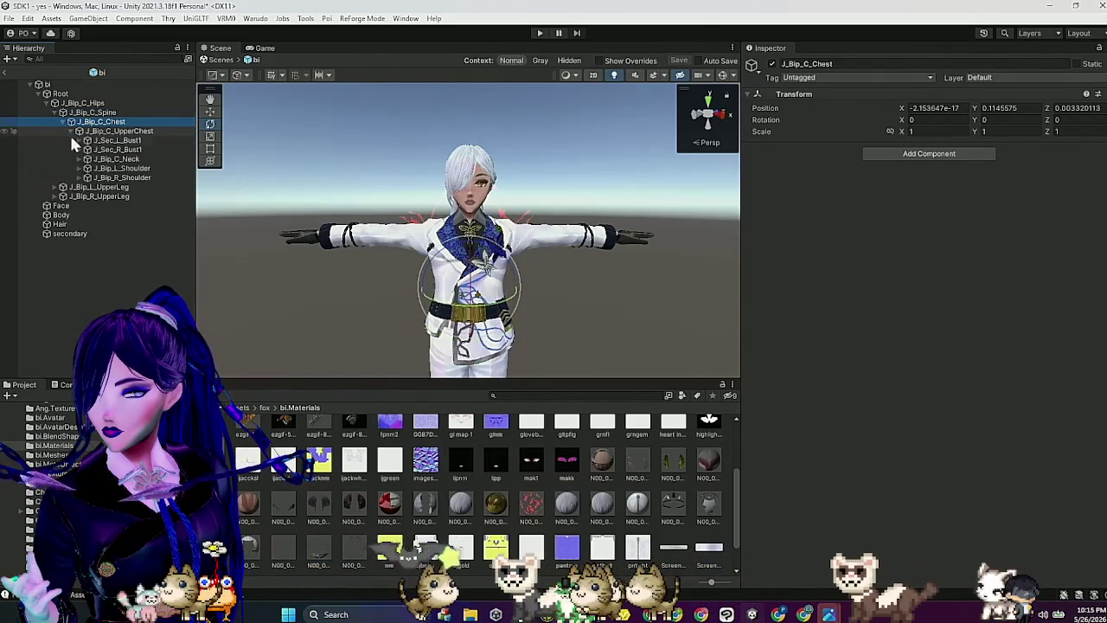
Step: Inspect the leg bones (upper leg, lower leg, foot), then collapse the right upper leg
left_click(100, 188)
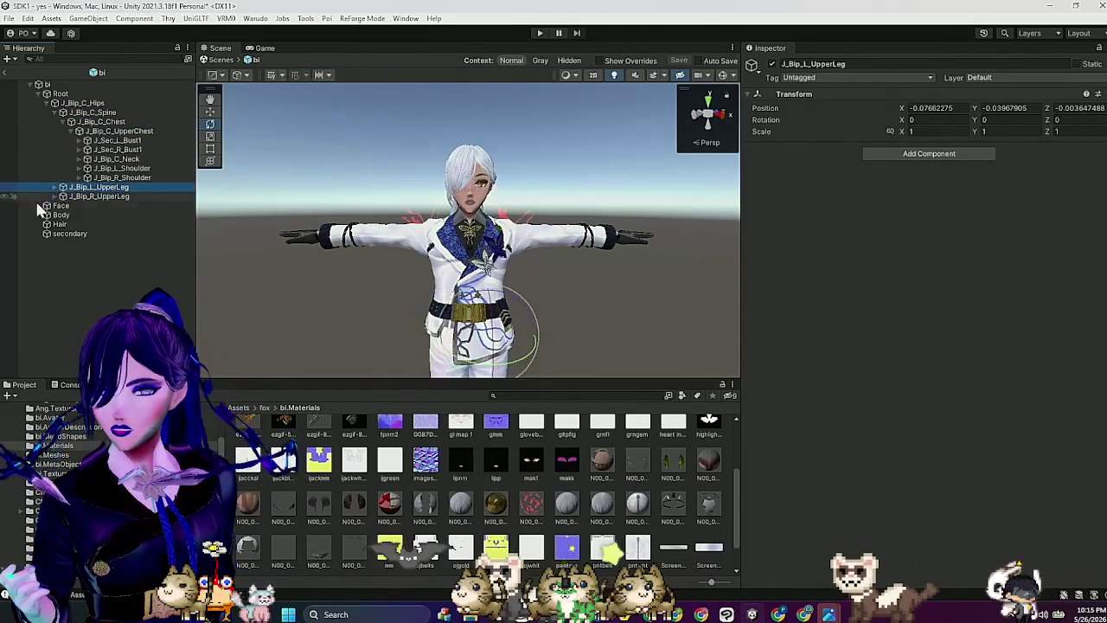
left_click(54, 196)
left_click(98, 207)
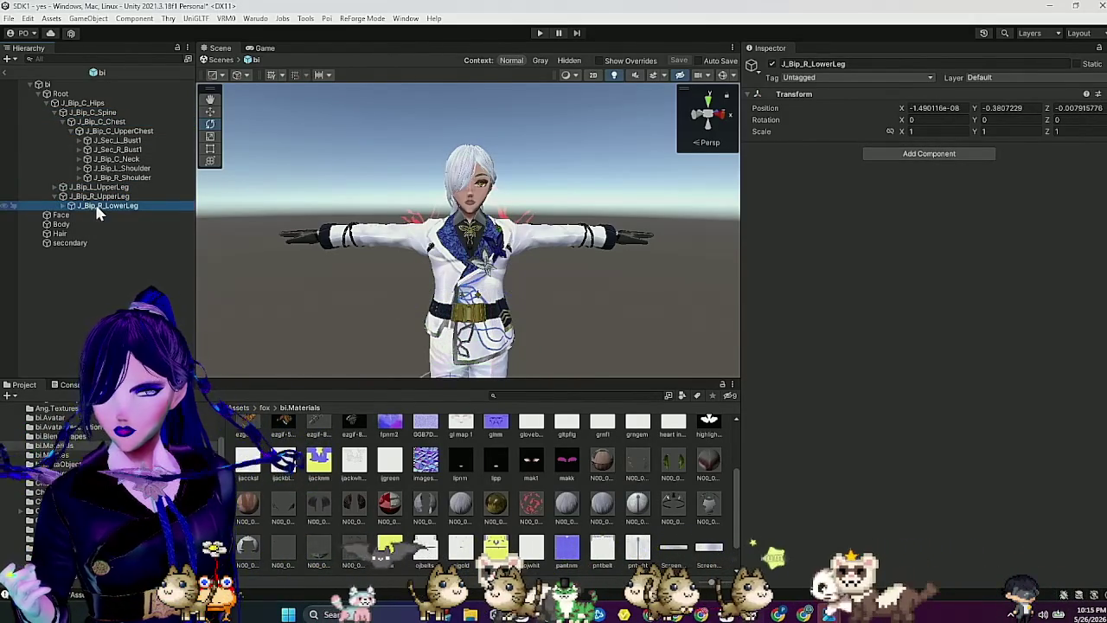
left_click(64, 207)
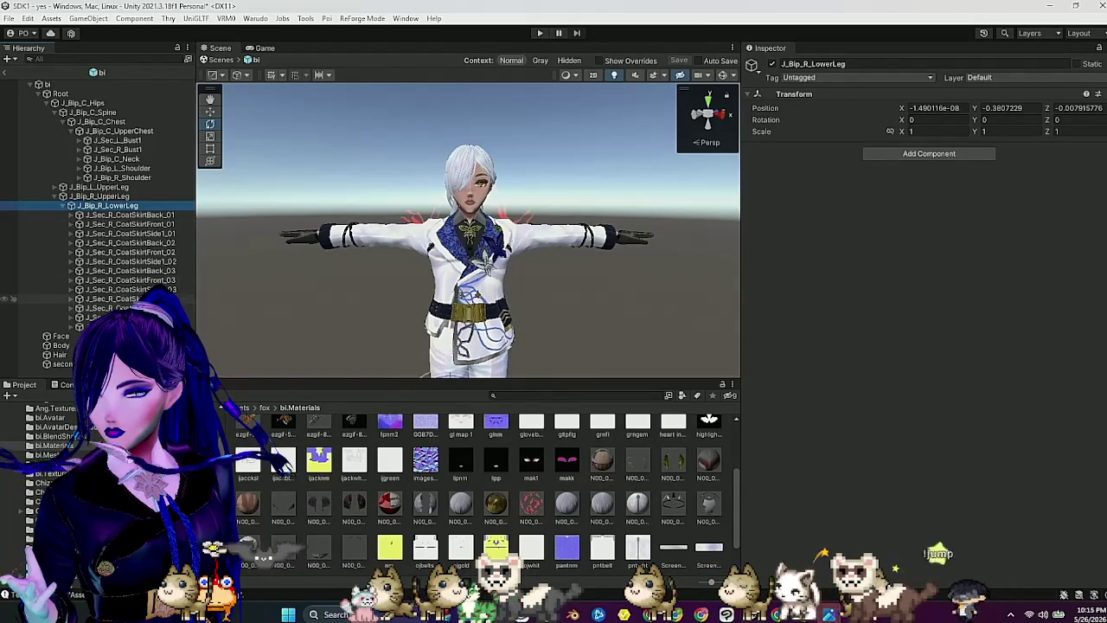
left_click(104, 327)
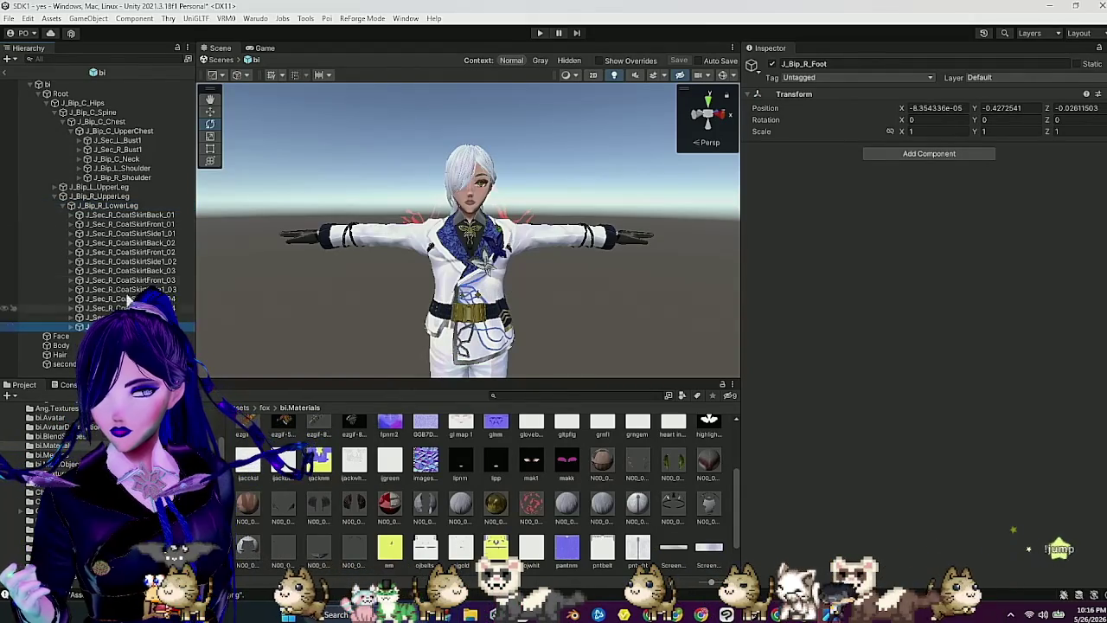
left_click(55, 197)
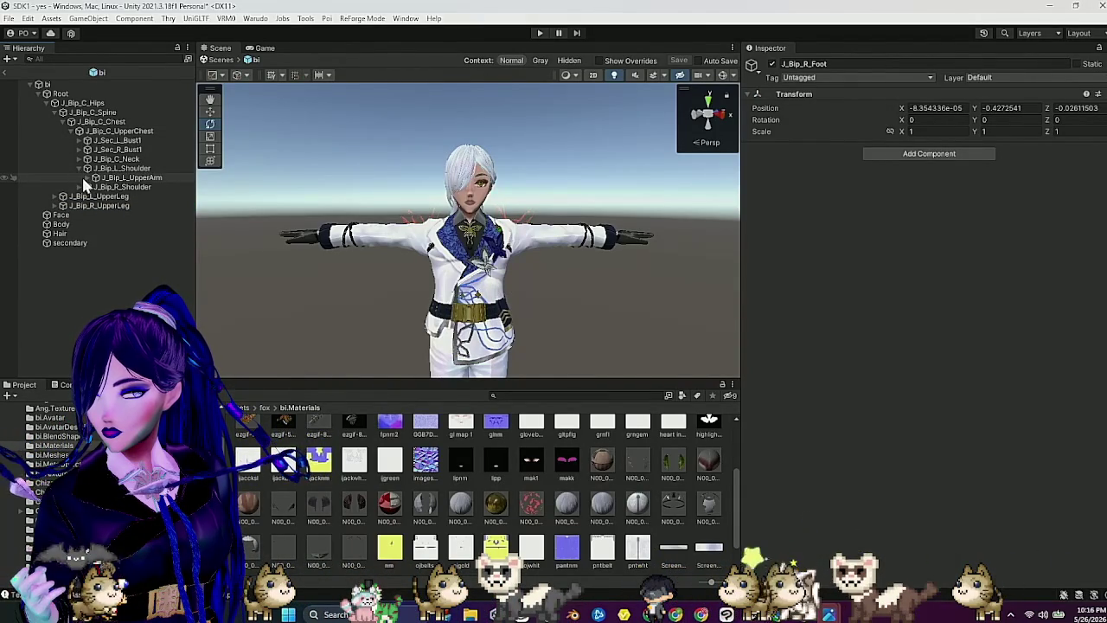
Step: Multi-select both arms' upper arm, lower arm and hand bones plus neck and head, and open the collider group's menu
left_click(84, 178, "ctrl")
left_click(95, 178, "alt")
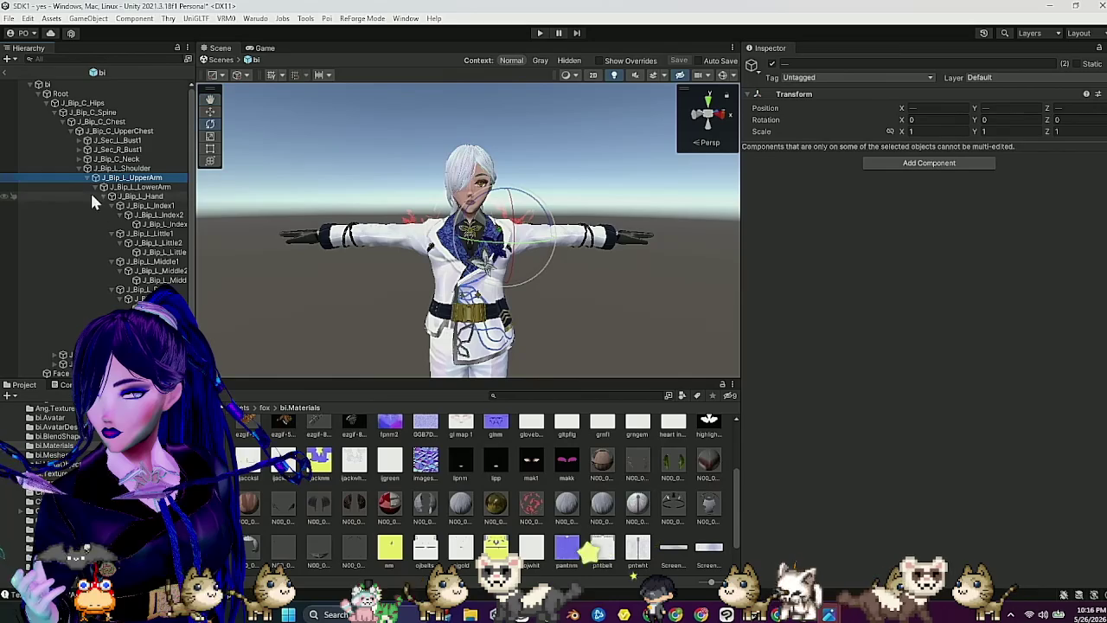
left_click(111, 196, "alt")
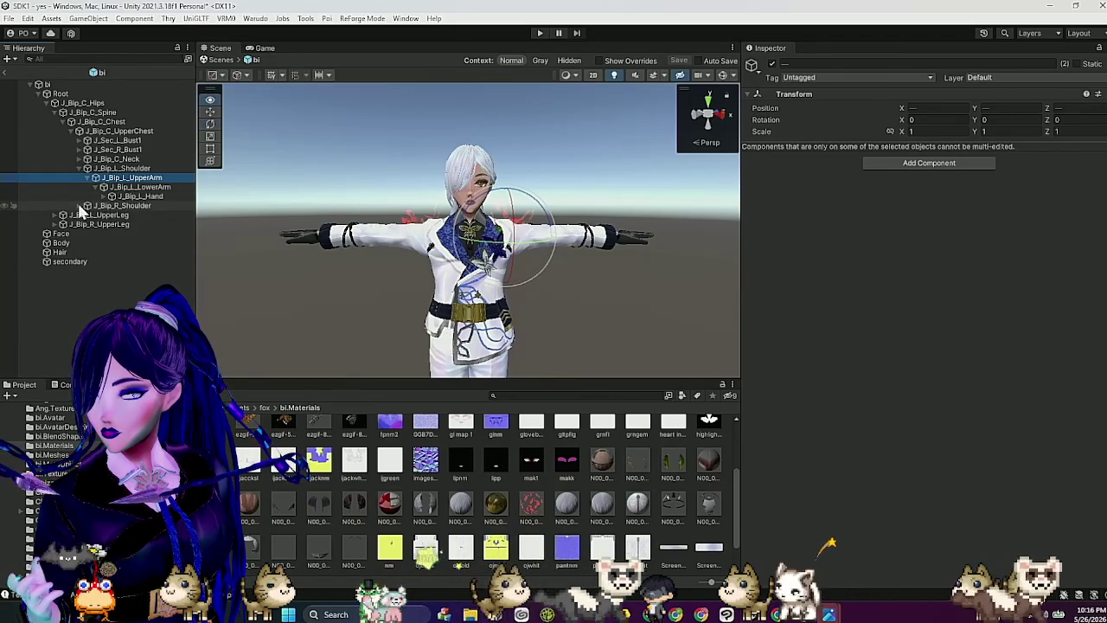
left_click(87, 206, "alt")
left_click(105, 234, "alt")
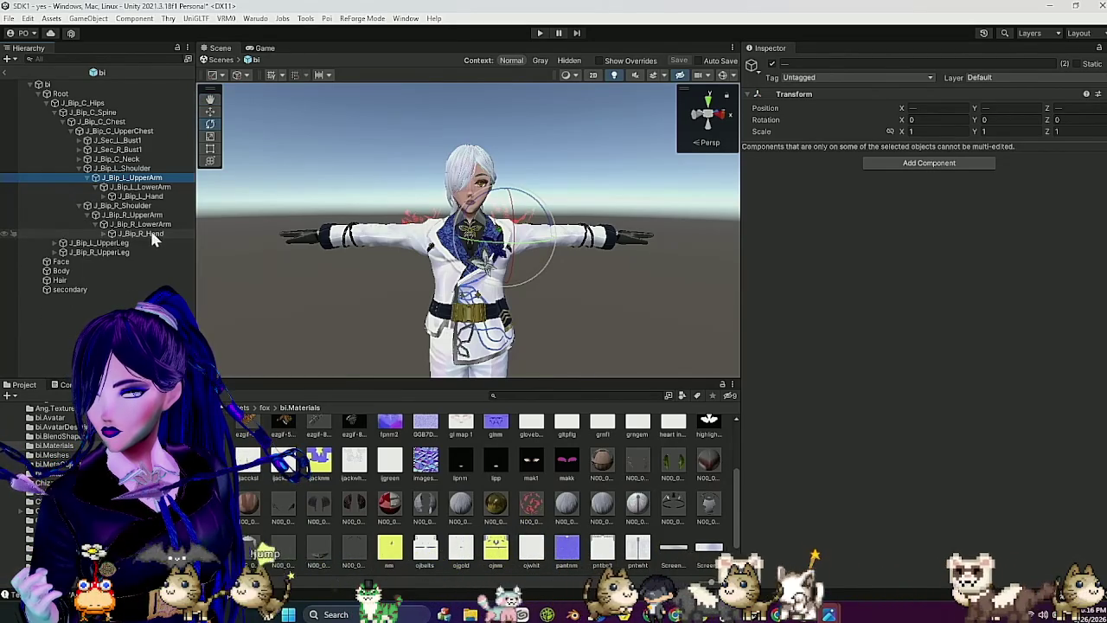
left_click(154, 234)
left_click(143, 224, "ctrl")
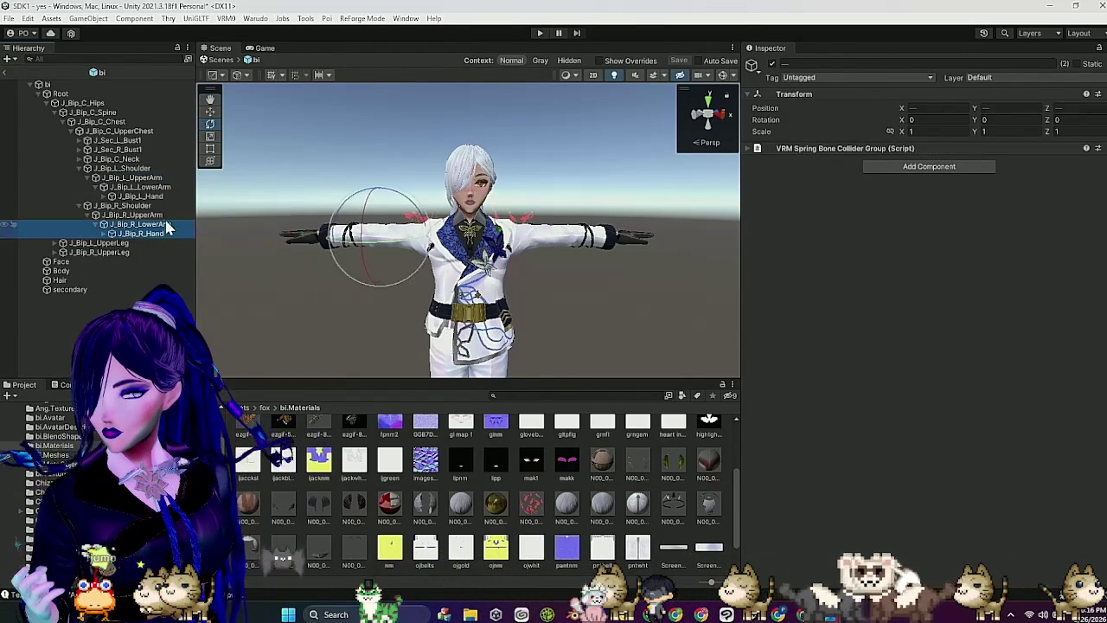
left_click(138, 214, "ctrl")
left_click(156, 196, "ctrl")
left_click(158, 187, "ctrl")
left_click(159, 178, "ctrl")
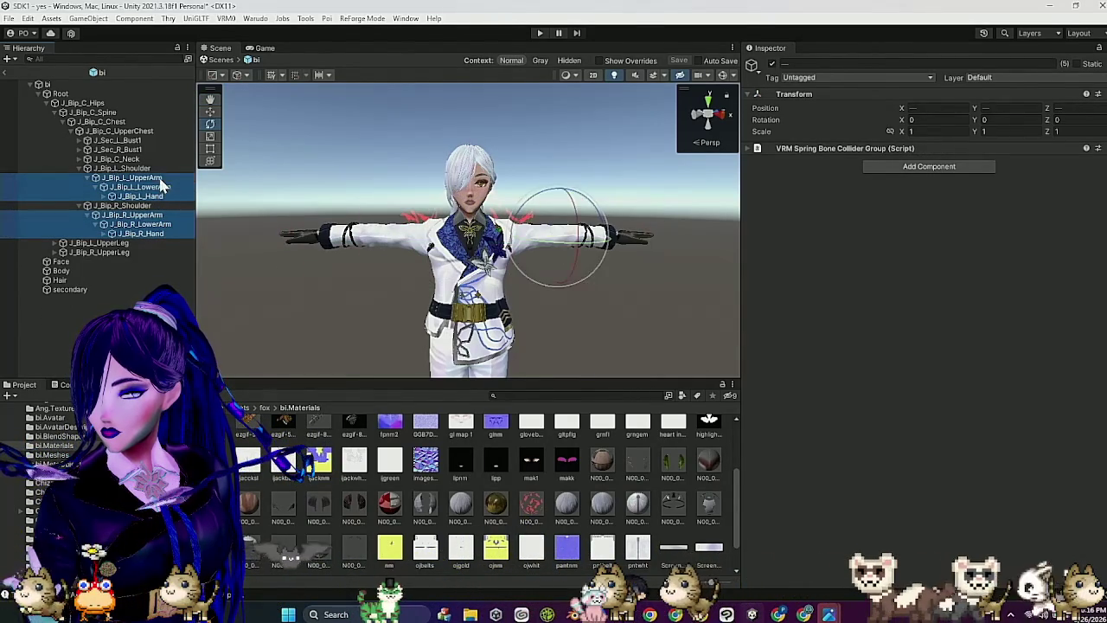
left_click(87, 159)
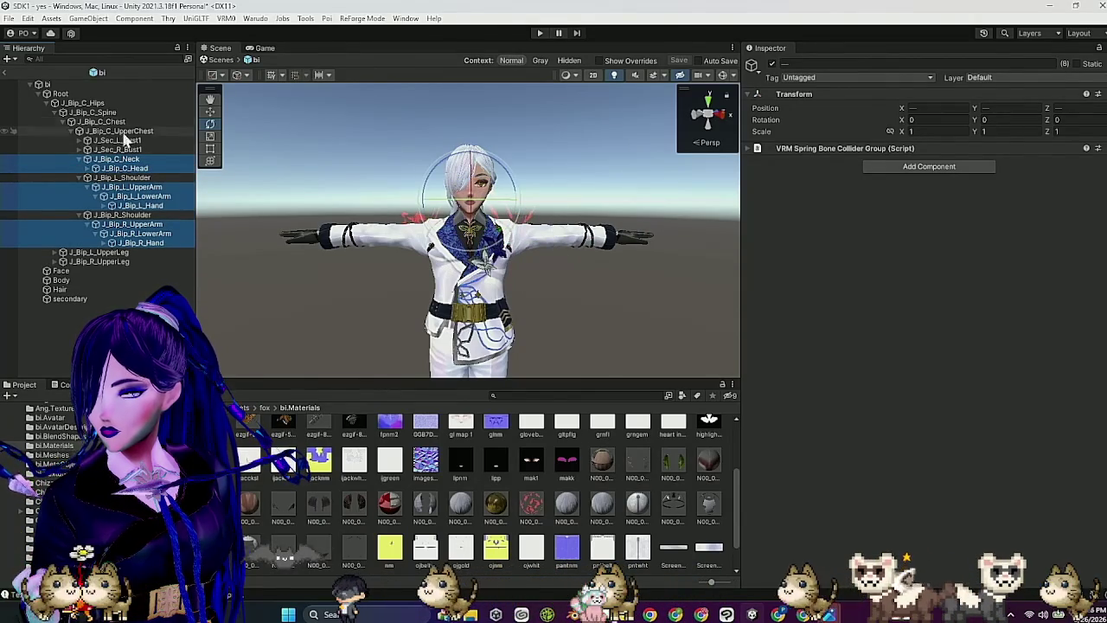
left_click(1097, 148)
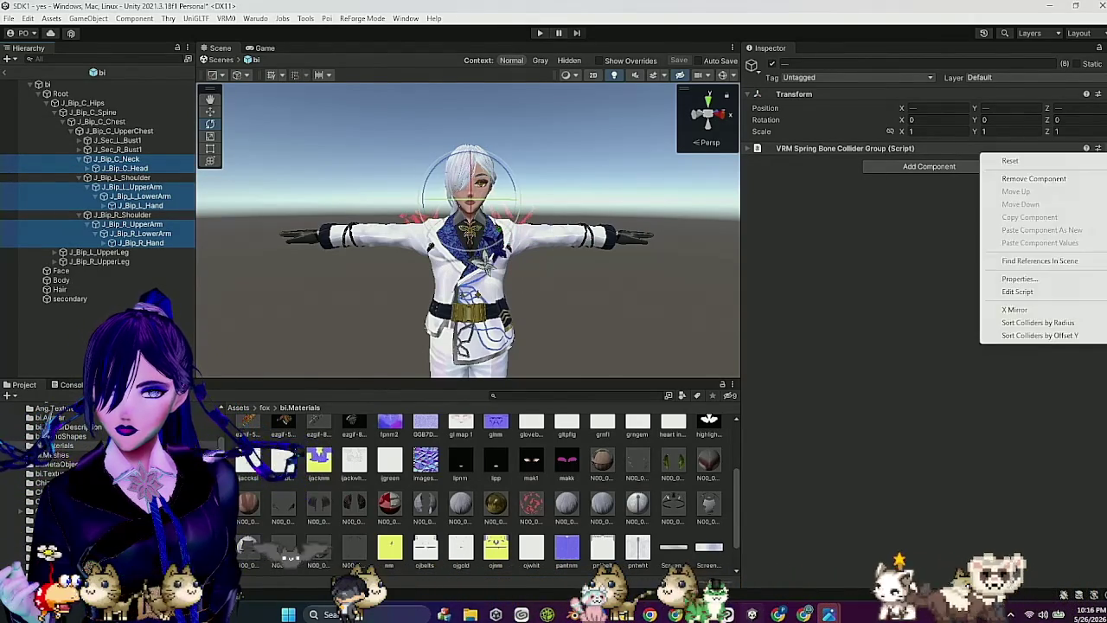
Step: Remove the VRM Spring Bone Collider Group from the selected limb bones, then from Spine and UpperChest
left_click(1057, 179)
left_click(158, 129)
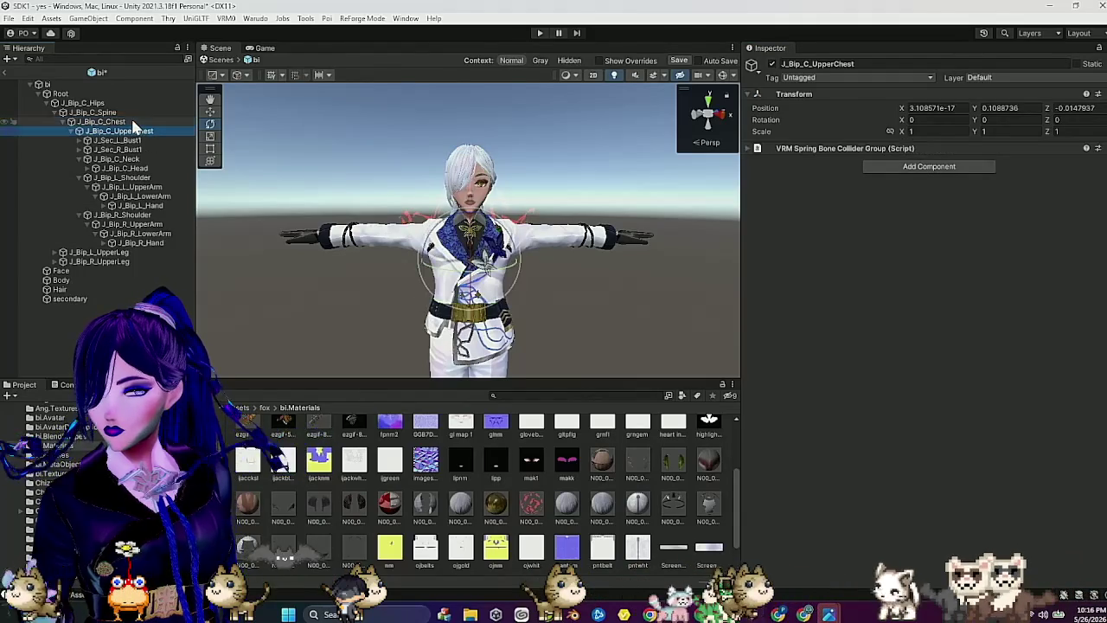
left_click(119, 113, "ctrl")
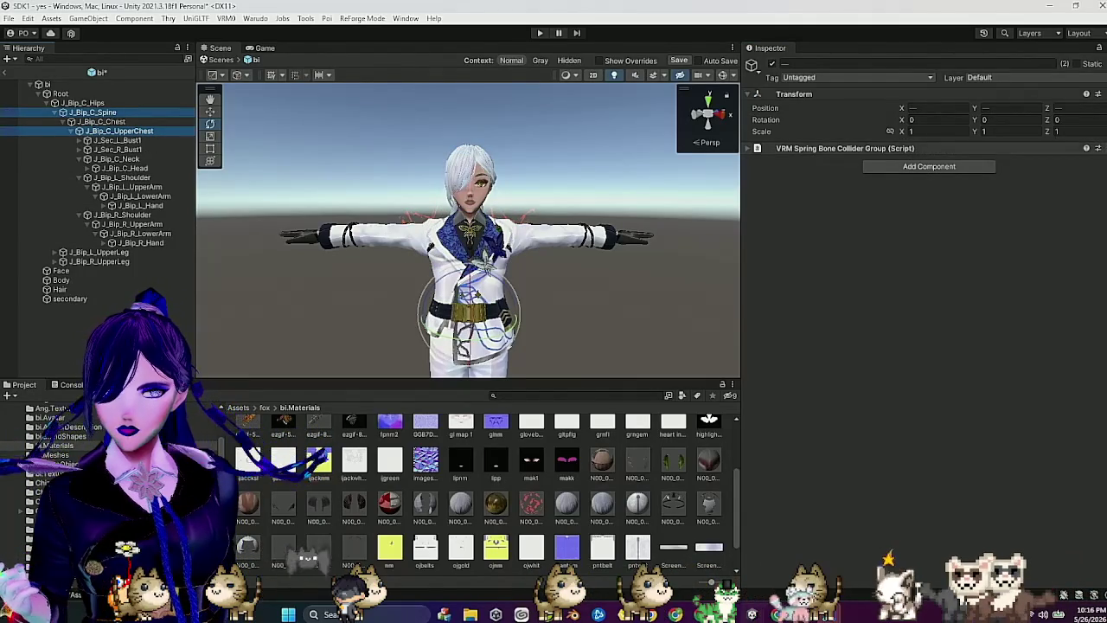
right_click(1023, 148)
left_click(1055, 179)
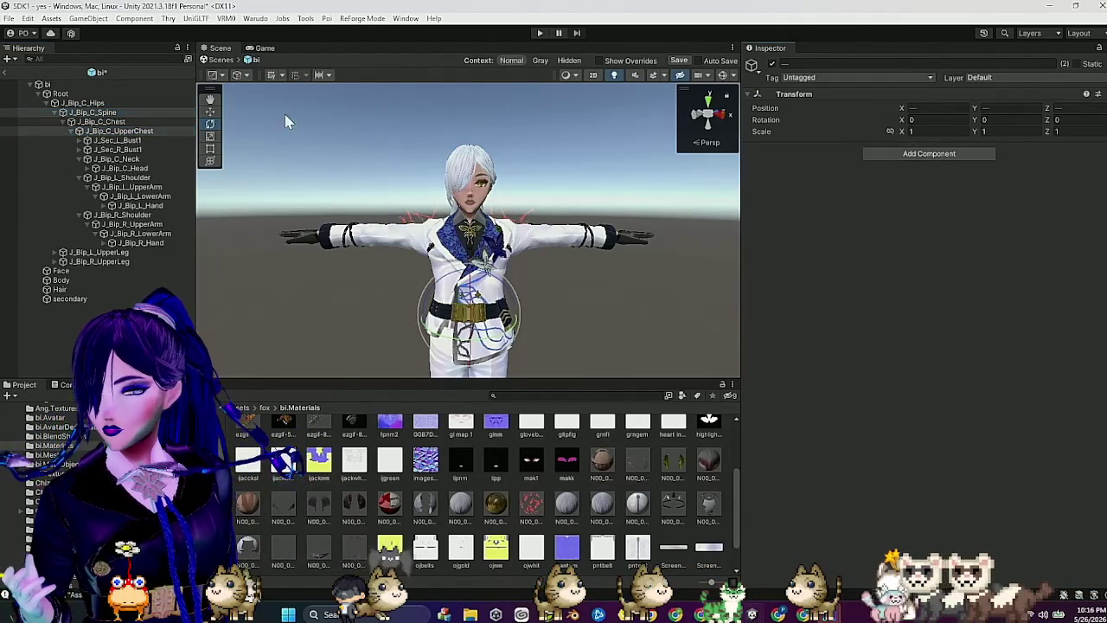
Step: Delete the 'secondary' object holding the VRM Spring Bone scripts
left_click(133, 102)
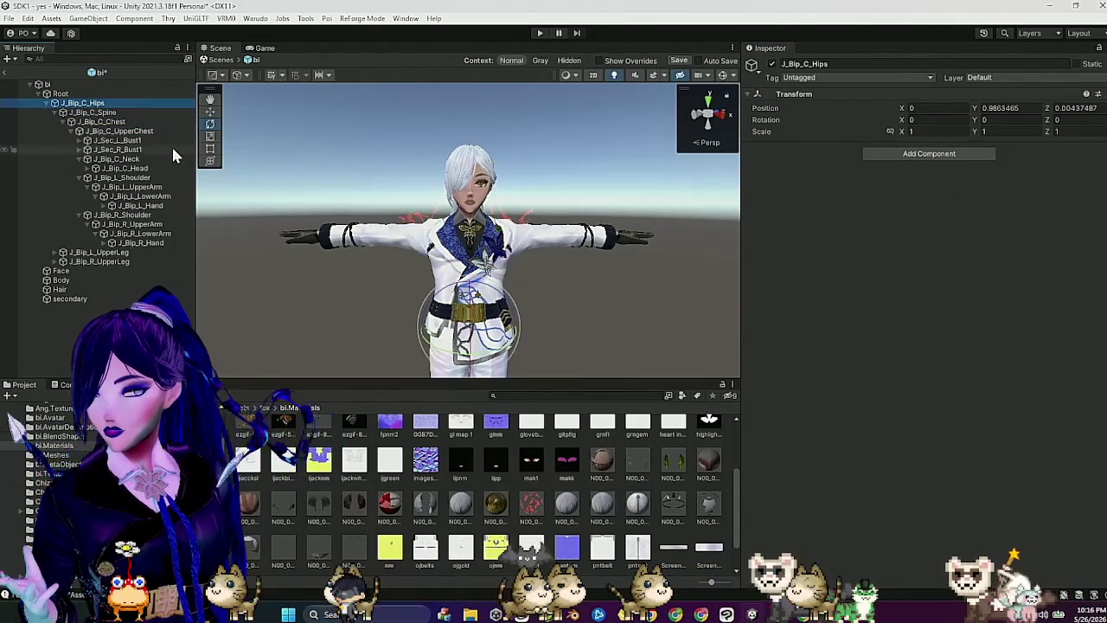
scroll(536, 227, "up", 3)
scroll(536, 228, "up", 3)
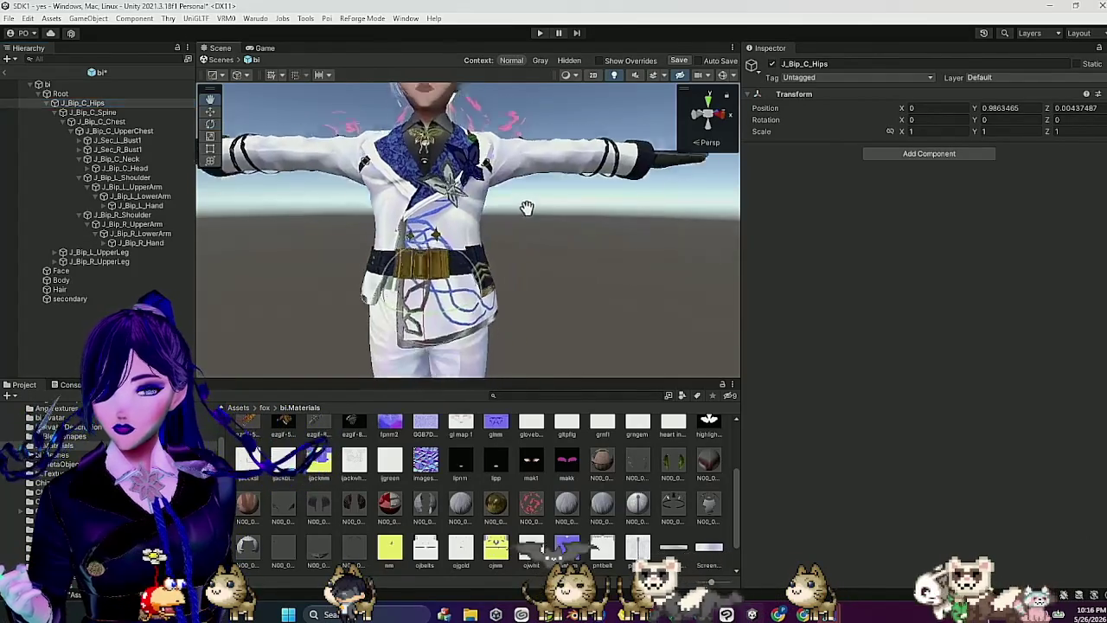
left_click(94, 298)
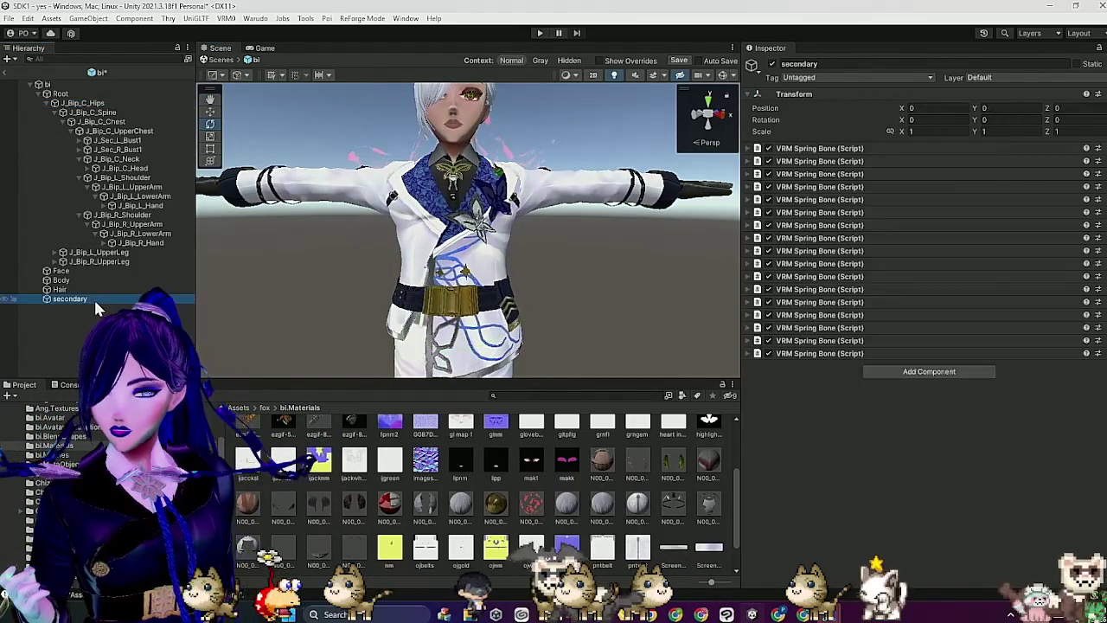
left_click(87, 286)
key("Delete")
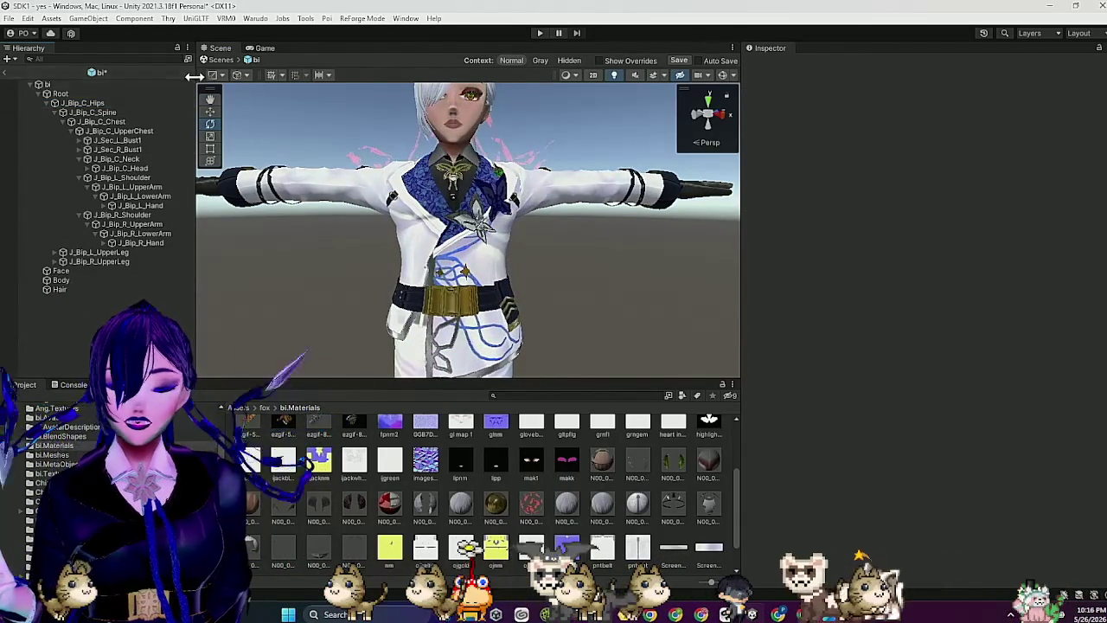
Step: Create an empty child under J_Bip_C_Spine named spin
left_click(137, 131)
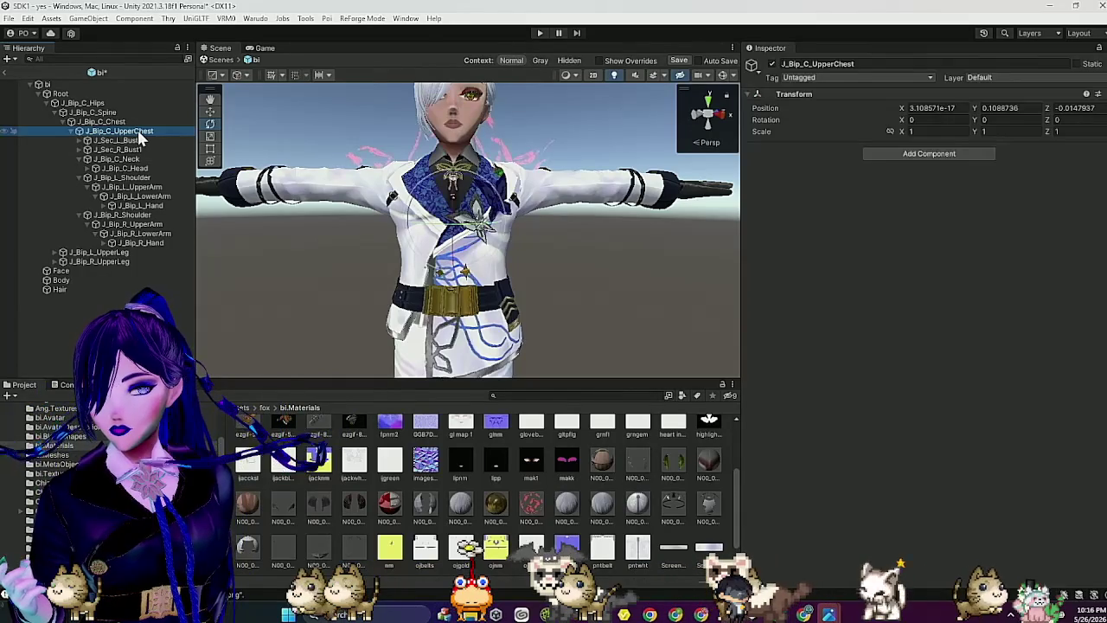
right_click(137, 133)
left_click(95, 113)
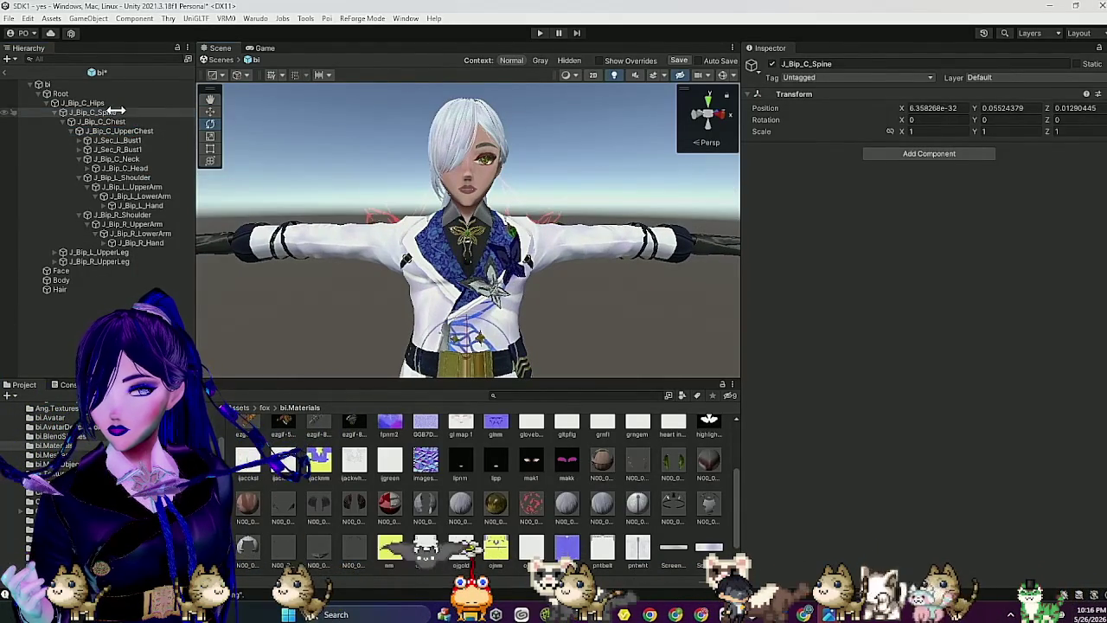
right_click(116, 112)
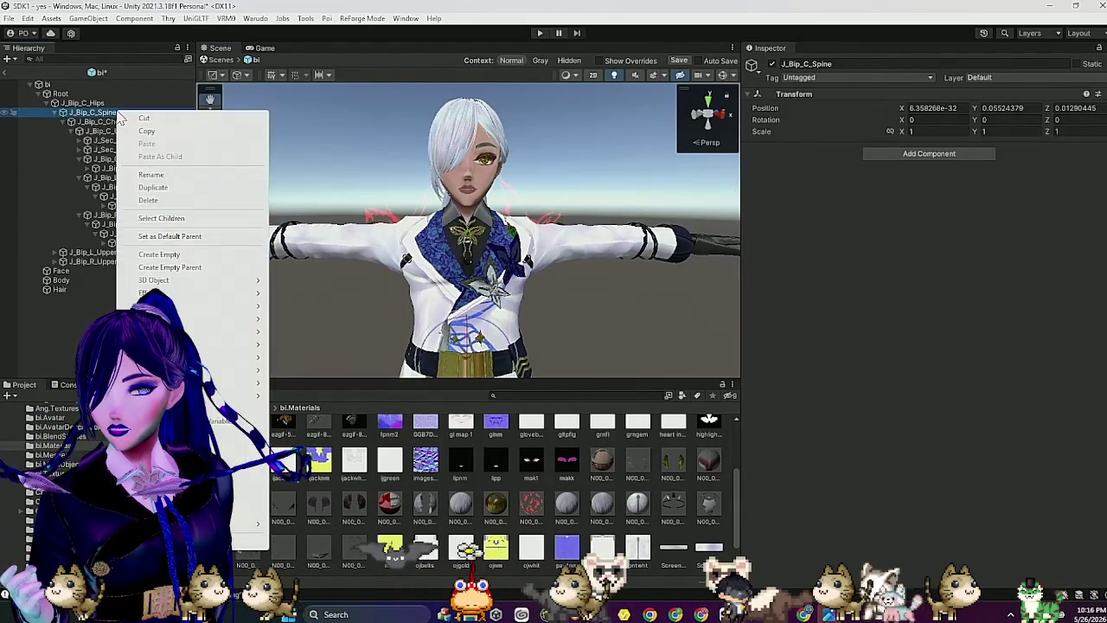
left_click(189, 256)
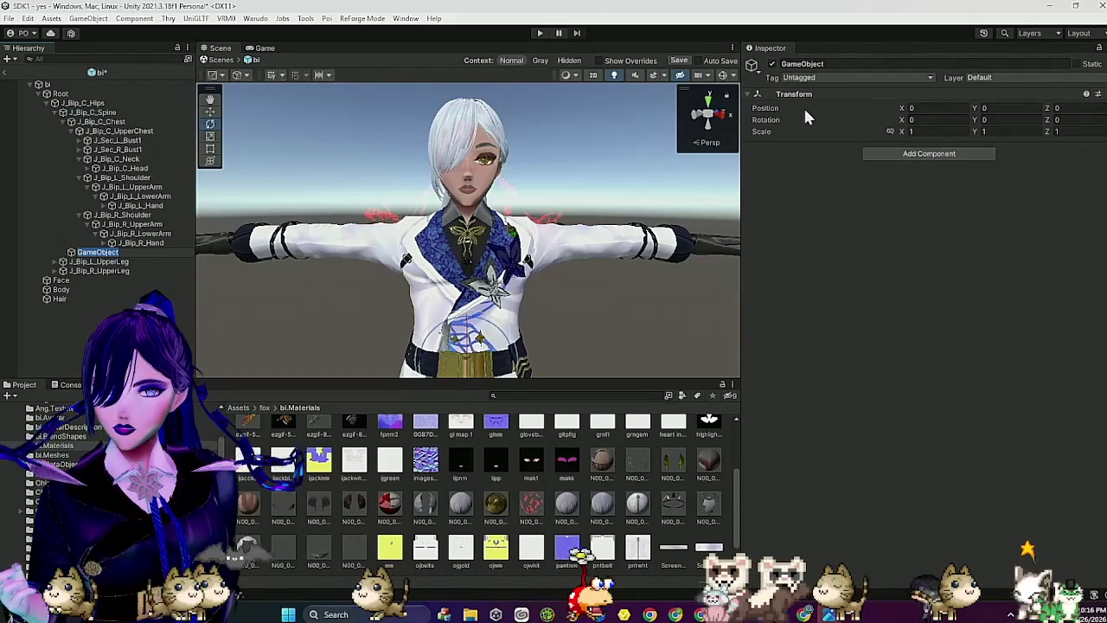
left_click(815, 63)
type("spin")
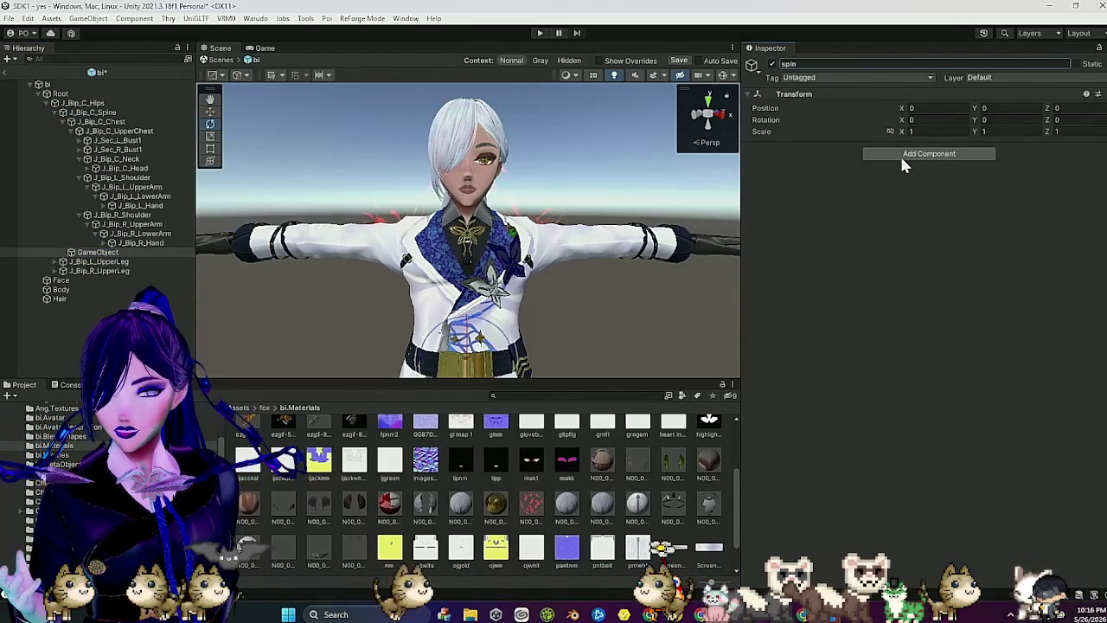
Step: Add a Magica Capsule Collider to spin, rotate it 90 degrees upright, with length 0.28 and radius 0.108
left_click(903, 155)
type("mag")
scroll(950, 251, "down", 3)
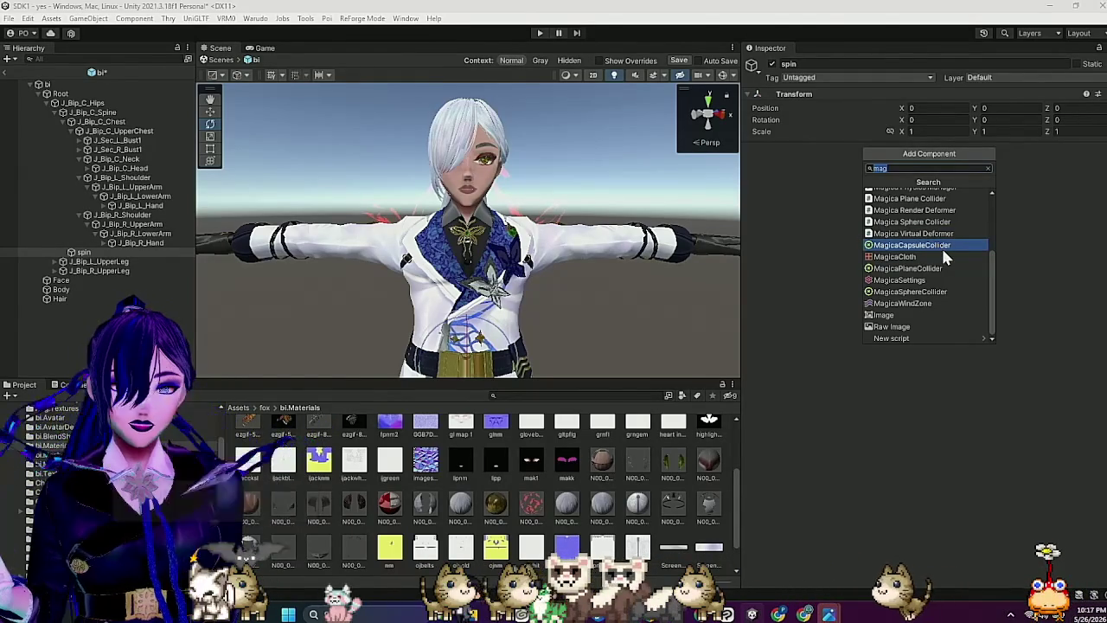
left_click(942, 247)
scroll(683, 222, "up", 2)
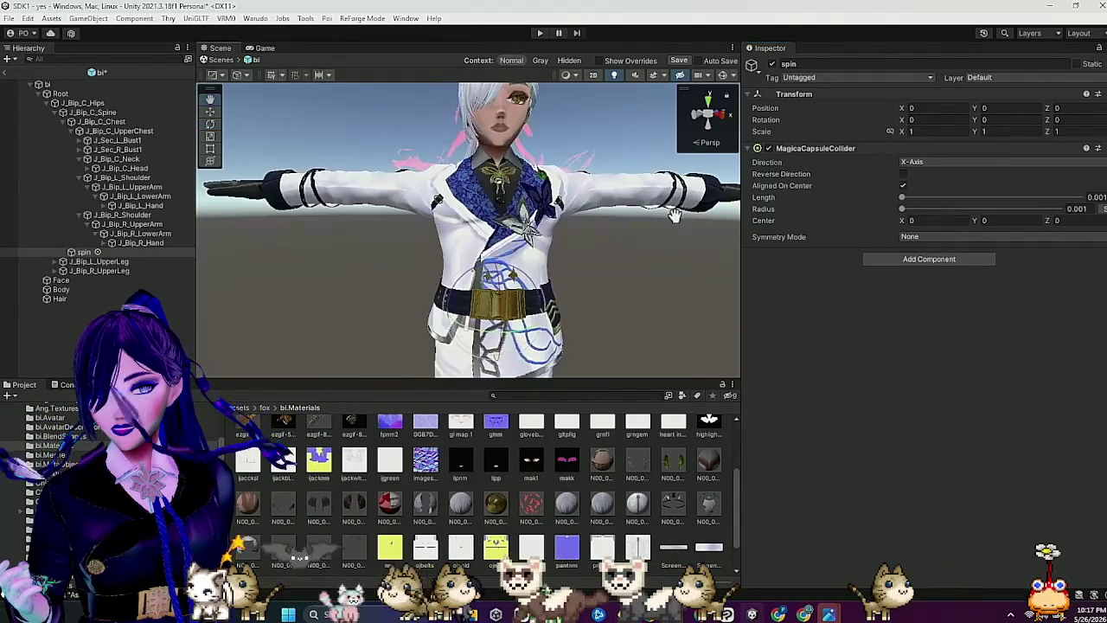
mouse_move(917, 198)
left_mouse_down()
mouse_move(908, 209)
mouse_move(940, 200)
mouse_move(929, 201)
left_mouse_up()
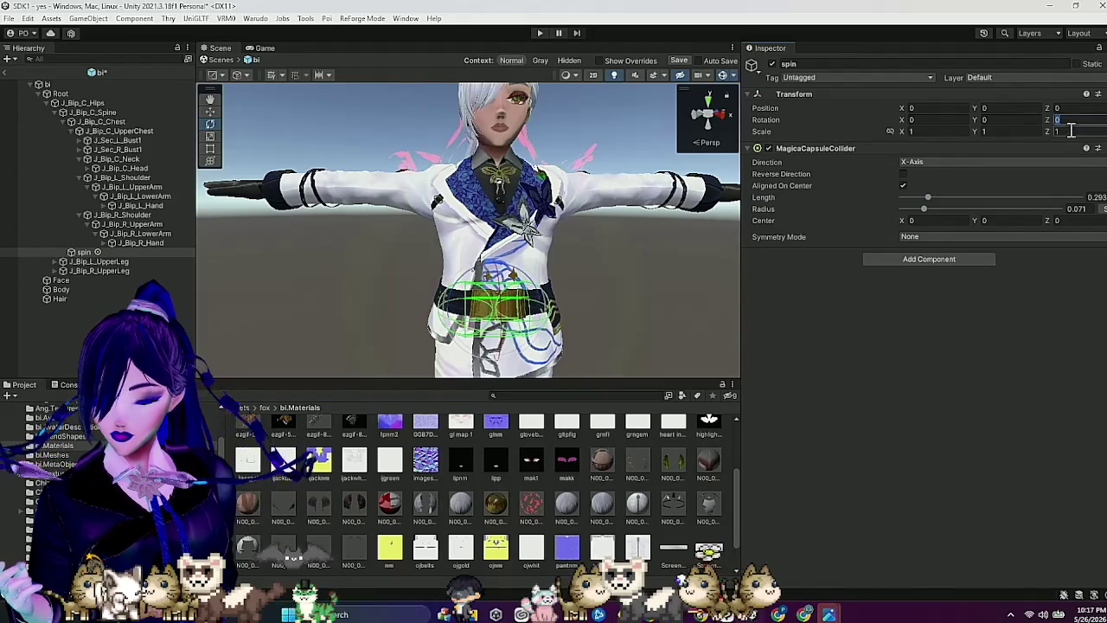
type("90")
key("Return")
left_click_drag(927, 214, 936, 213)
left_click_drag(709, 212, 527, 211)
left_click_drag(928, 197, 939, 202)
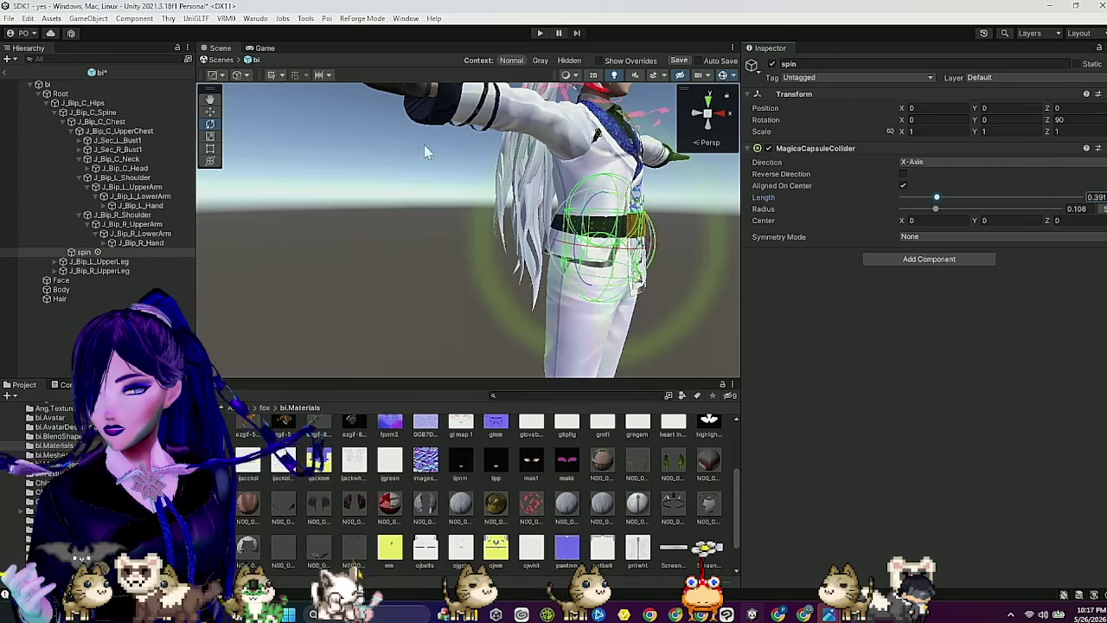
Step: Move the spin collider to sit correctly on the torso and view the avatar from the front
left_click(218, 112)
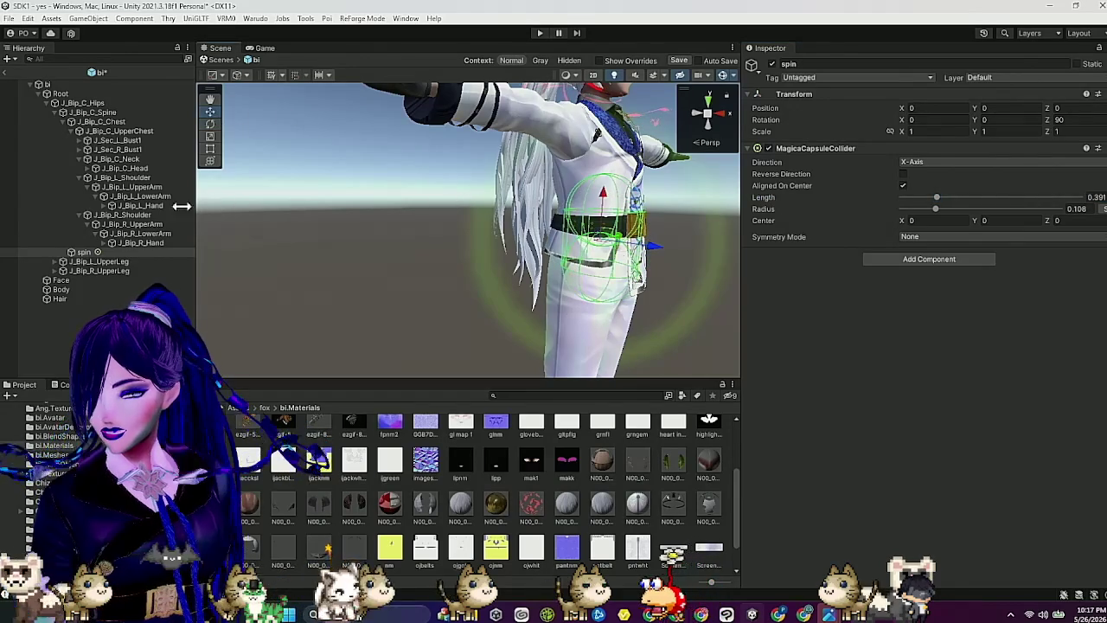
left_click(138, 113)
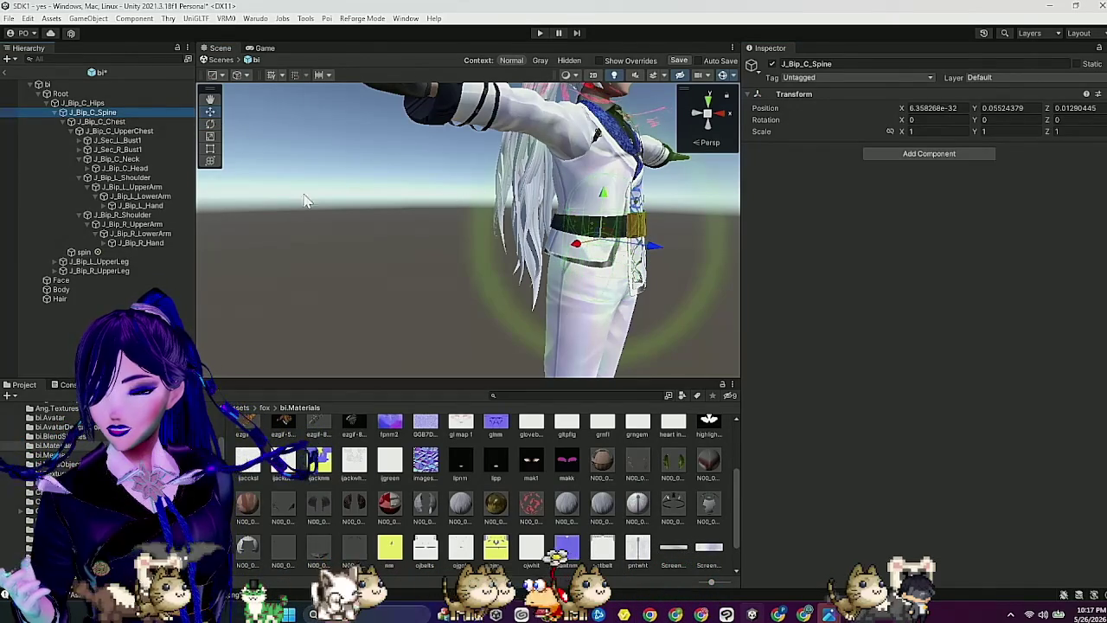
left_click(85, 251)
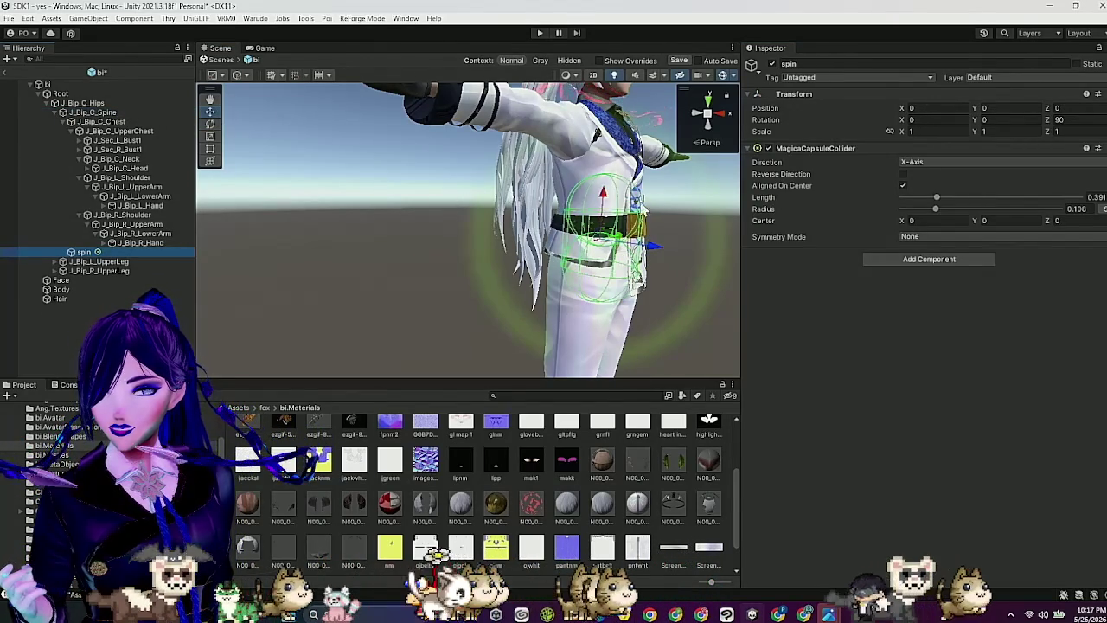
left_click_drag(603, 197, 605, 154)
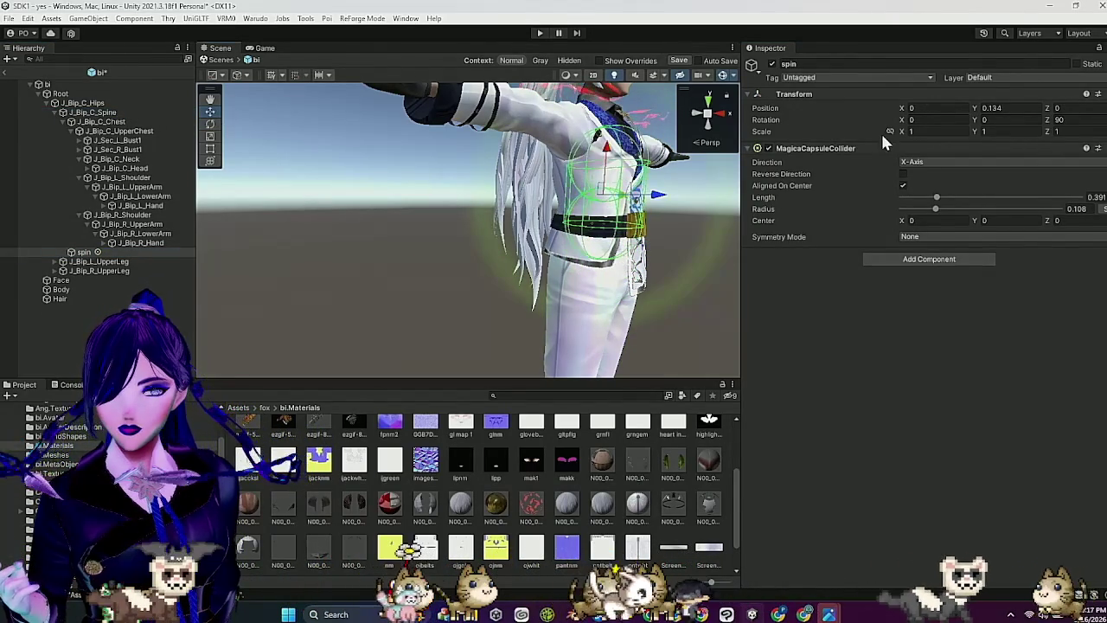
left_click_drag(936, 197, 927, 198)
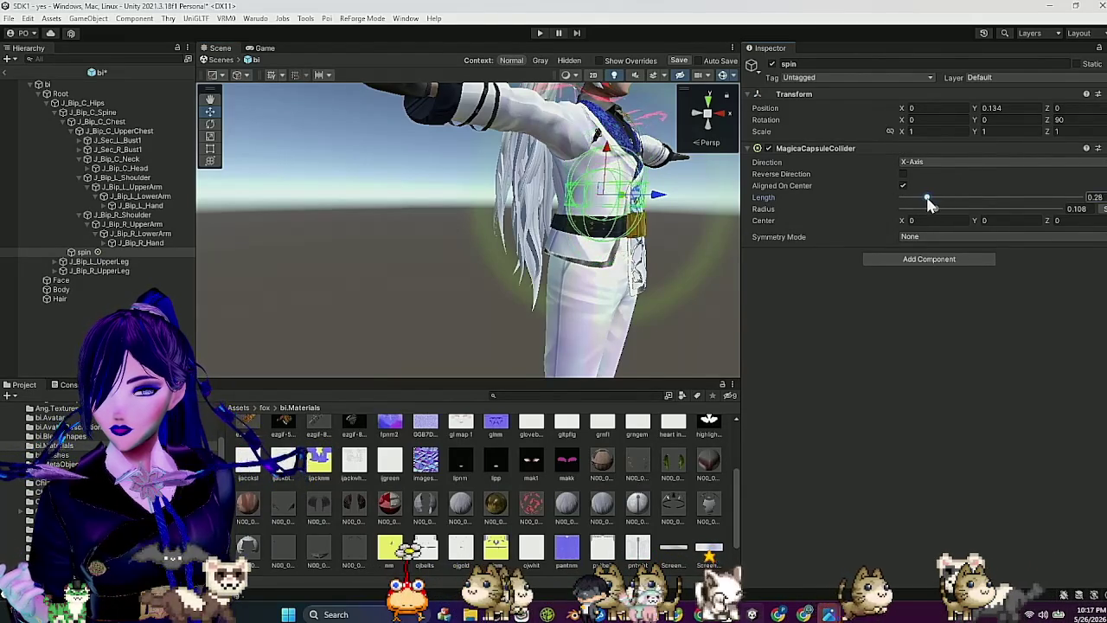
left_click_drag(616, 159, 618, 173)
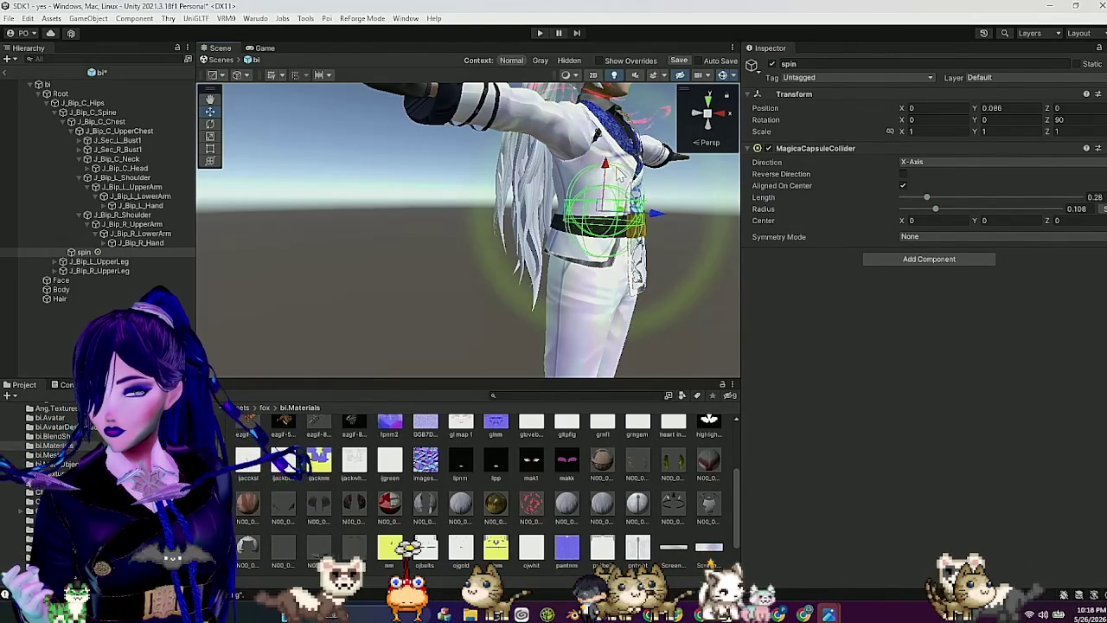
left_click(122, 120)
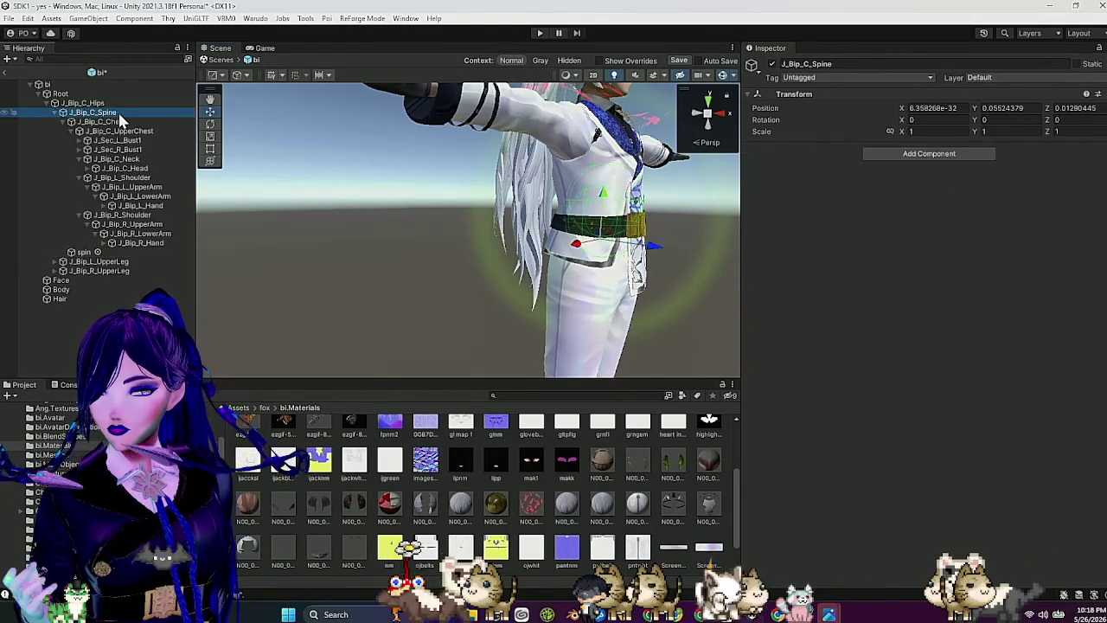
left_click_drag(397, 173, 359, 182)
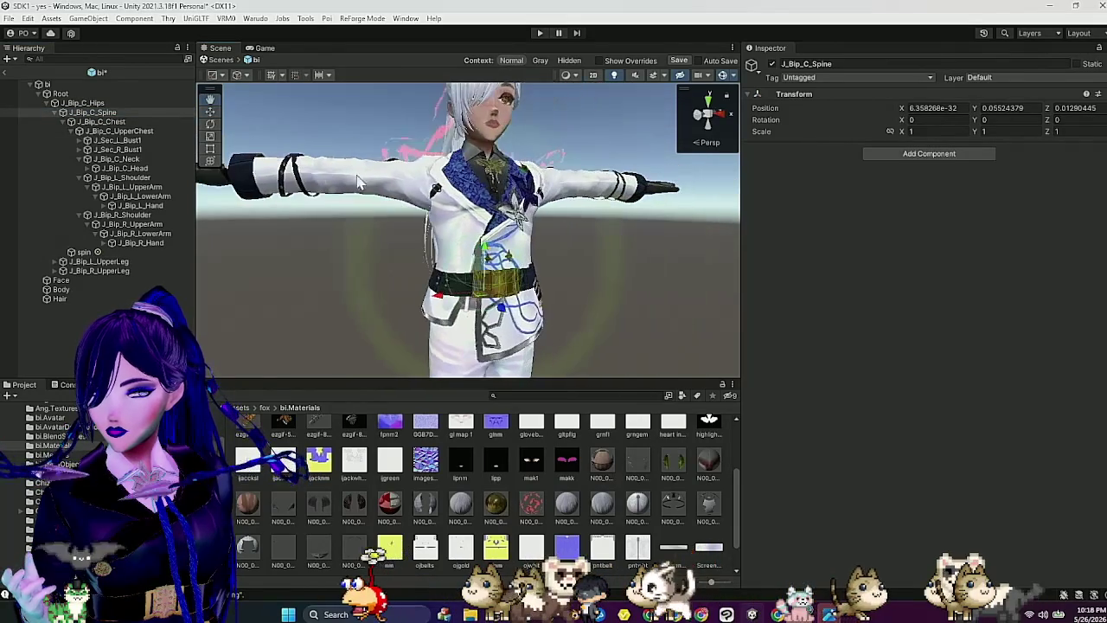
left_click(149, 121)
Step: Add an empty child under J_Bip_C_Chest with a Magica Capsule Collider, length 0.315, radius 0.076, raised to chest height
right_click(151, 122)
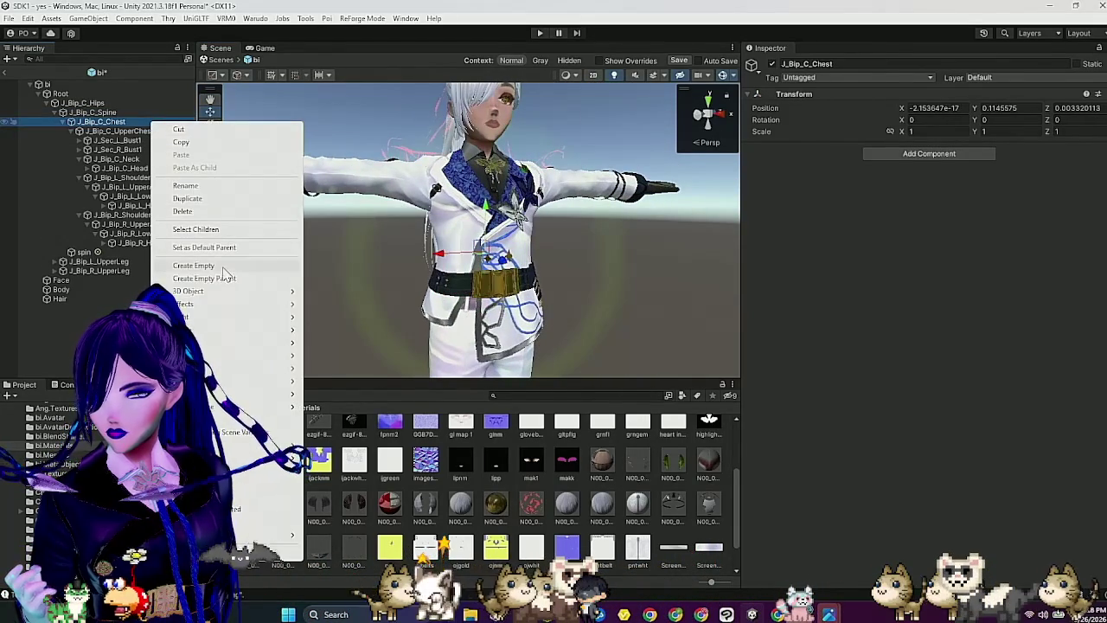
left_click(227, 265)
left_click(880, 156)
type("magica")
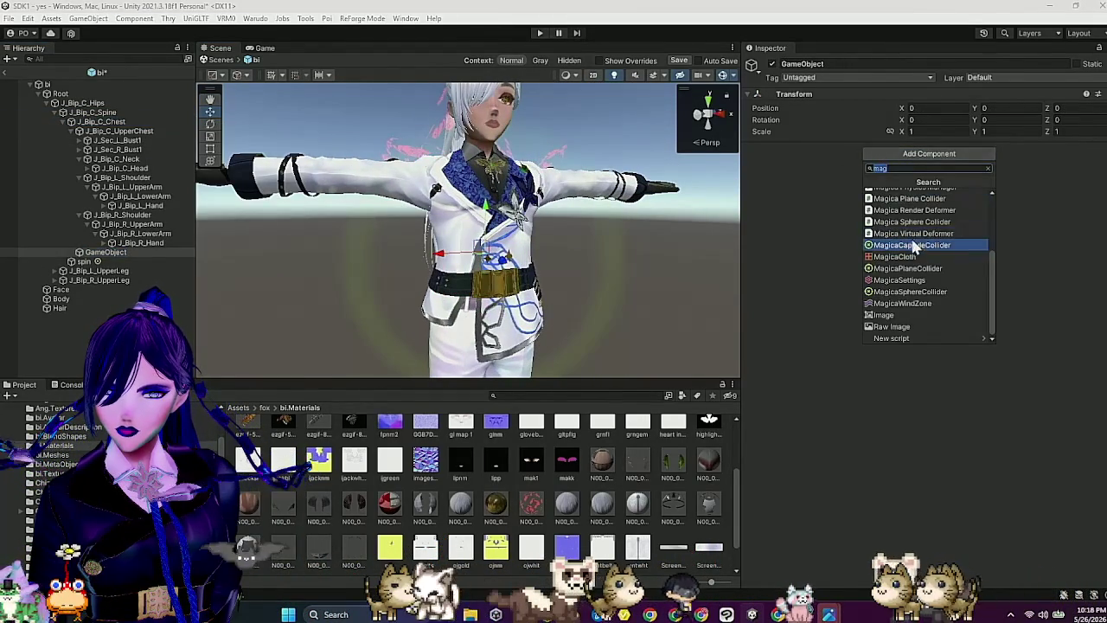
left_click(916, 244)
left_click_drag(932, 207, 929, 210)
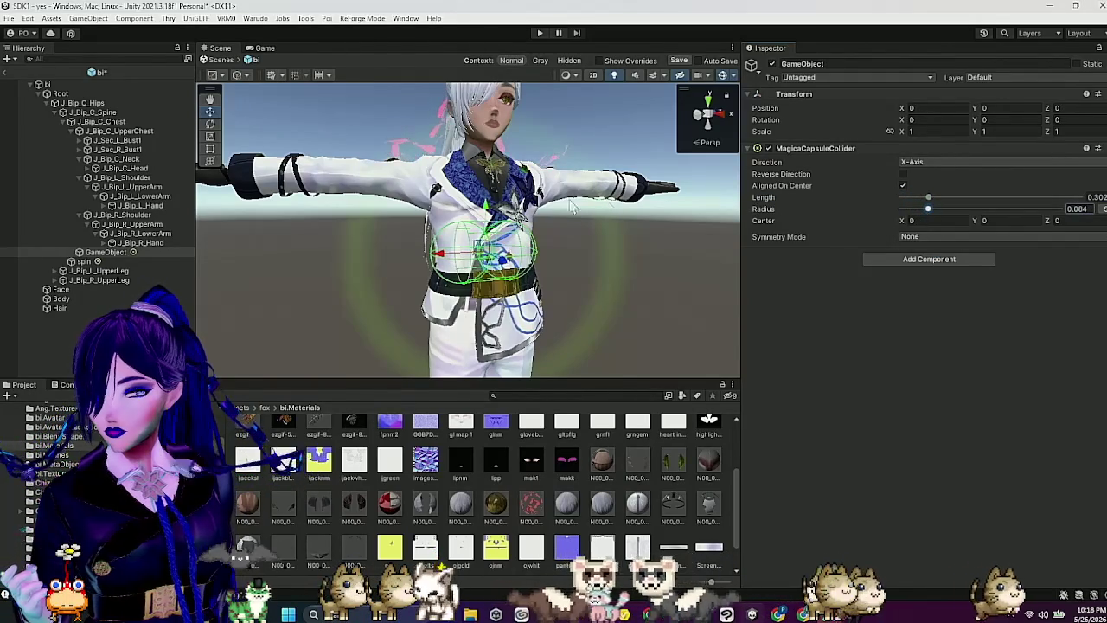
left_click_drag(485, 217, 486, 186)
mouse_move(623, 197)
left_mouse_down()
mouse_move(570, 211)
mouse_move(610, 210)
left_mouse_up()
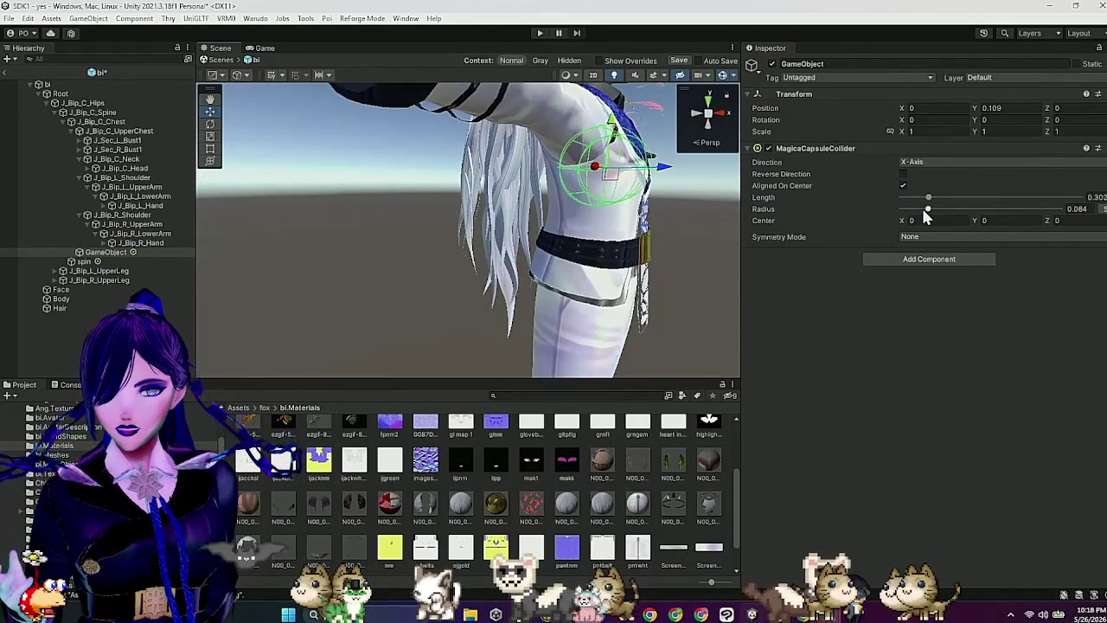
left_click_drag(932, 203, 929, 203)
mouse_move(659, 199)
left_mouse_down()
mouse_move(637, 202)
mouse_move(639, 214)
left_mouse_up()
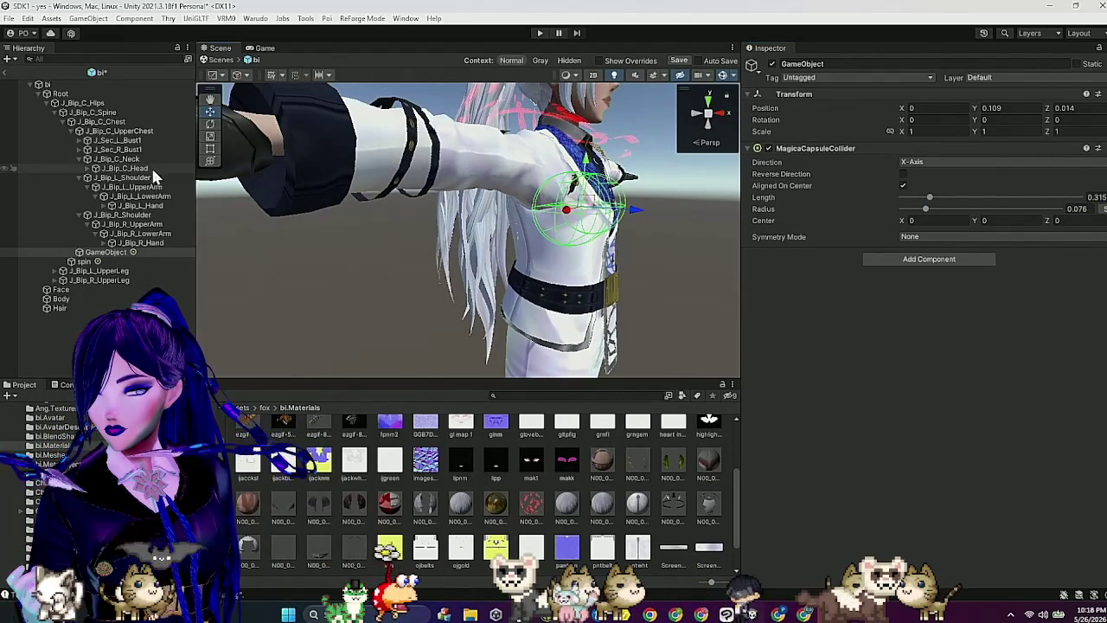
Step: Add a Magica Capsule Collider under J_Bip_C_UpperChest with length 0.398, radius 0.081, raised 0.08 on Y
right_click(151, 132)
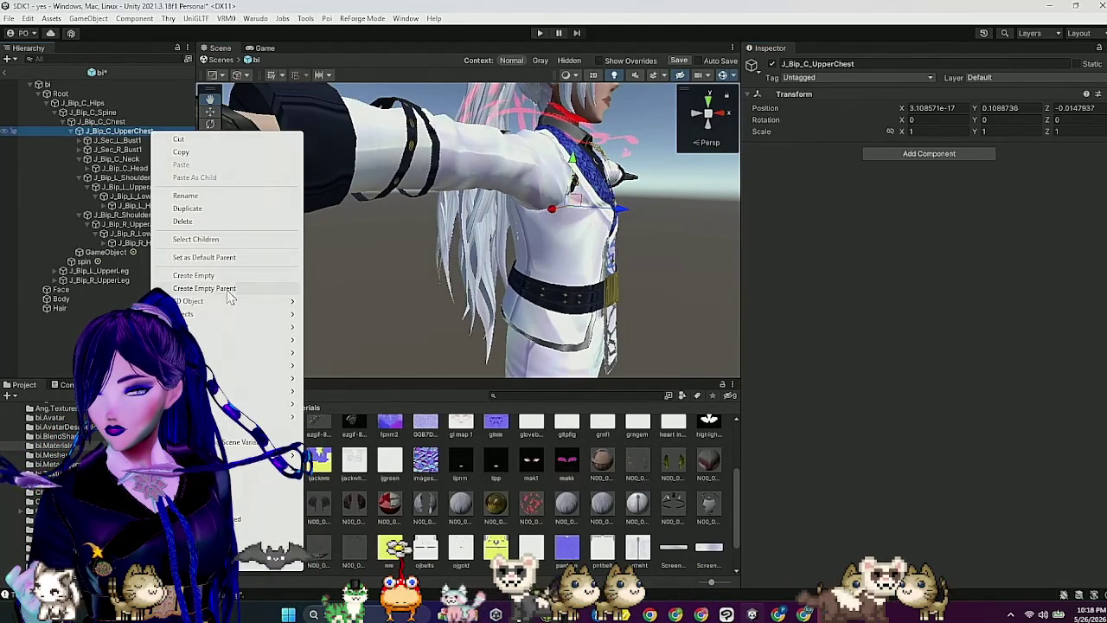
left_click(247, 275)
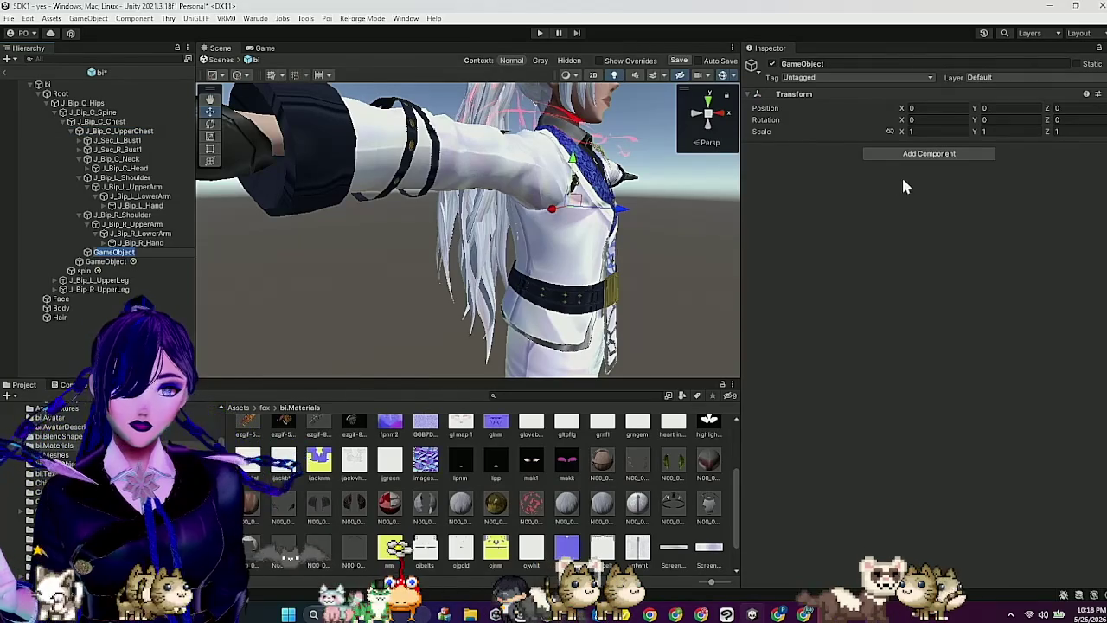
left_click(908, 154)
type("mag")
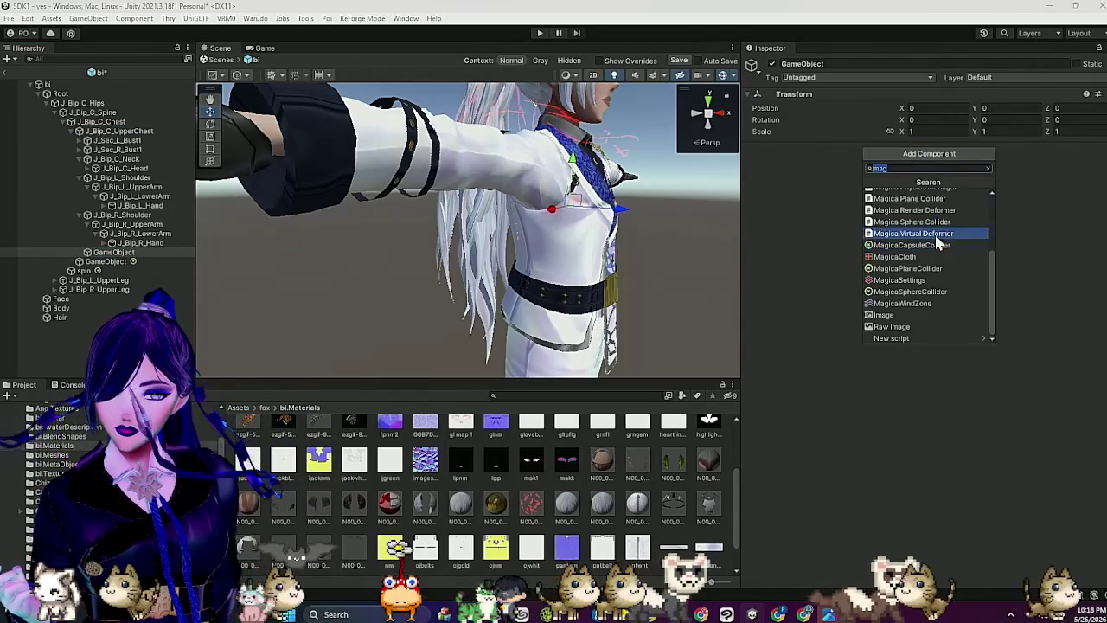
left_click(938, 245)
left_click_drag(694, 210, 796, 211)
mouse_move(902, 197)
left_mouse_down()
mouse_move(934, 197)
mouse_move(930, 215)
mouse_move(938, 197)
left_mouse_up()
left_click_drag(605, 219, 683, 219)
key("w")
mouse_move(496, 237)
left_mouse_down()
mouse_move(496, 221)
mouse_move(529, 235)
mouse_move(499, 230)
left_mouse_up()
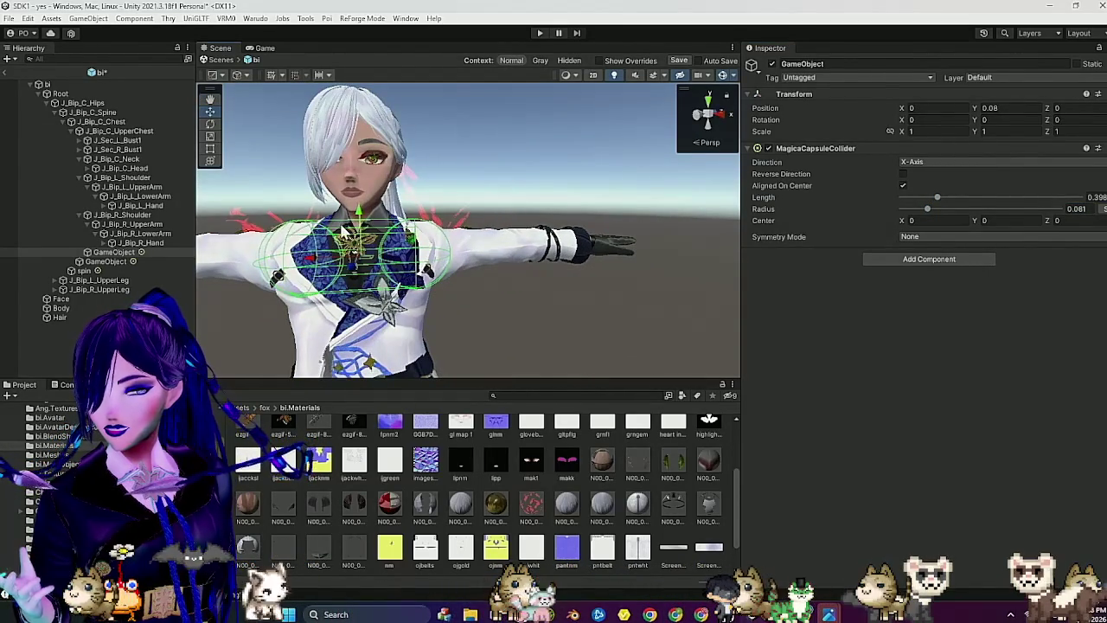
Step: Rename the chest collider object cht and the upper chest collider object ucht
left_click(157, 258)
left_click(824, 64)
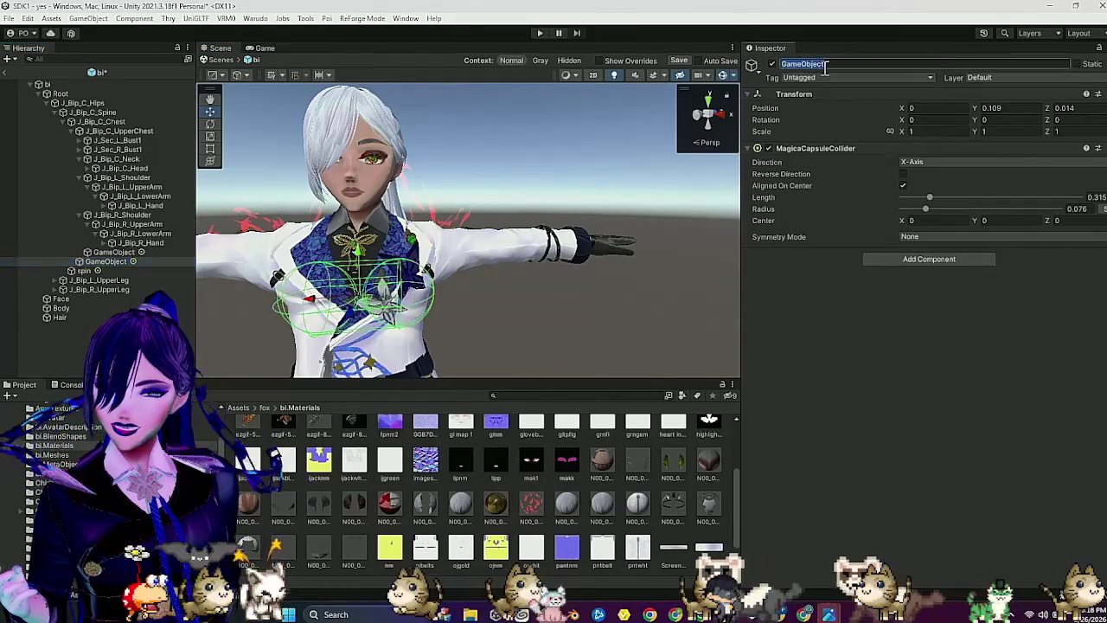
type("cht")
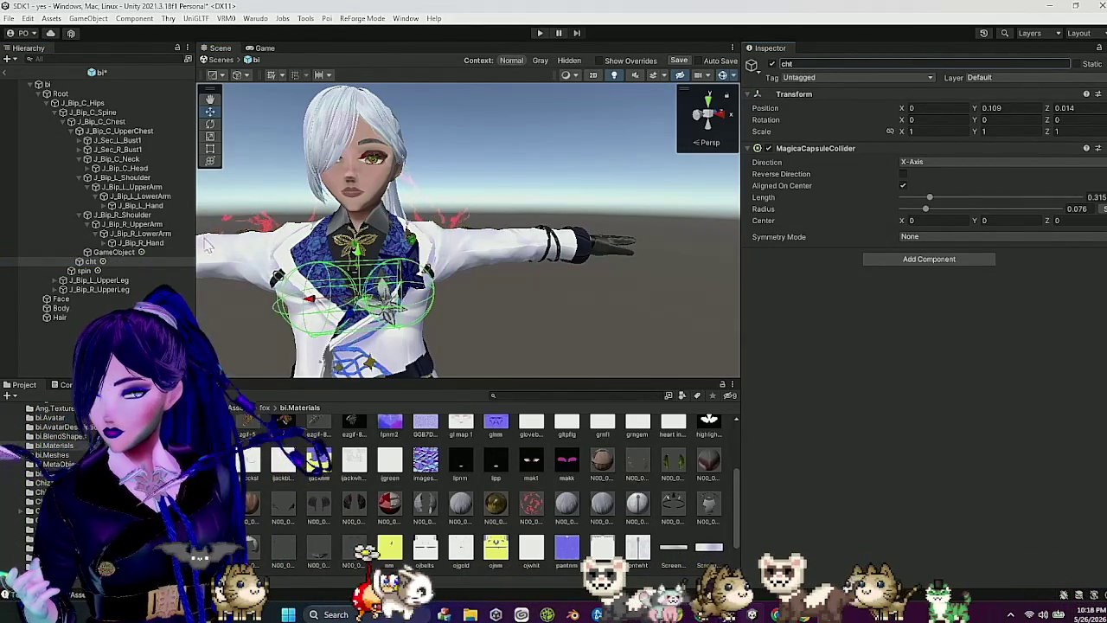
left_click(164, 251)
left_click(839, 64)
type("ucht")
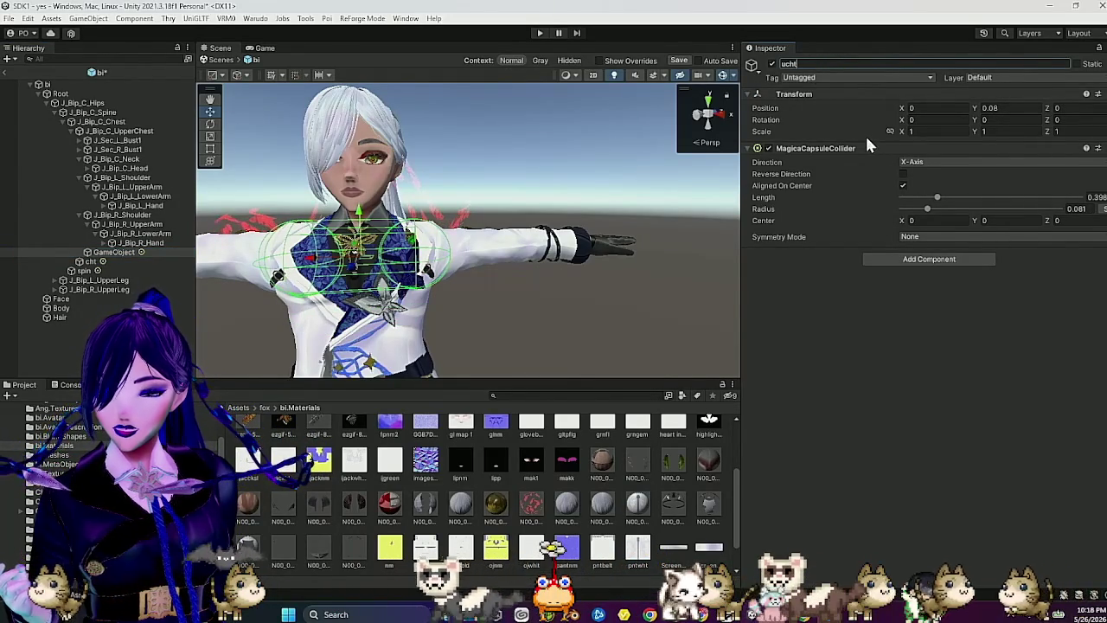
key("Return")
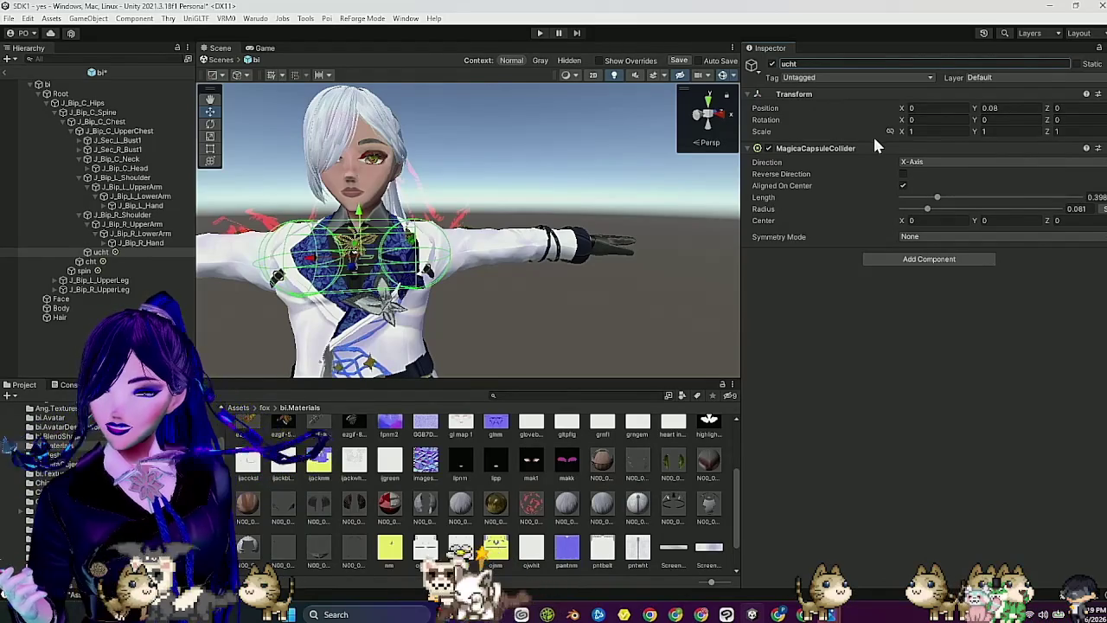
left_click_drag(625, 173, 586, 165)
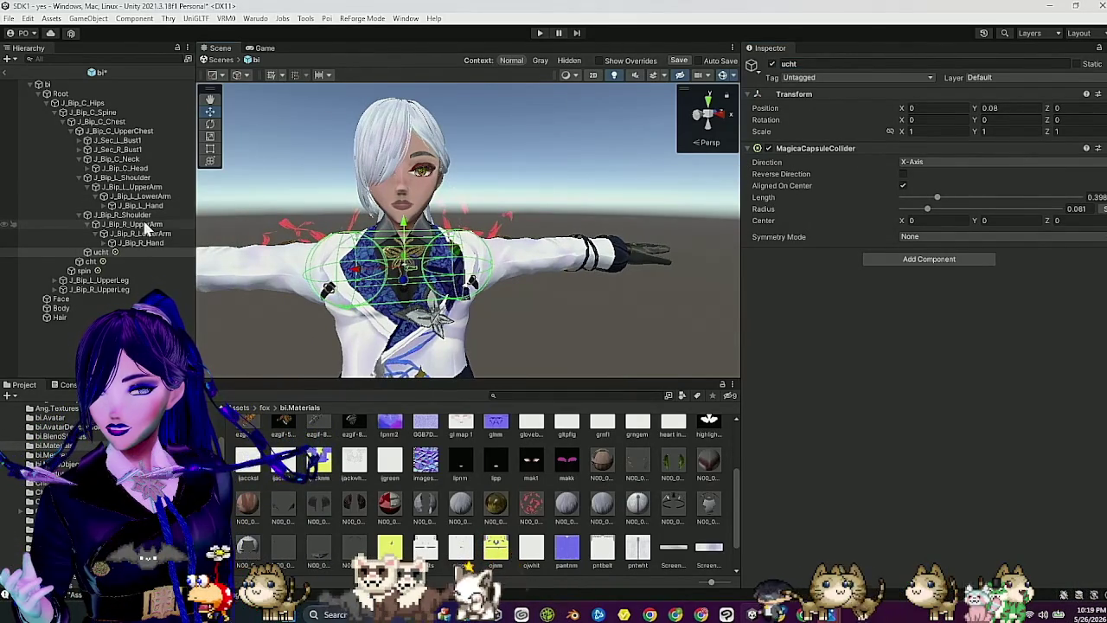
left_click(149, 225)
Step: Create an object R under J_Bip_R_UpperArm with a Magica Capsule Collider of radius 0.043
right_click(147, 225)
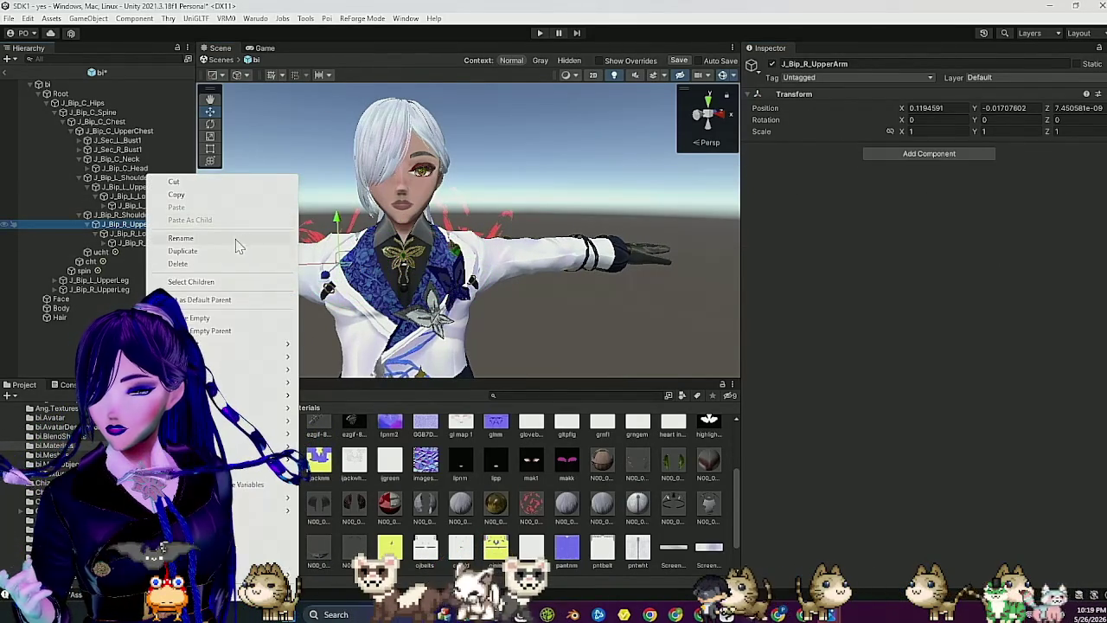
left_click(225, 319)
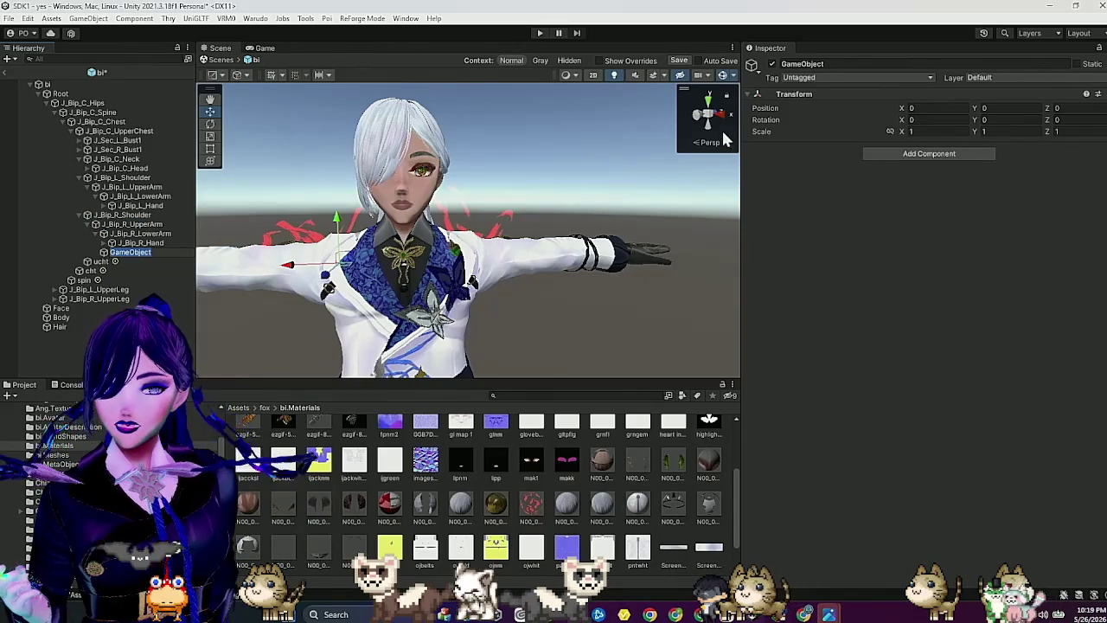
left_click(829, 64)
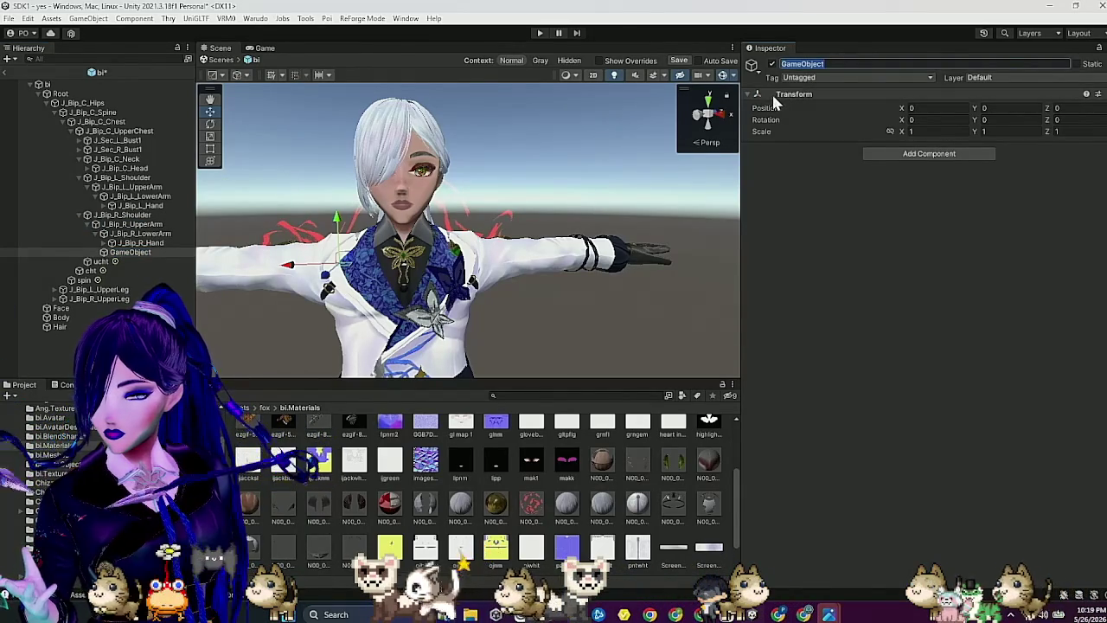
type("R")
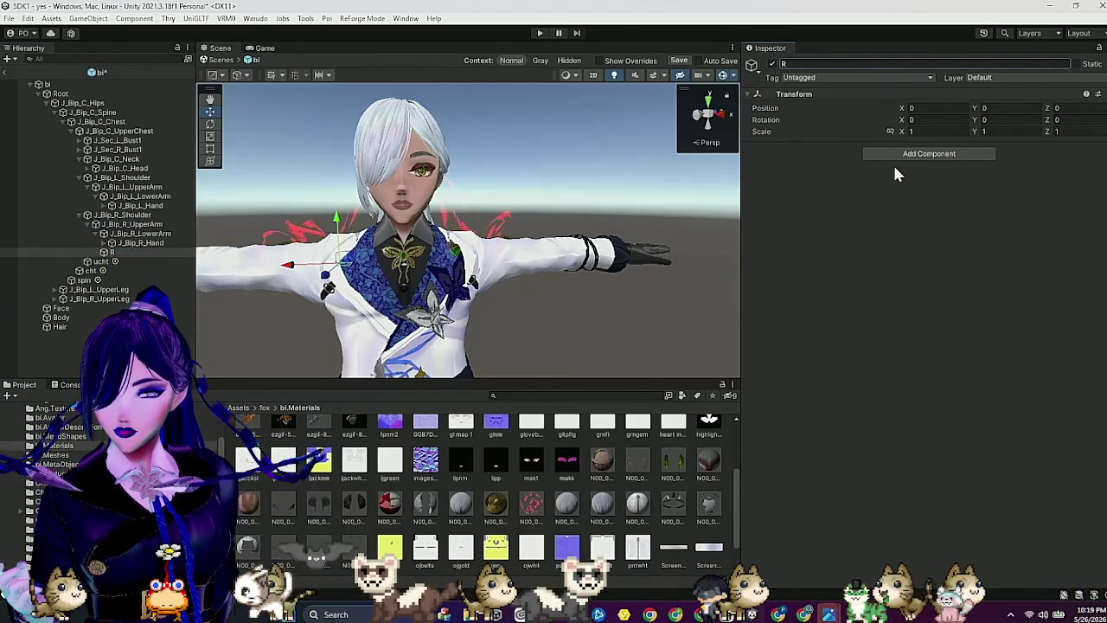
left_click(900, 155)
left_click(912, 245)
mouse_move(902, 198)
left_mouse_down()
mouse_move(942, 203)
mouse_move(922, 199)
mouse_move(915, 211)
left_mouse_up()
mouse_move(346, 244)
left_mouse_down()
mouse_move(398, 245)
mouse_move(317, 257)
left_mouse_up()
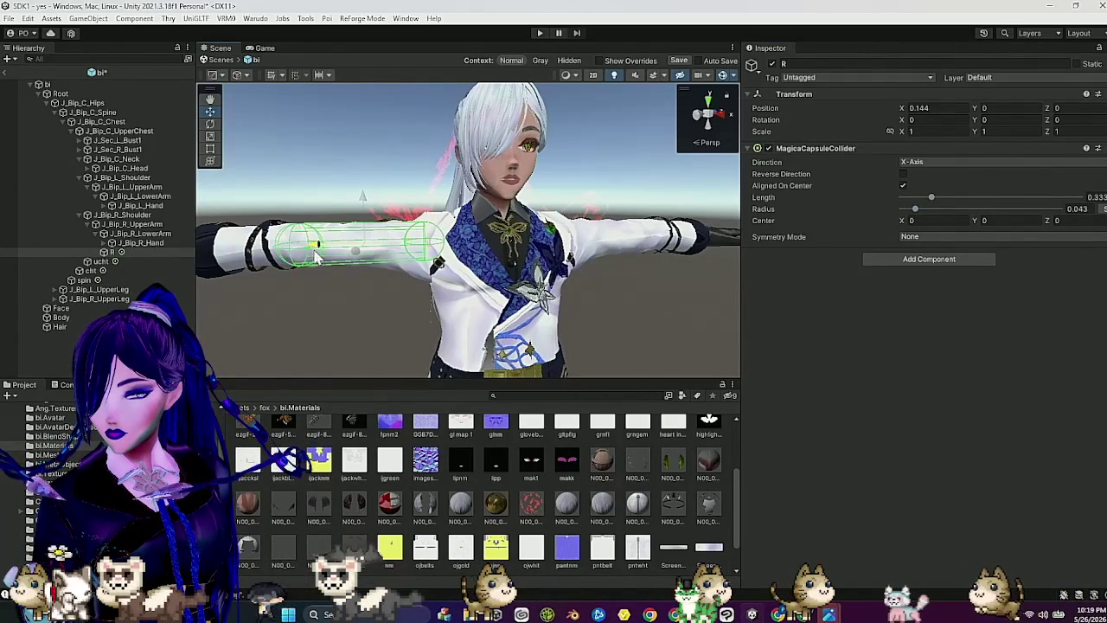
Step: Copy the R collider under the left arm, rename it L, and move it onto the left upper arm
left_click(116, 252)
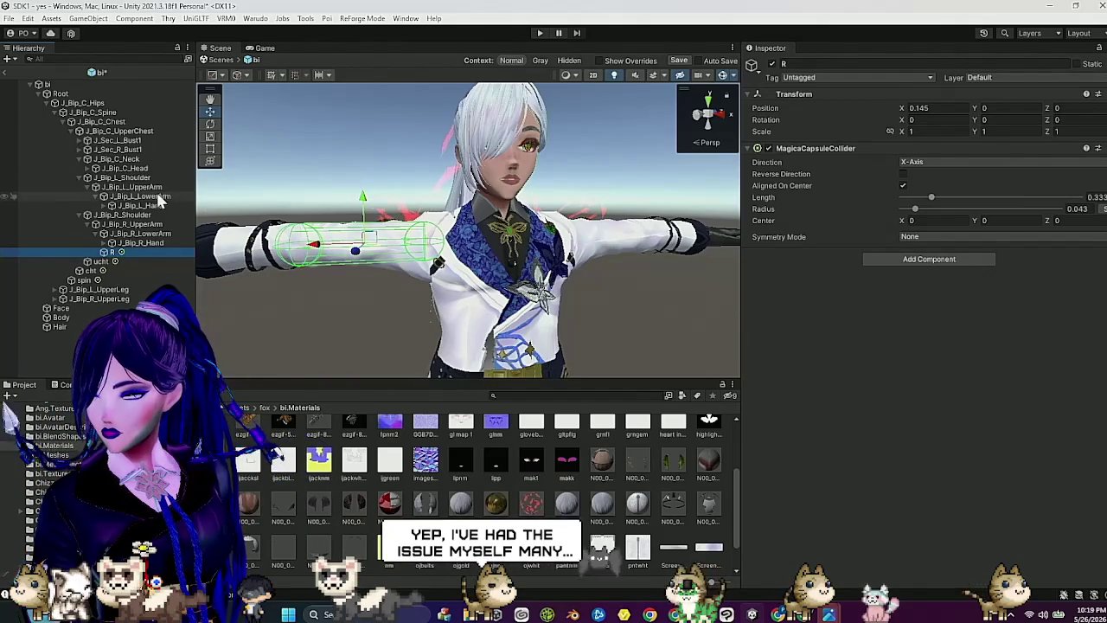
left_click_drag(158, 199, 155, 206)
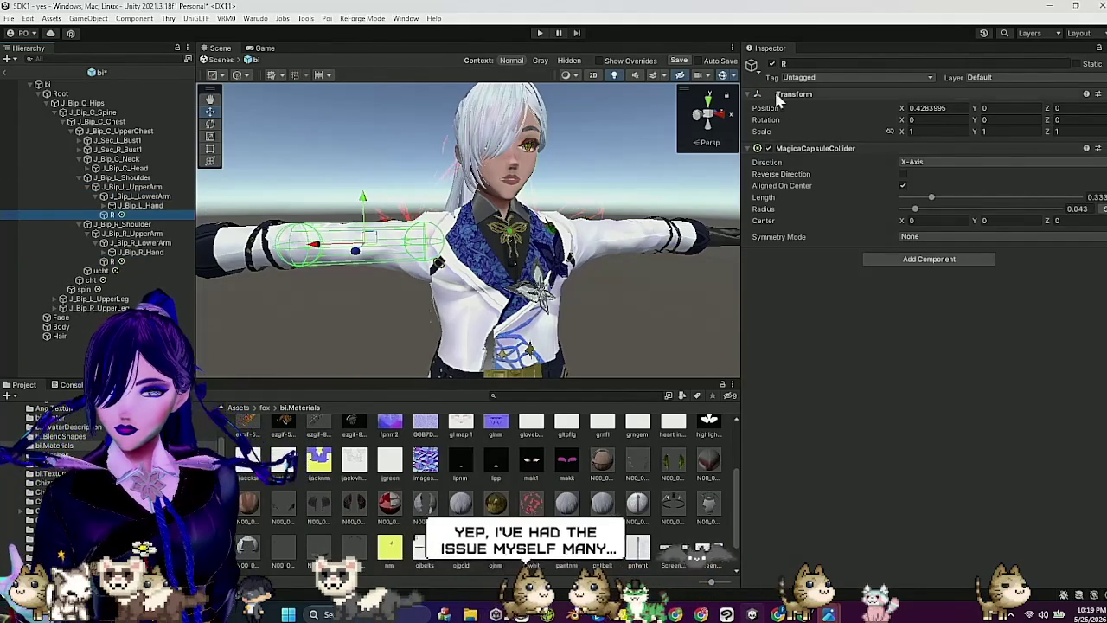
left_click(804, 66)
type("L")
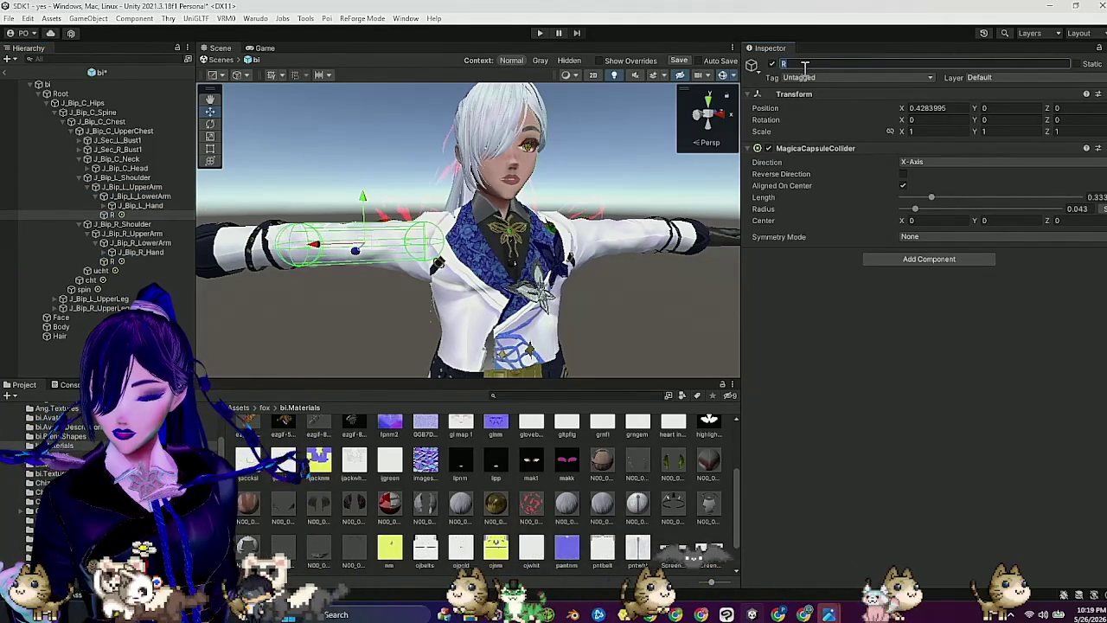
left_click_drag(316, 251, 562, 238)
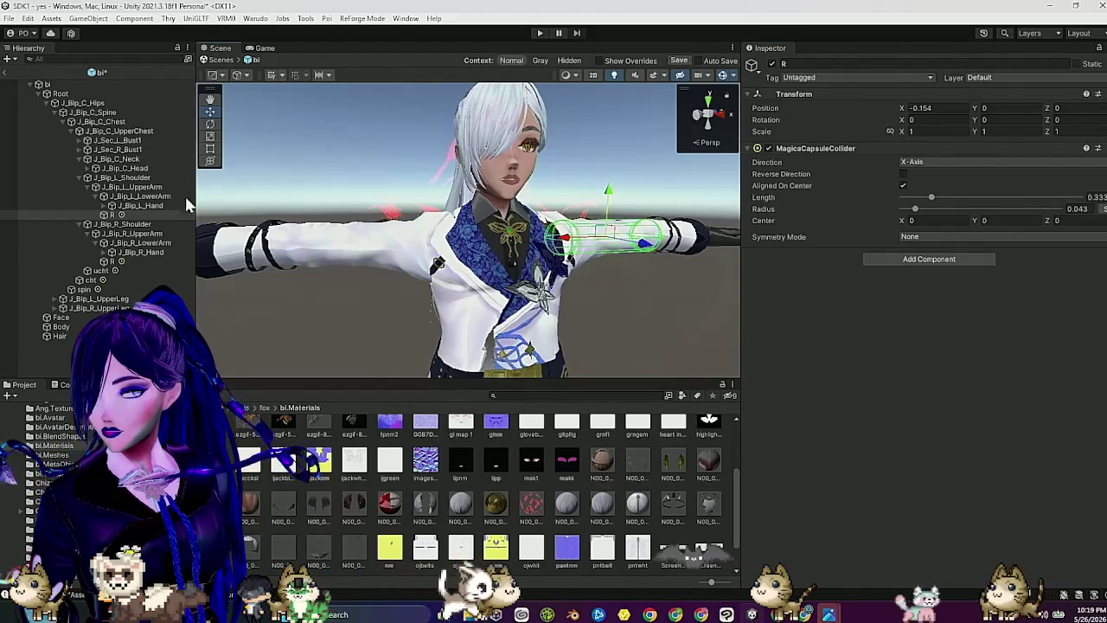
left_click(160, 186)
key("f")
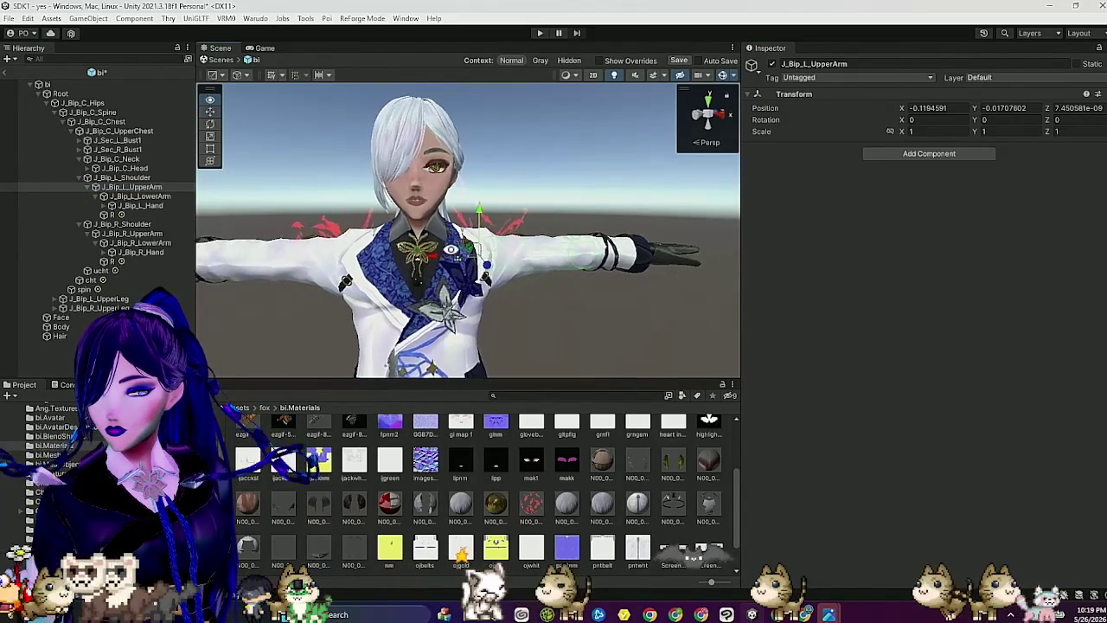
Step: Verify the forearm colliders: left R at X -0.154 and right R at X 0.145
left_click(143, 197)
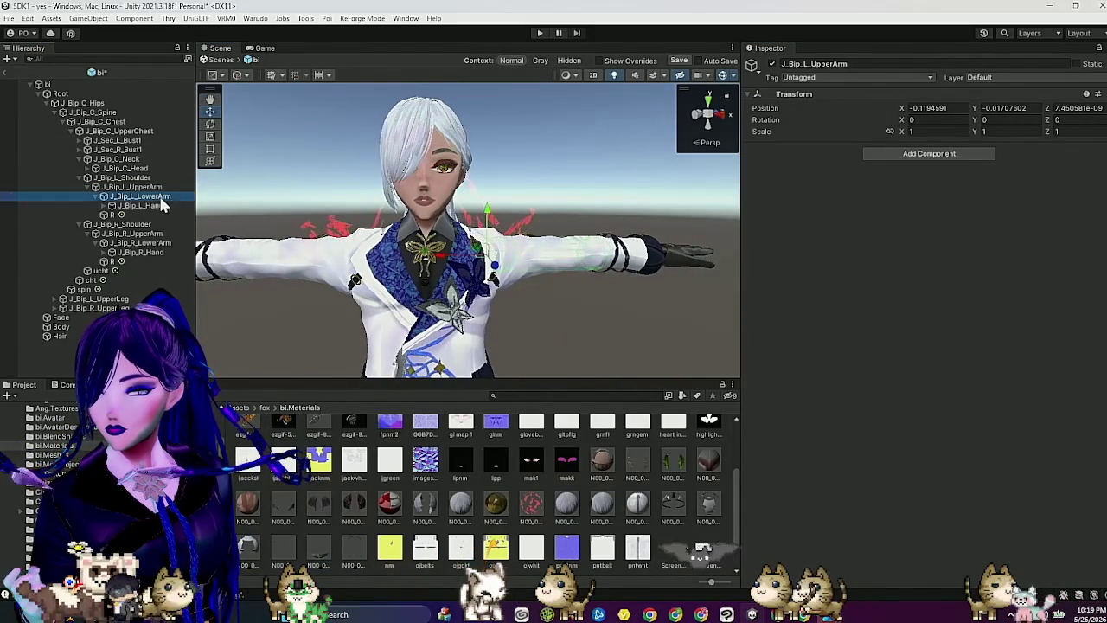
left_click(94, 193)
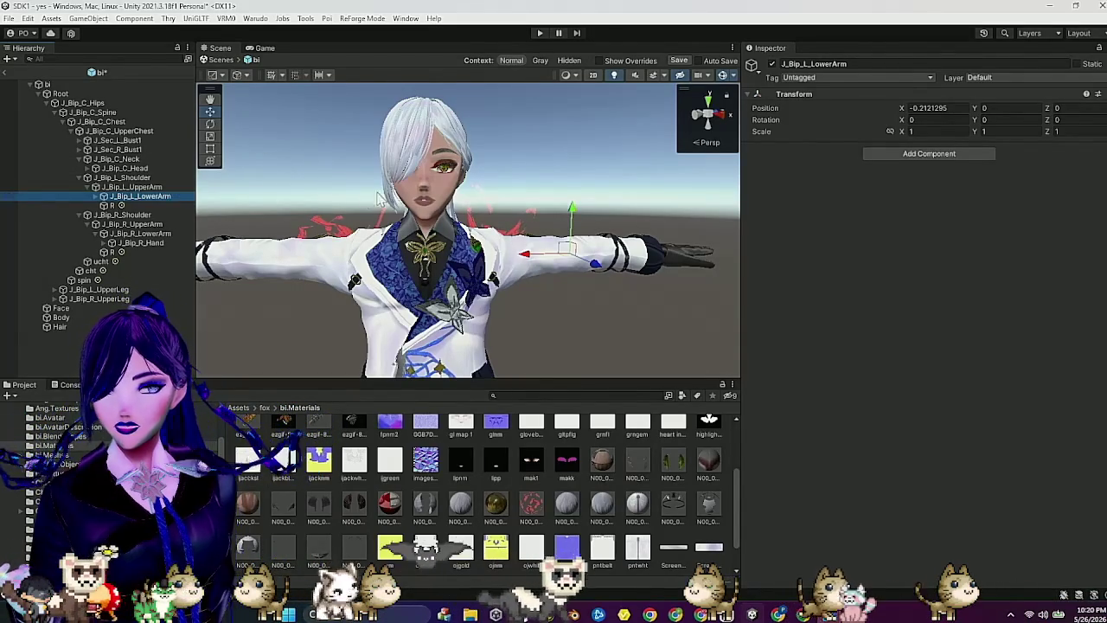
left_click(152, 205)
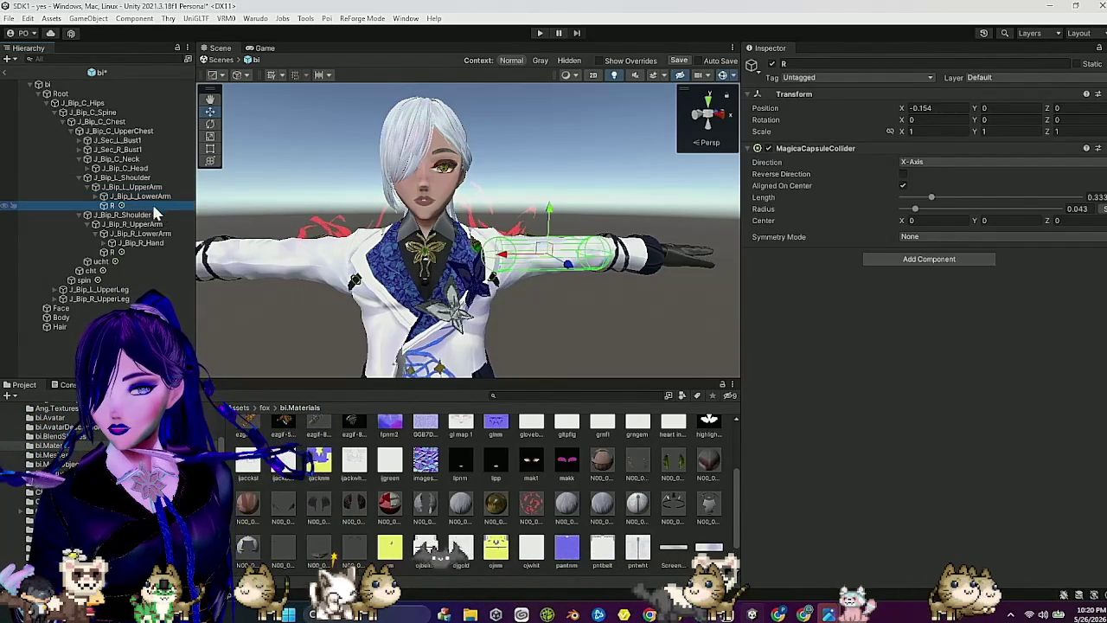
left_click(144, 251)
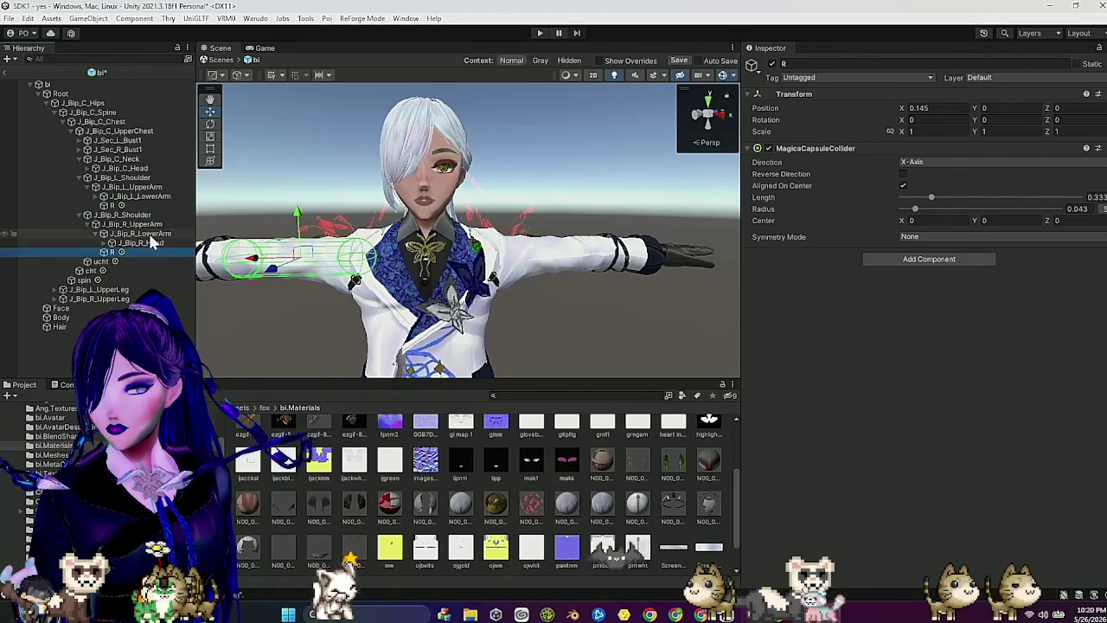
left_click(147, 235)
left_click(130, 224)
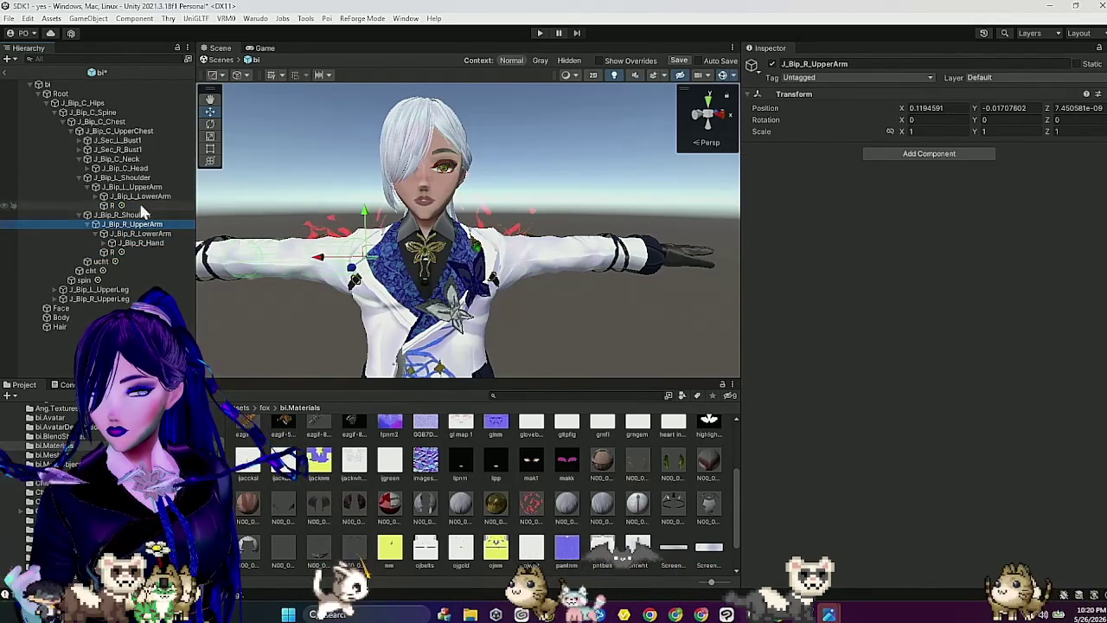
left_click(117, 205)
left_click(141, 156)
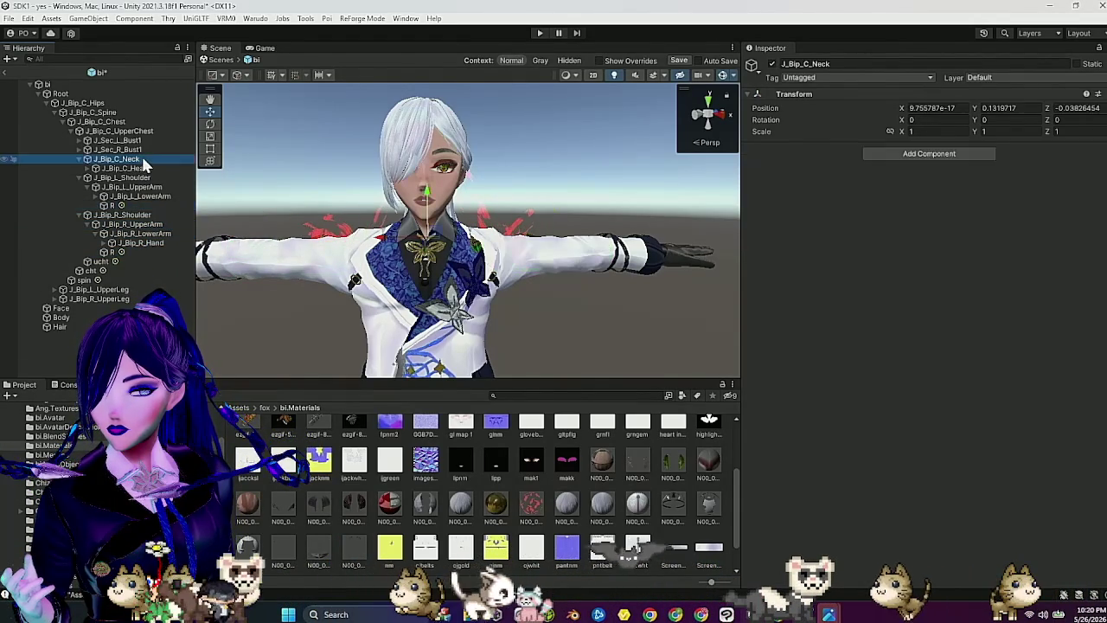
Step: Create a child object nk under J_Bip_C_Neck with a Magica Capsule Collider
right_click(141, 157)
left_click(235, 292)
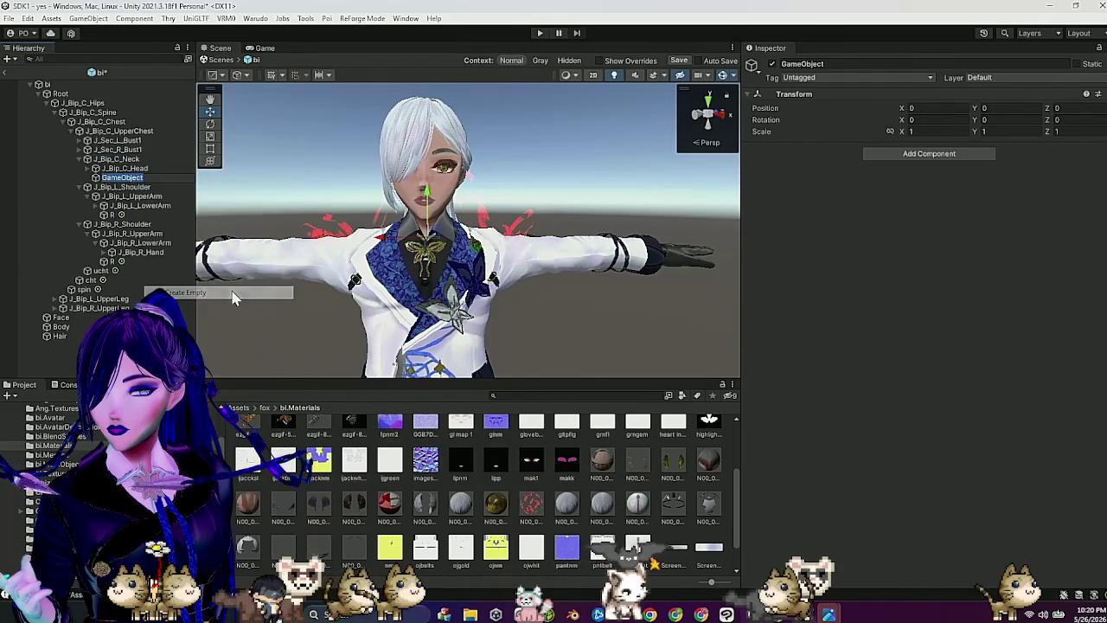
left_click(842, 66)
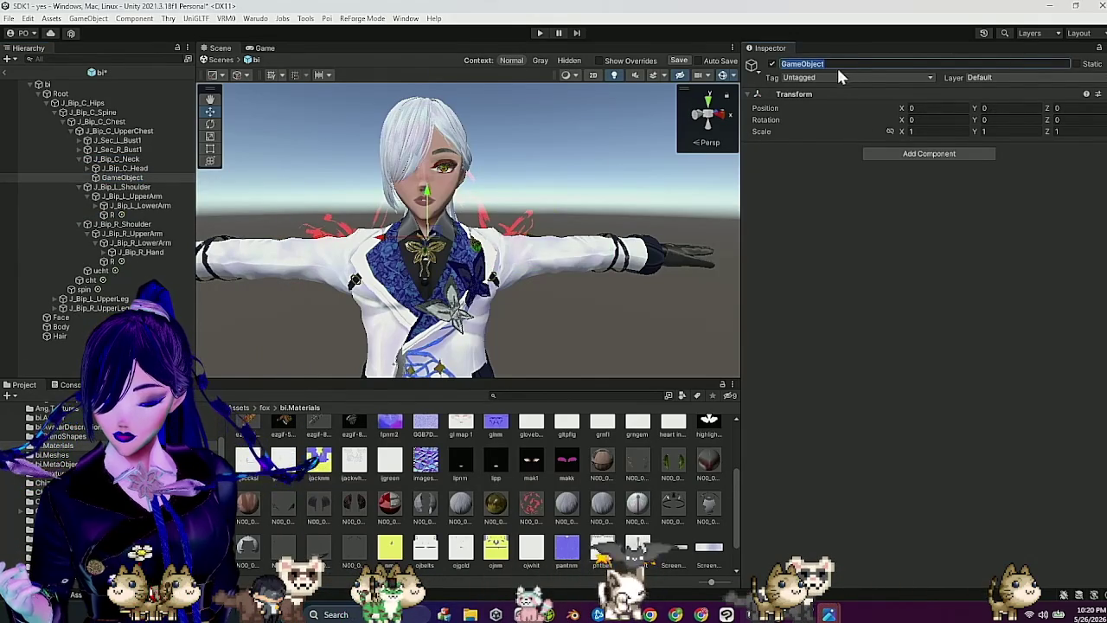
type("nk")
key("Return")
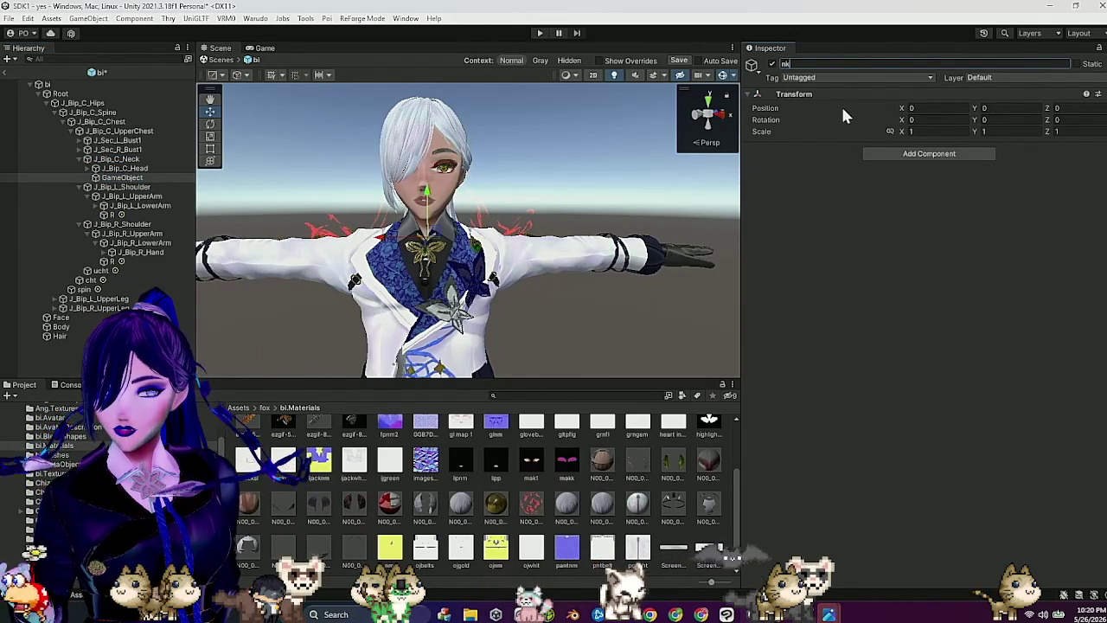
left_click(903, 153)
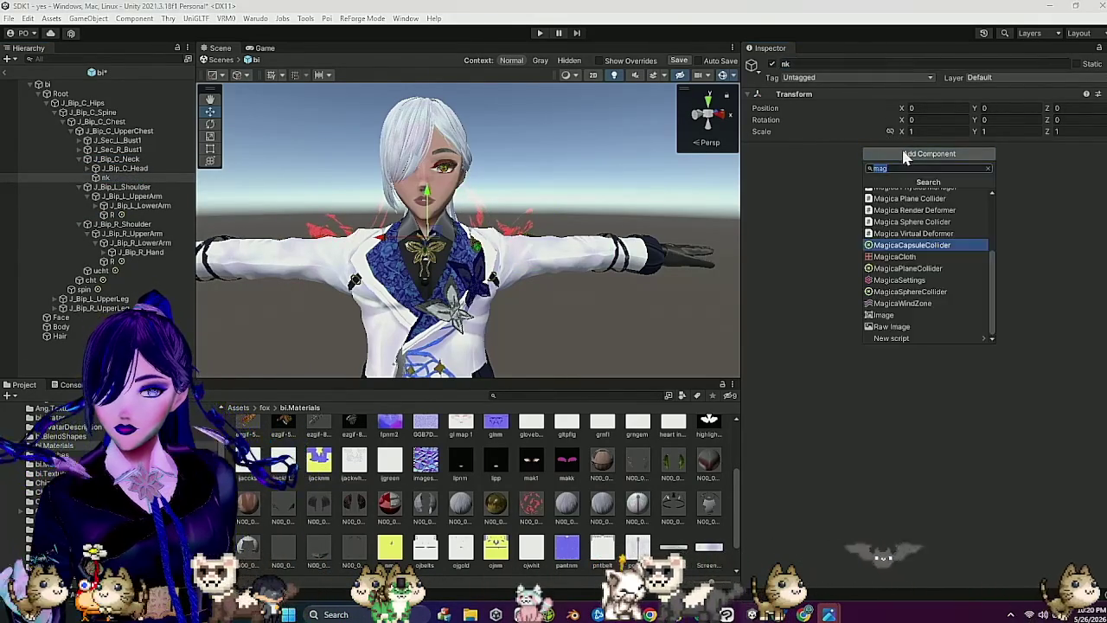
left_click(924, 247)
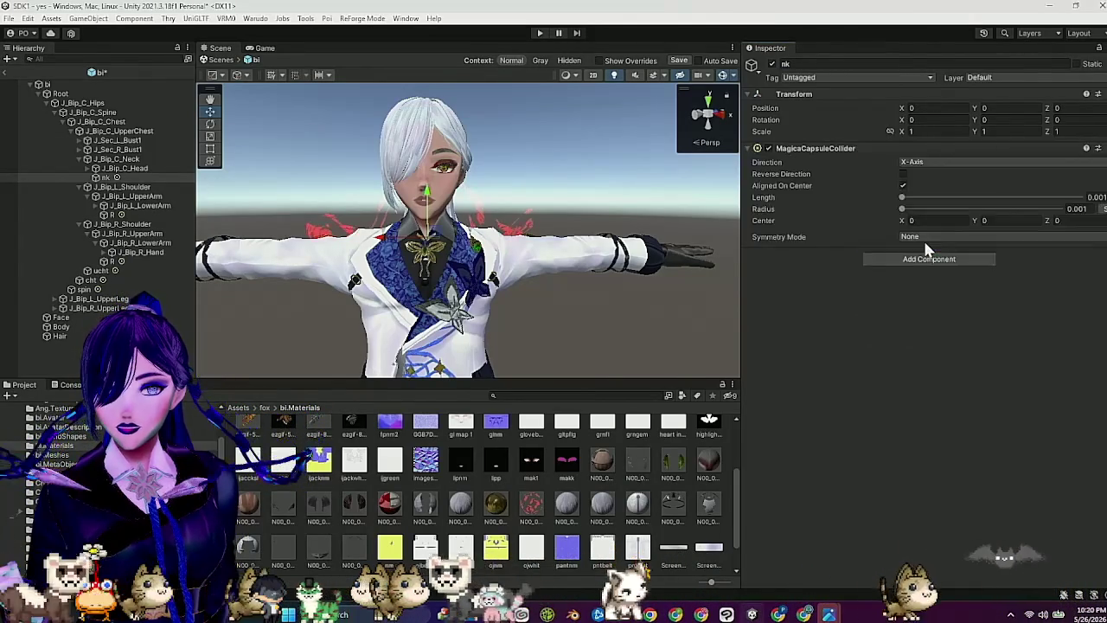
Step: Size the nk capsule to length 0.13 and radius 0.032, rotate Z 90, and fit it onto the neck
left_click(928, 198)
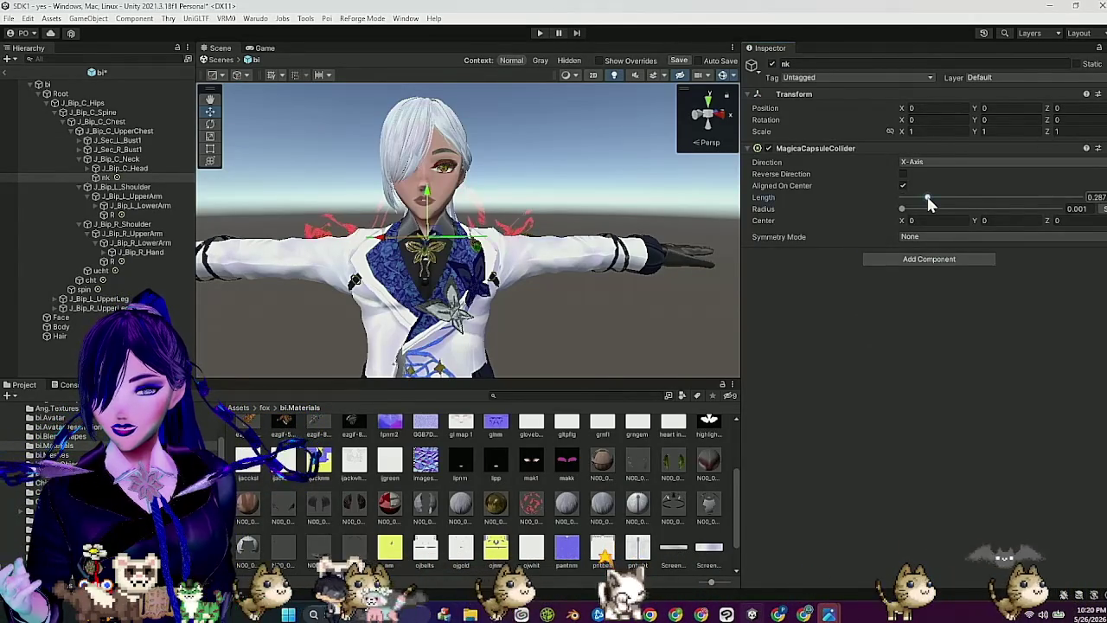
left_click(912, 209)
left_click(1070, 120)
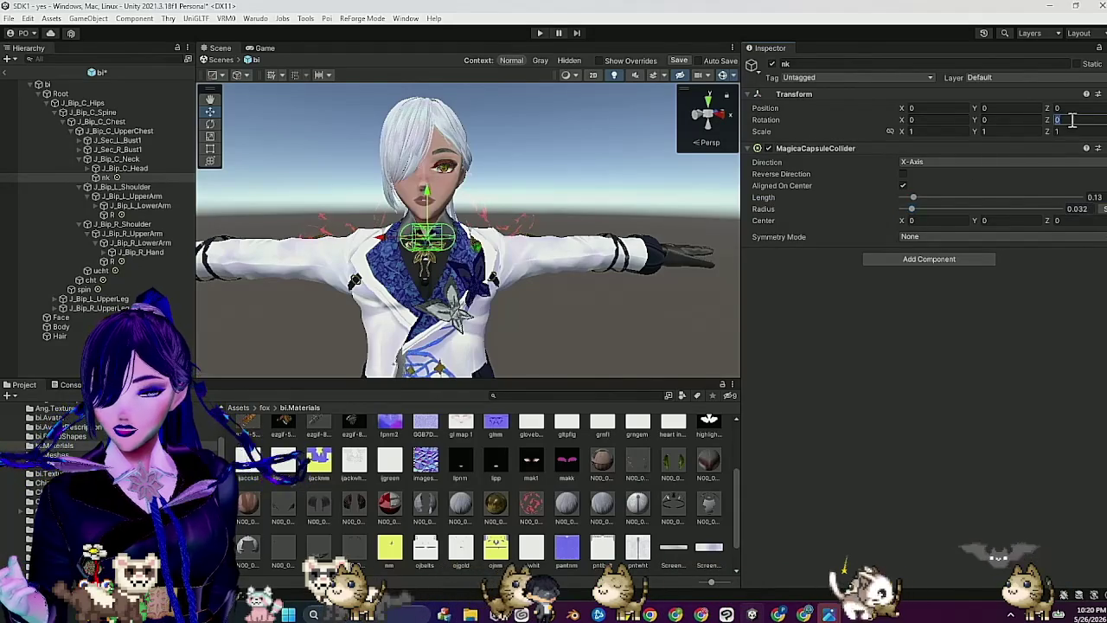
type("90")
key("Return")
mouse_move(645, 182)
left_mouse_down()
mouse_move(625, 185)
mouse_move(669, 198)
mouse_move(606, 203)
mouse_move(591, 184)
left_mouse_up()
key("w")
left_click_drag(619, 246, 625, 244)
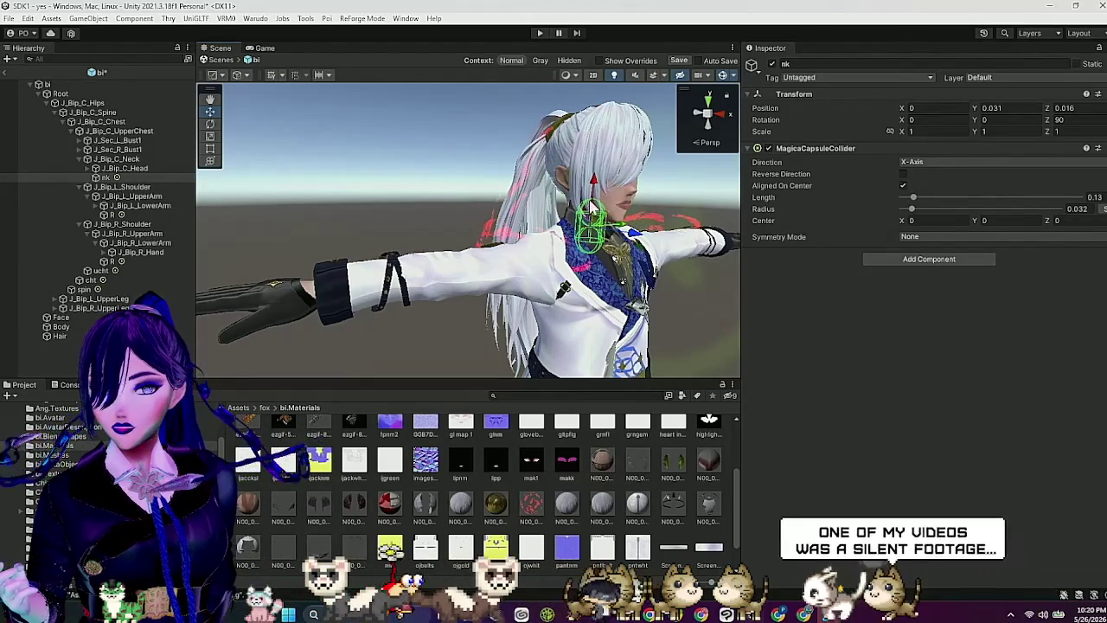
left_click(121, 169)
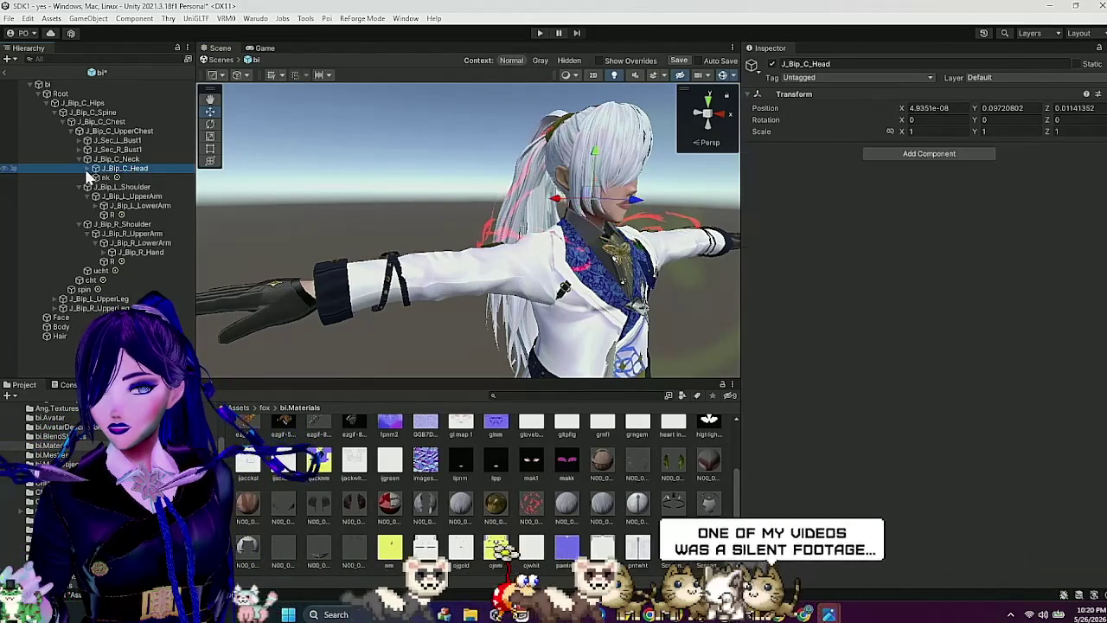
Step: Create an empty child under J_Bip_C_Head and name it skull
left_click(90, 168)
right_click(142, 167)
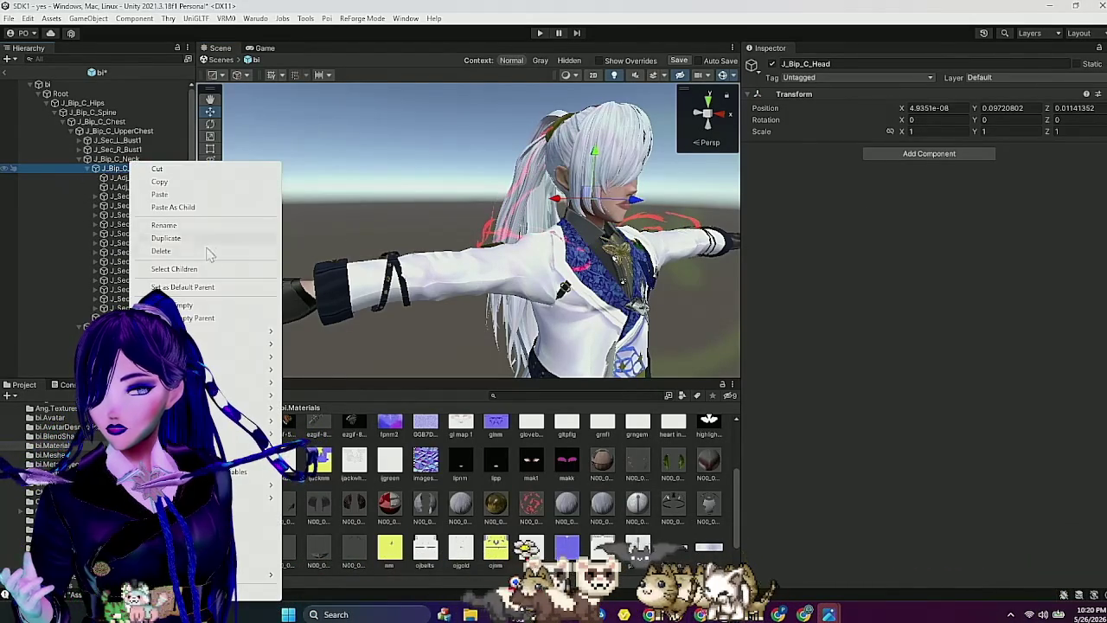
left_click(229, 306)
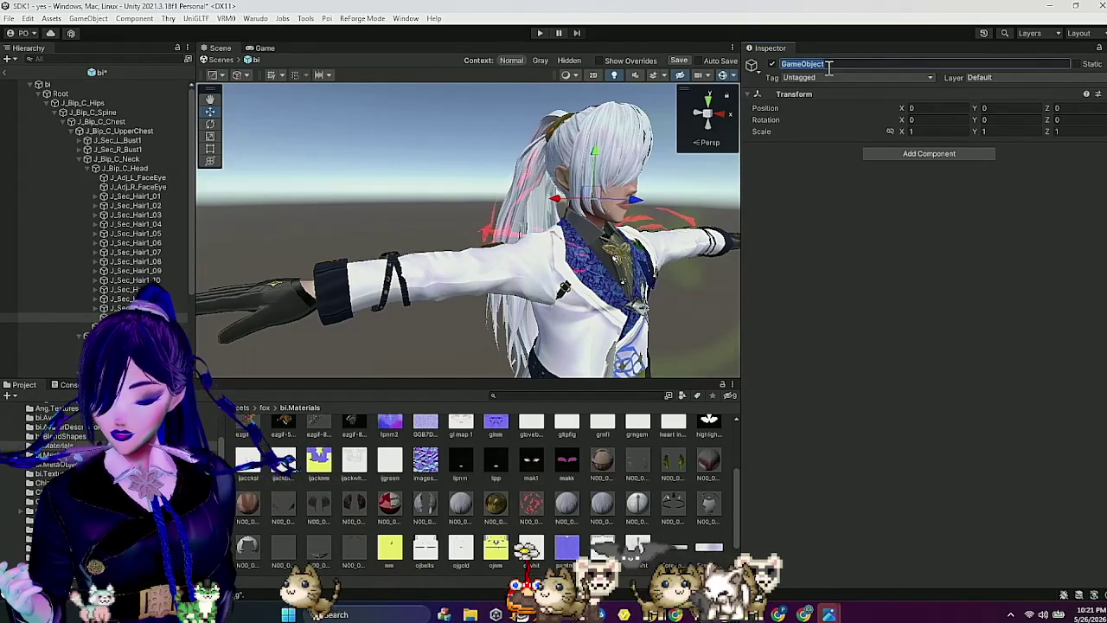
type("skkuo")
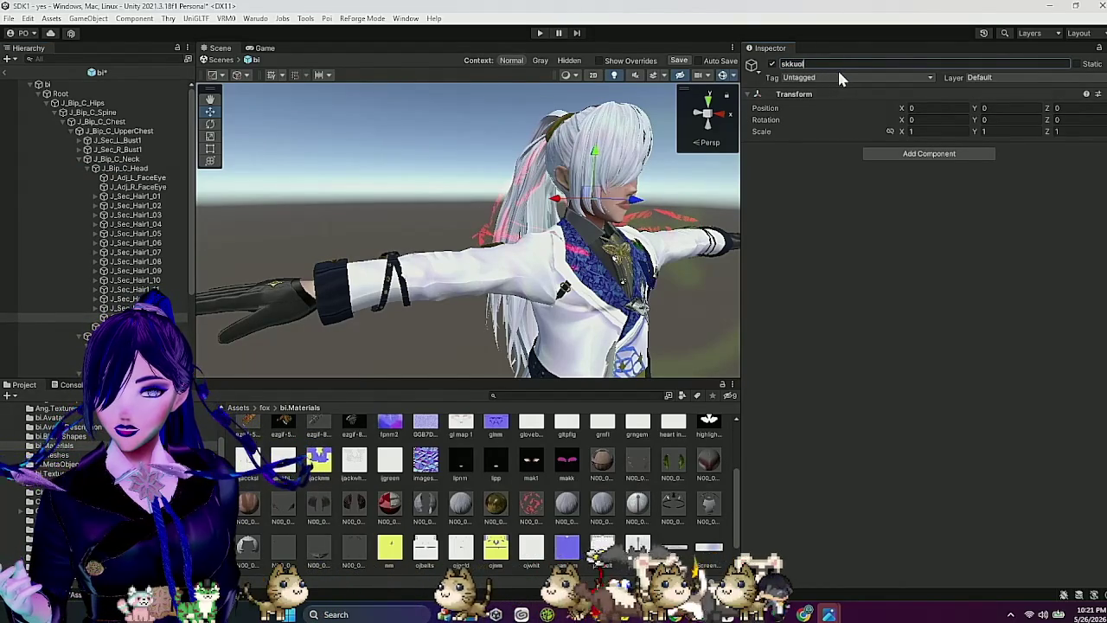
key("BackSpace")
key("BackSpace")
key("BackSpace")
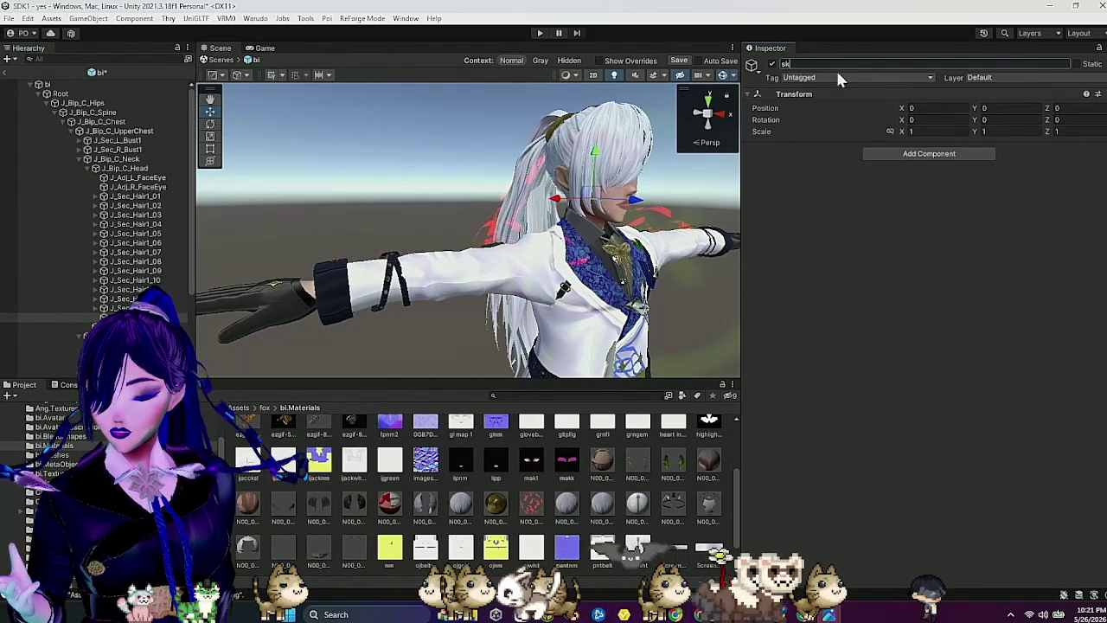
type("ull")
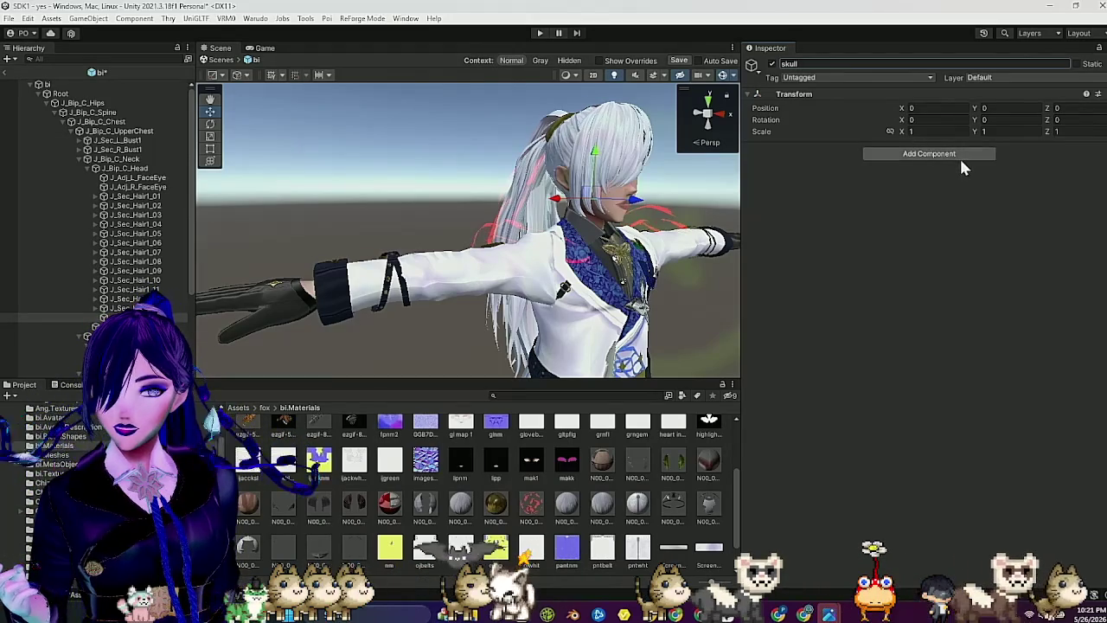
Step: Give skull a Magica Sphere Collider with radius 0.048
left_click(959, 155)
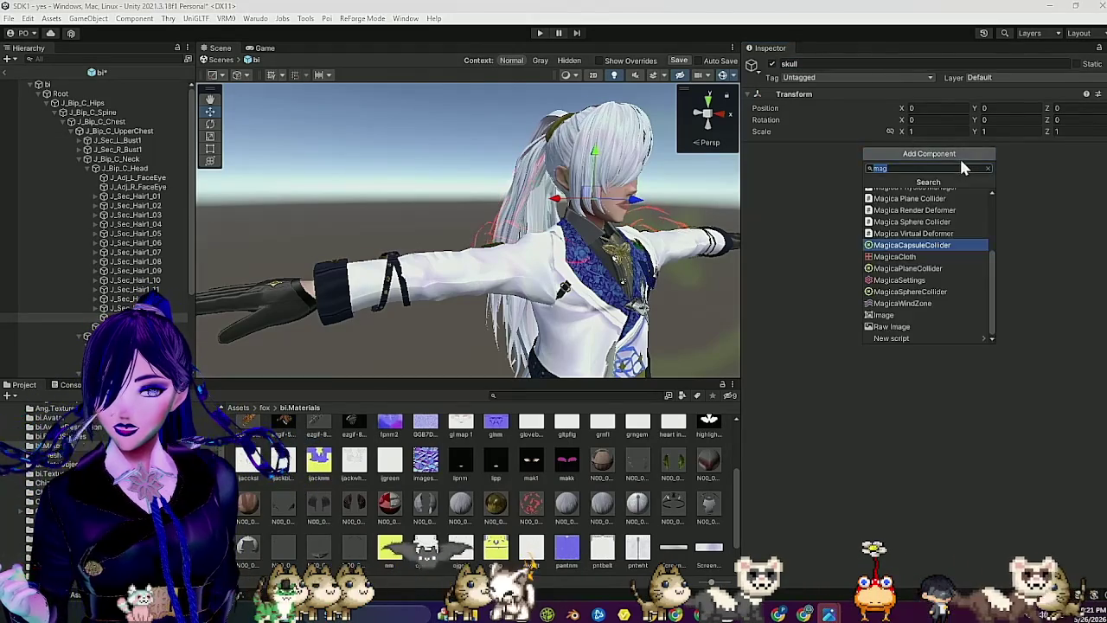
left_click(945, 292)
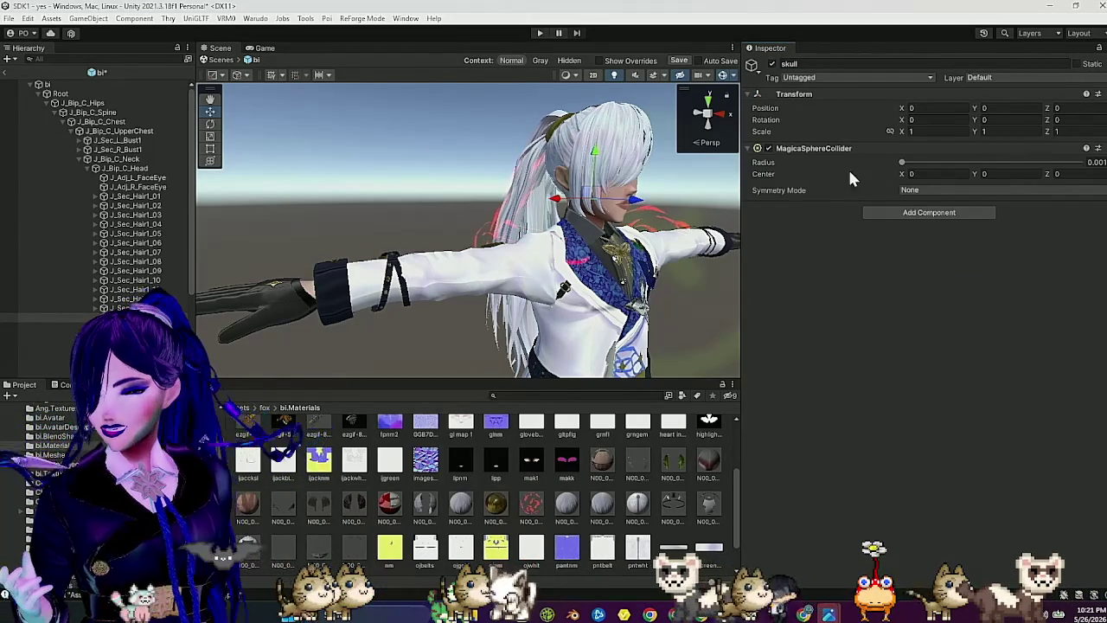
left_click_drag(901, 162, 918, 163)
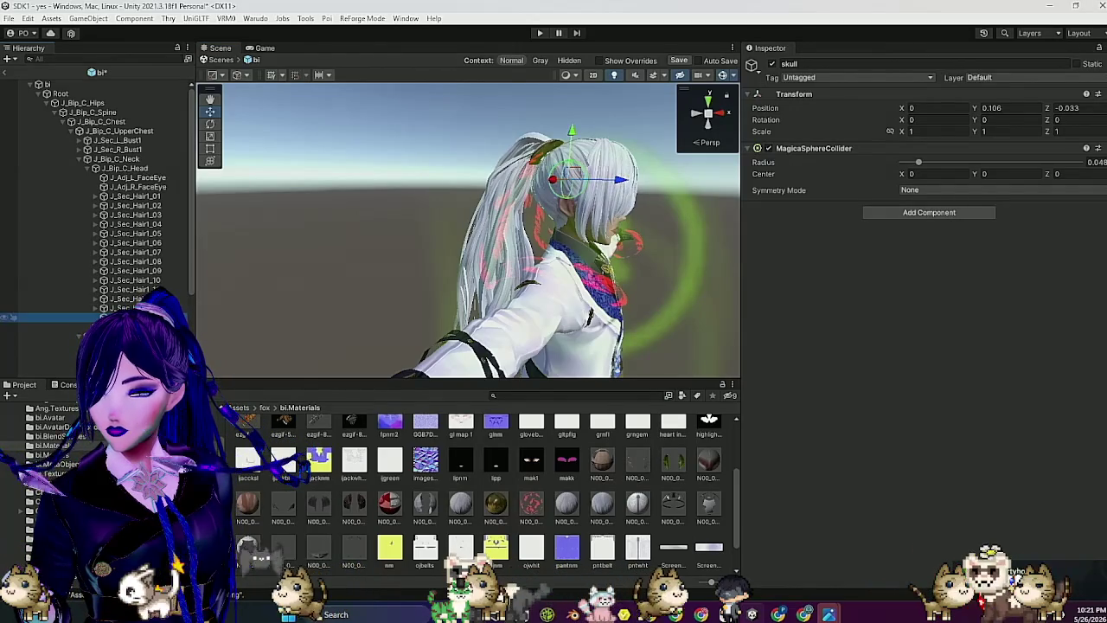
Step: Add a new empty child under J_Bip_C_Head carrying a Magica Capsule Collider
right_click(157, 169)
left_click(229, 306)
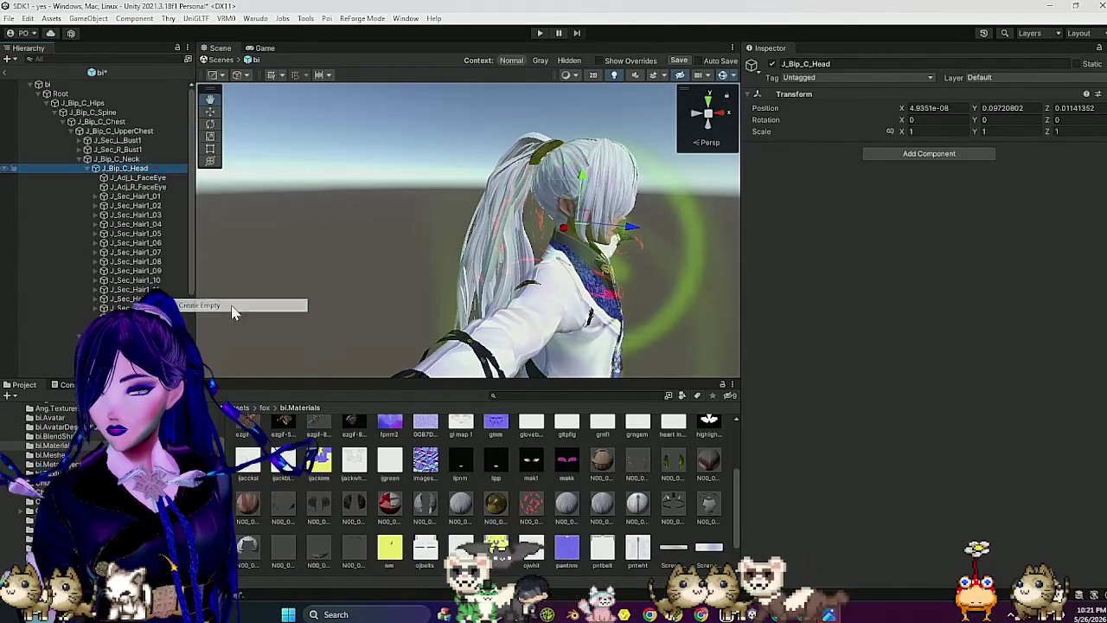
left_click(927, 154)
type("mag")
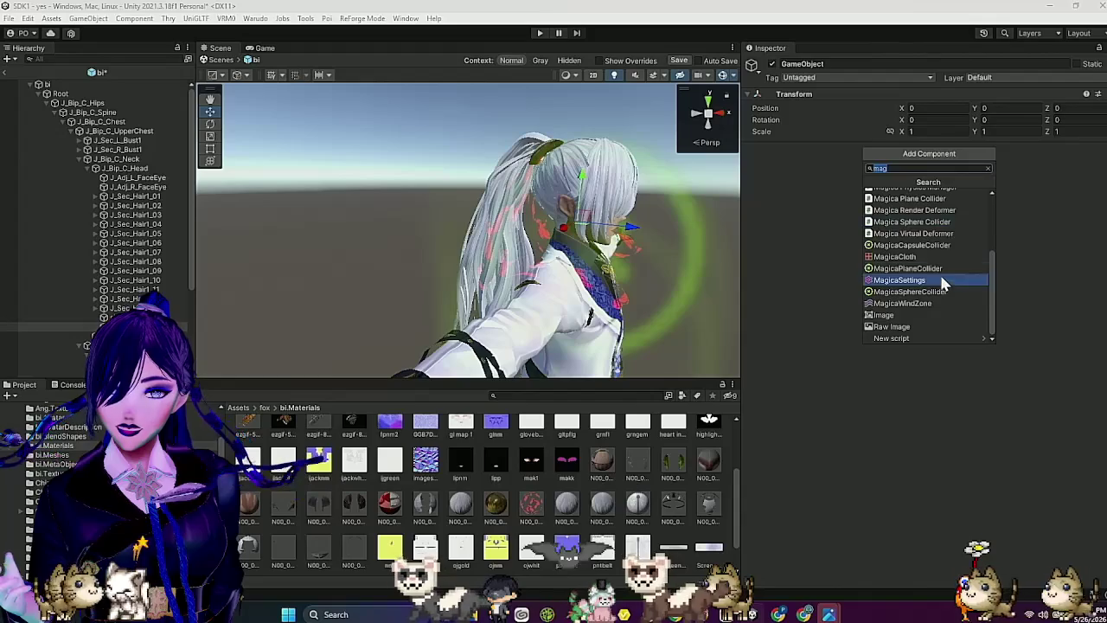
left_click(947, 248)
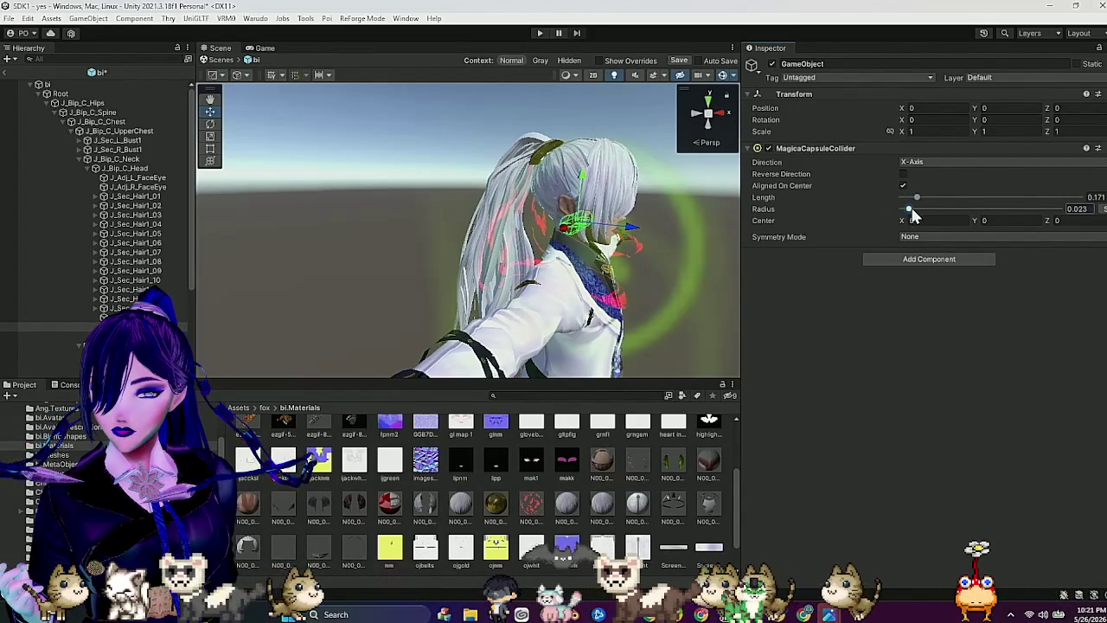
Step: Move the capsule collider to Y 0.127, Z 0.034 over the upper front of the head
left_click_drag(582, 177, 586, 132)
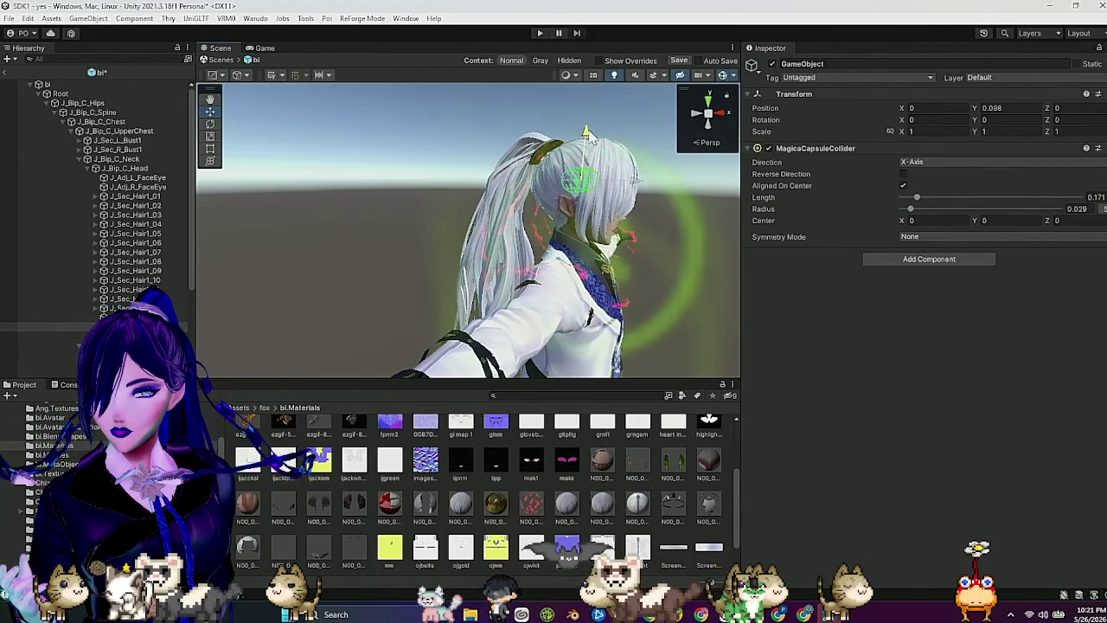
mouse_move(631, 173)
left_mouse_down()
mouse_move(642, 175)
mouse_move(608, 188)
mouse_move(568, 173)
mouse_move(489, 178)
mouse_move(675, 211)
left_mouse_up()
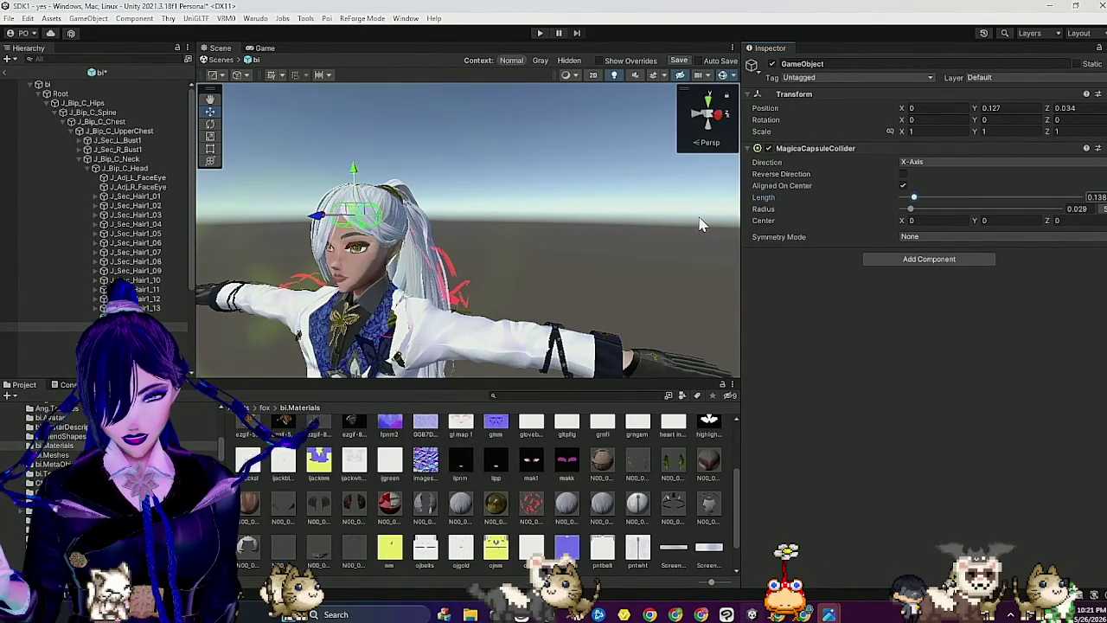
left_click_drag(585, 225, 530, 218)
left_click(828, 64)
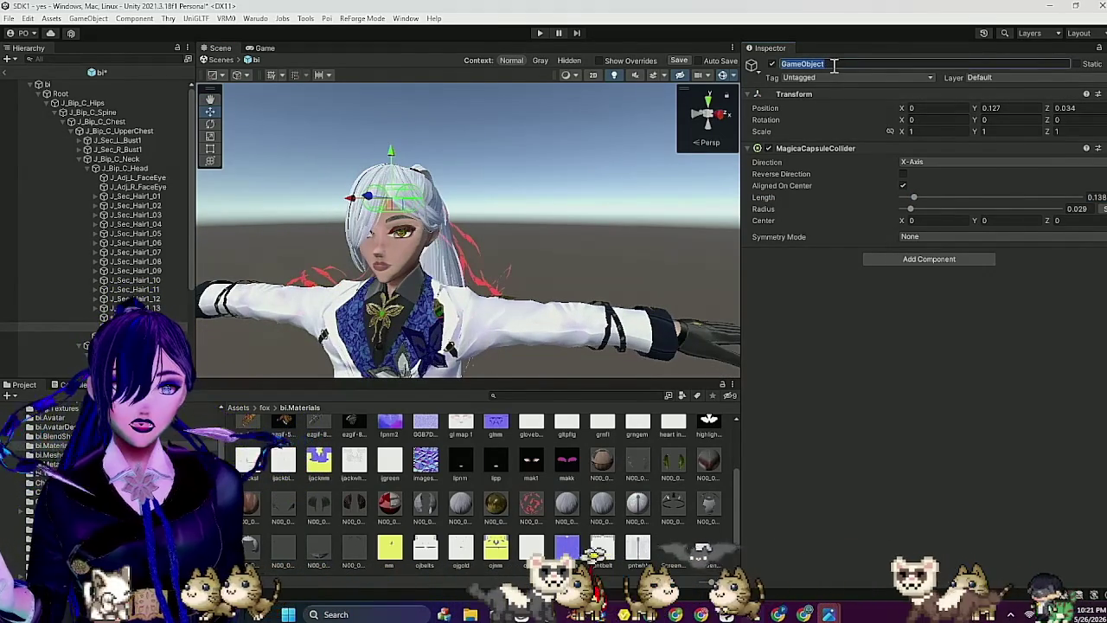
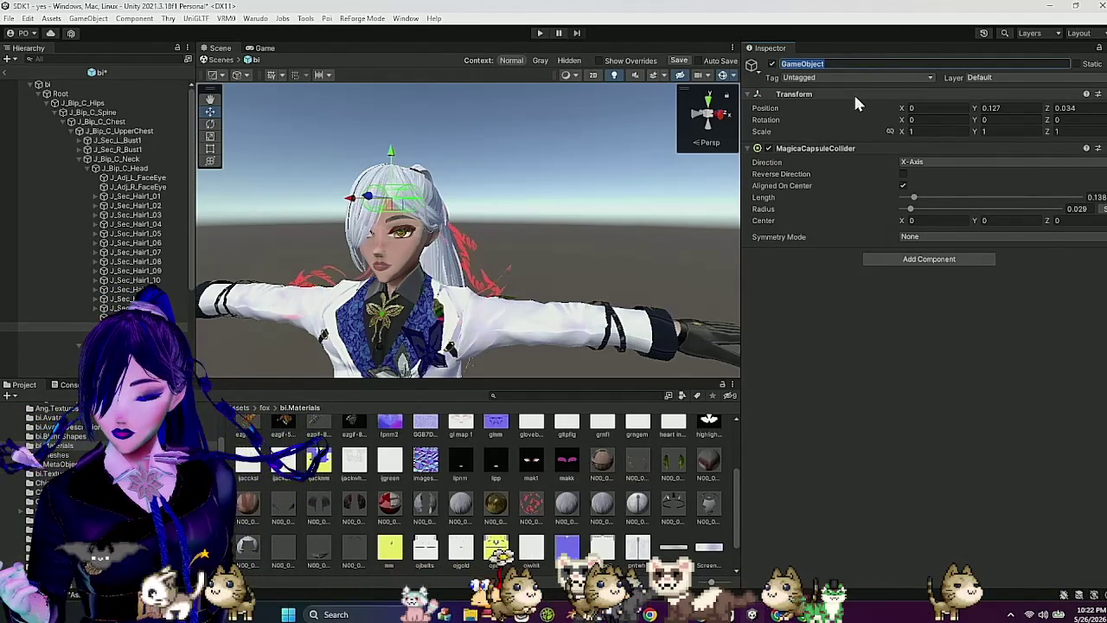
Step: Rename the head capsule collider to fp1 and make a duplicate of it
key("BackSpace")
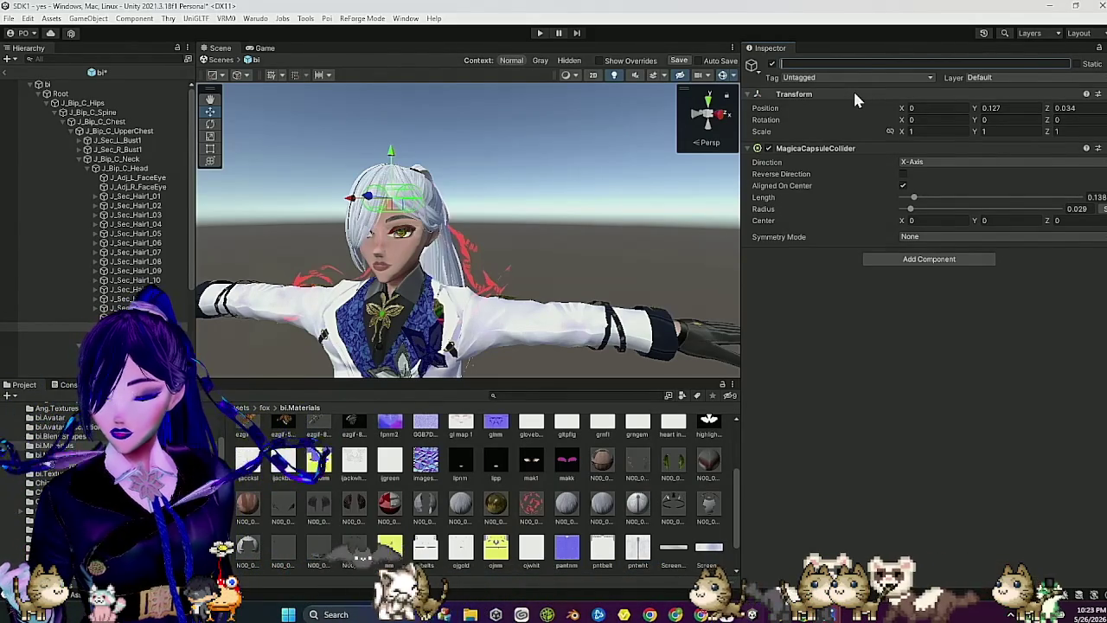
type("fp")
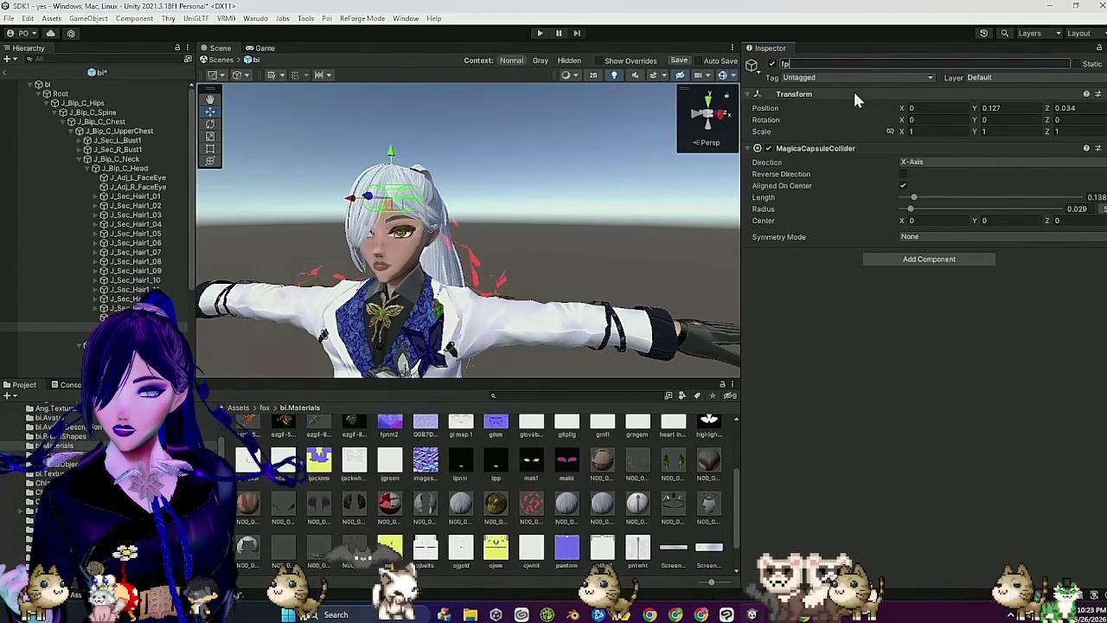
type("1")
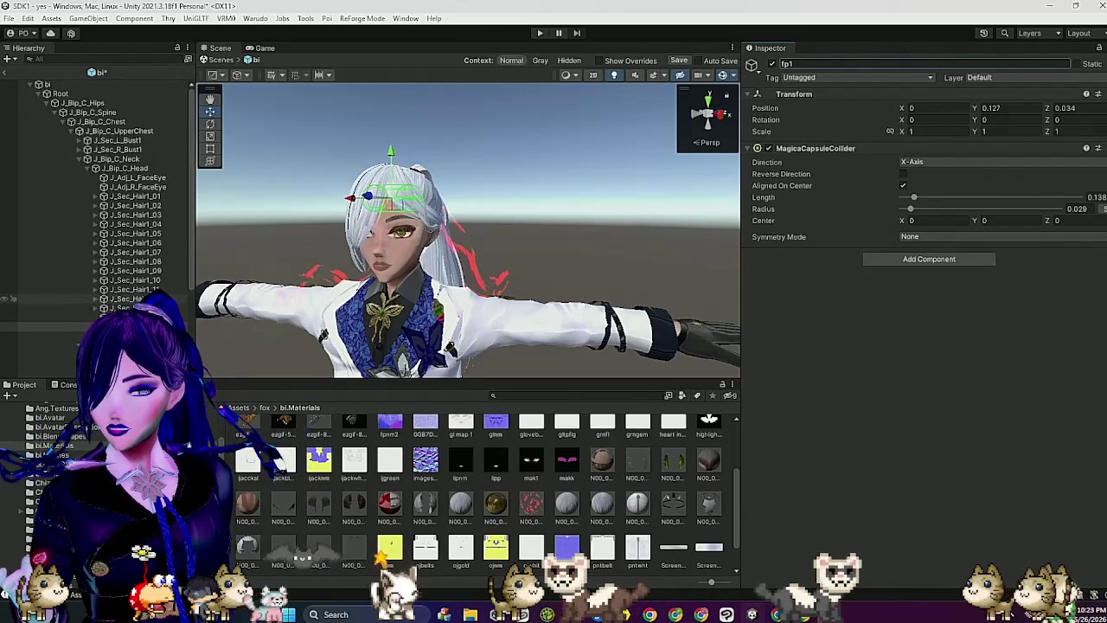
key("Return")
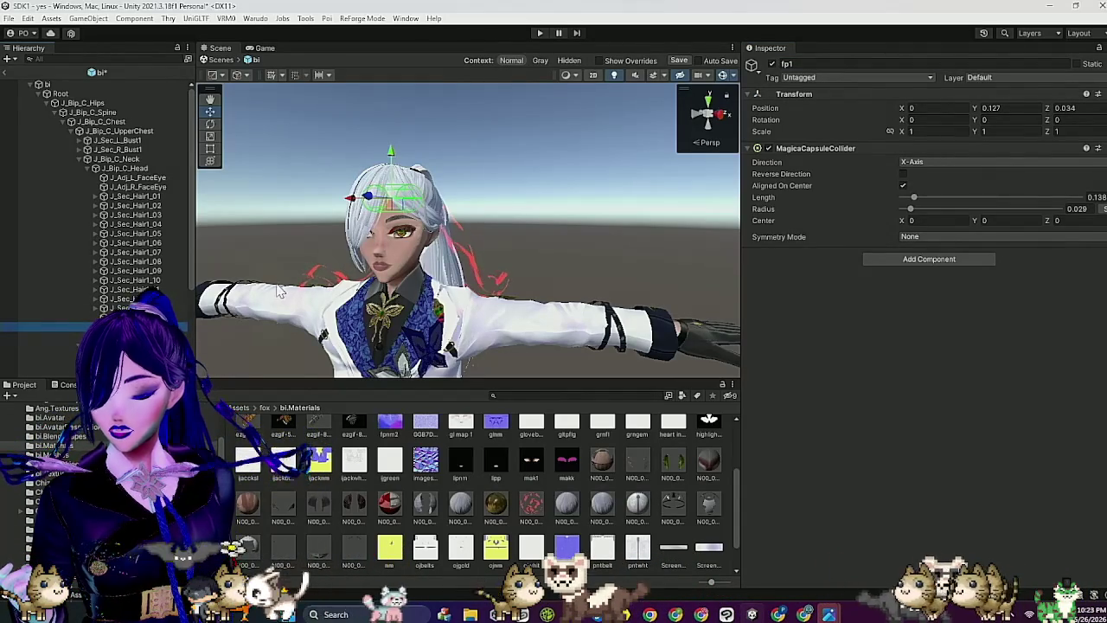
key("ctrl+d")
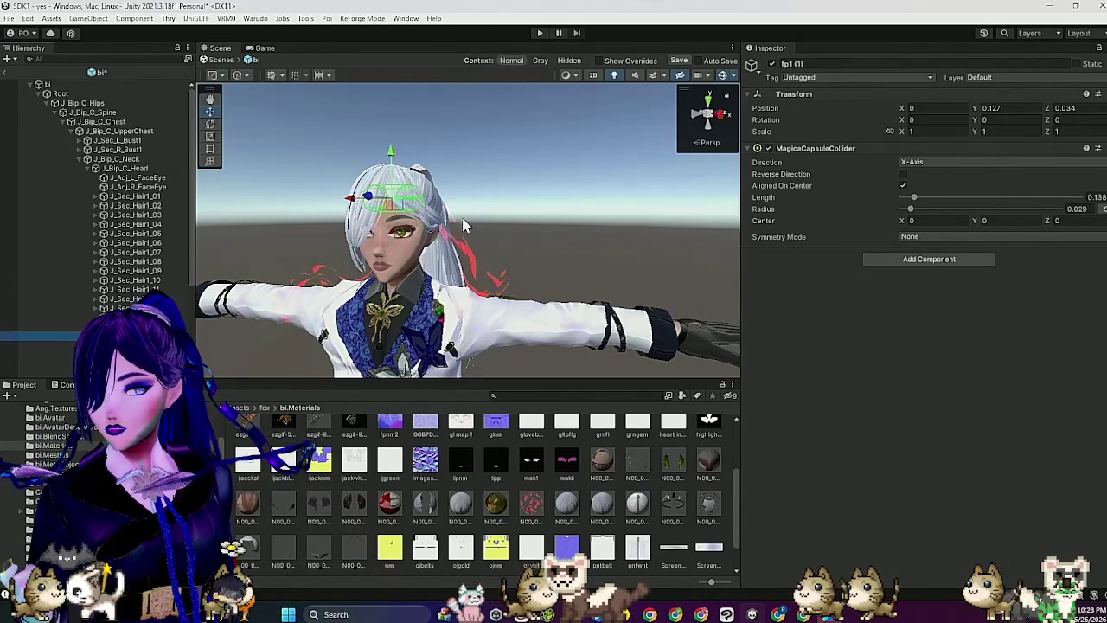
left_click(821, 65)
type("fp2")
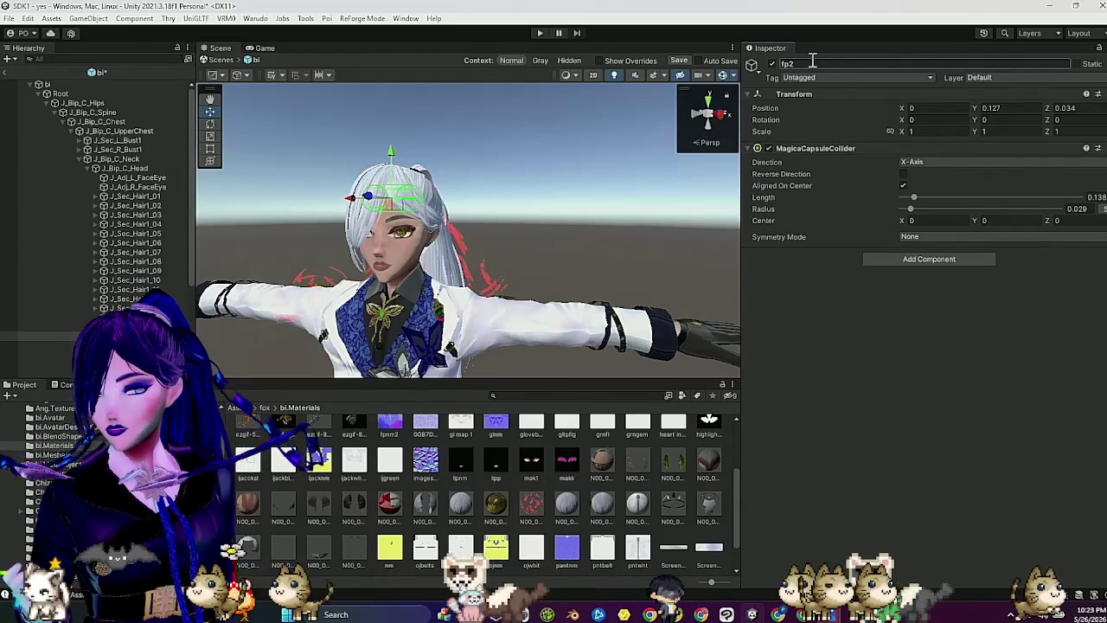
Step: Rotate the copy 90 degrees on Z and move it down over the face
left_click(1073, 121)
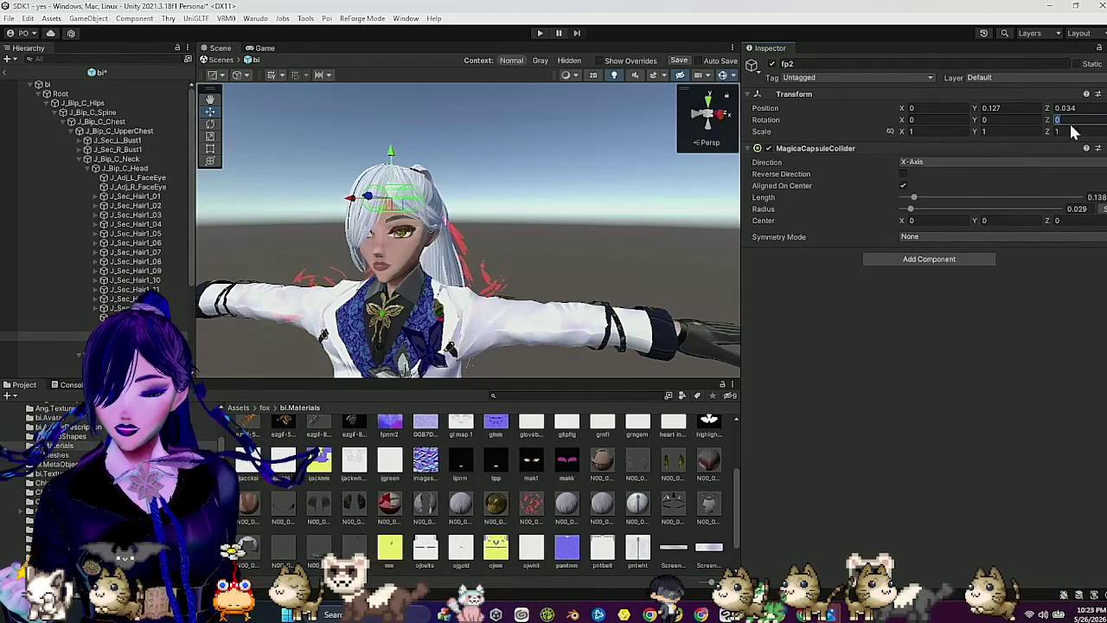
type("90")
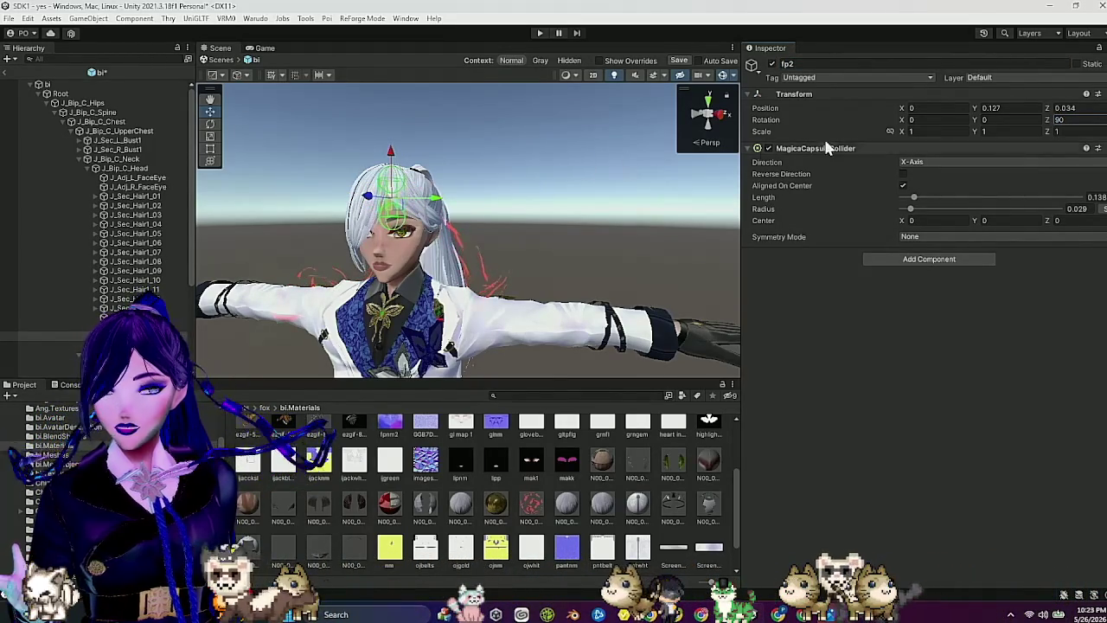
left_click_drag(391, 158, 391, 200)
mouse_move(557, 192)
left_mouse_down()
mouse_move(524, 193)
mouse_move(419, 249)
left_mouse_up()
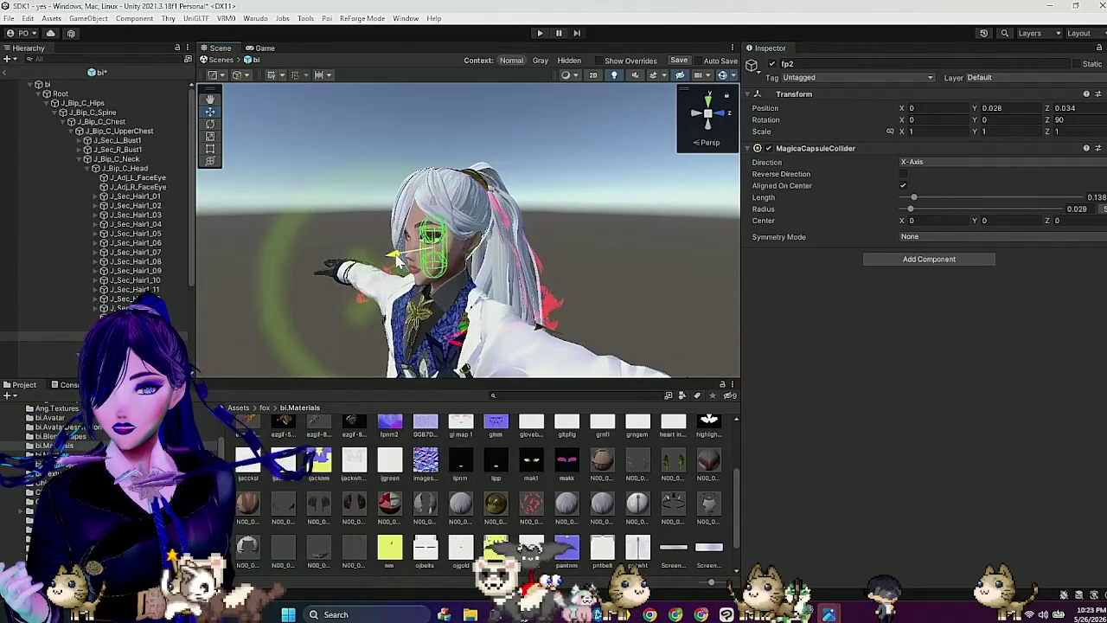
mouse_move(655, 209)
left_mouse_down()
mouse_move(674, 213)
mouse_move(583, 225)
mouse_move(559, 214)
left_mouse_up()
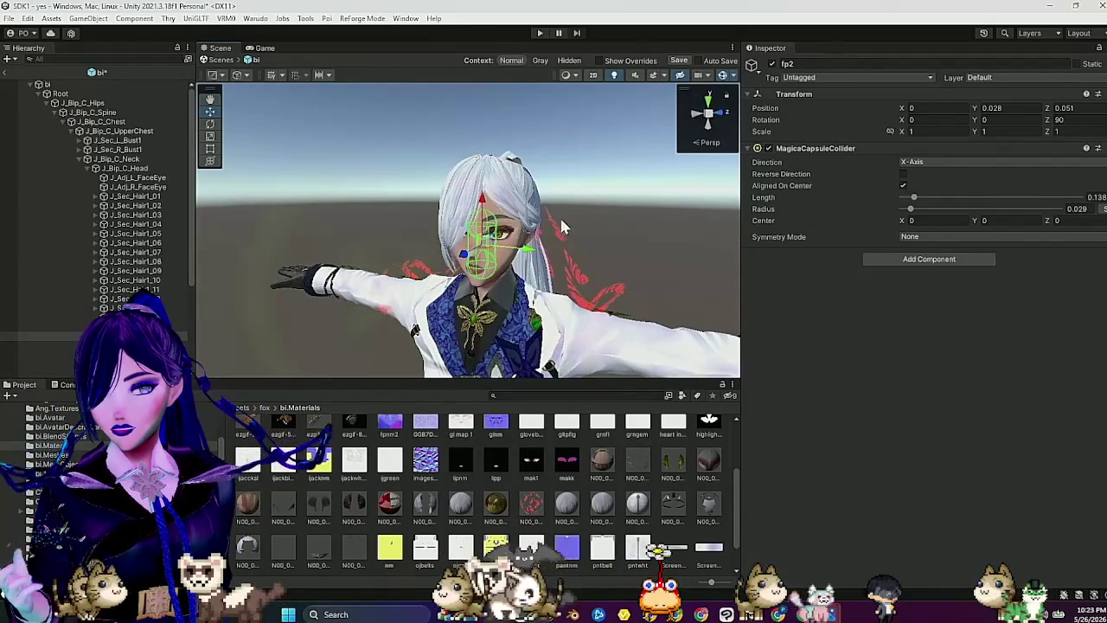
left_click_drag(520, 253, 526, 253)
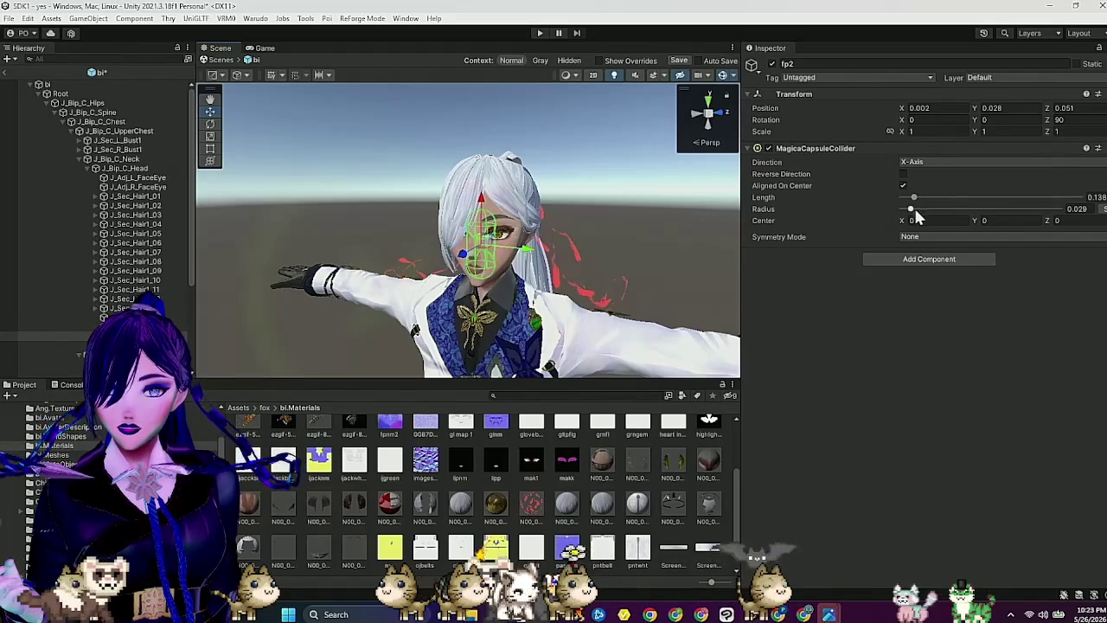
Step: Split the collider's radius and widen its end radius to 0.04
left_click(1103, 211)
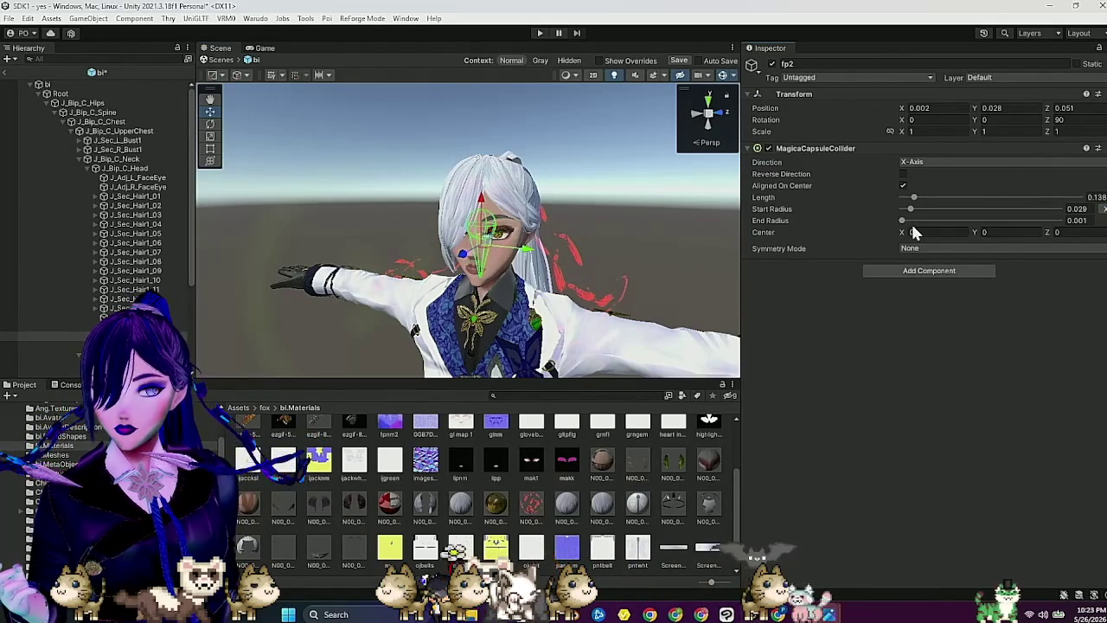
left_click_drag(912, 227, 917, 229)
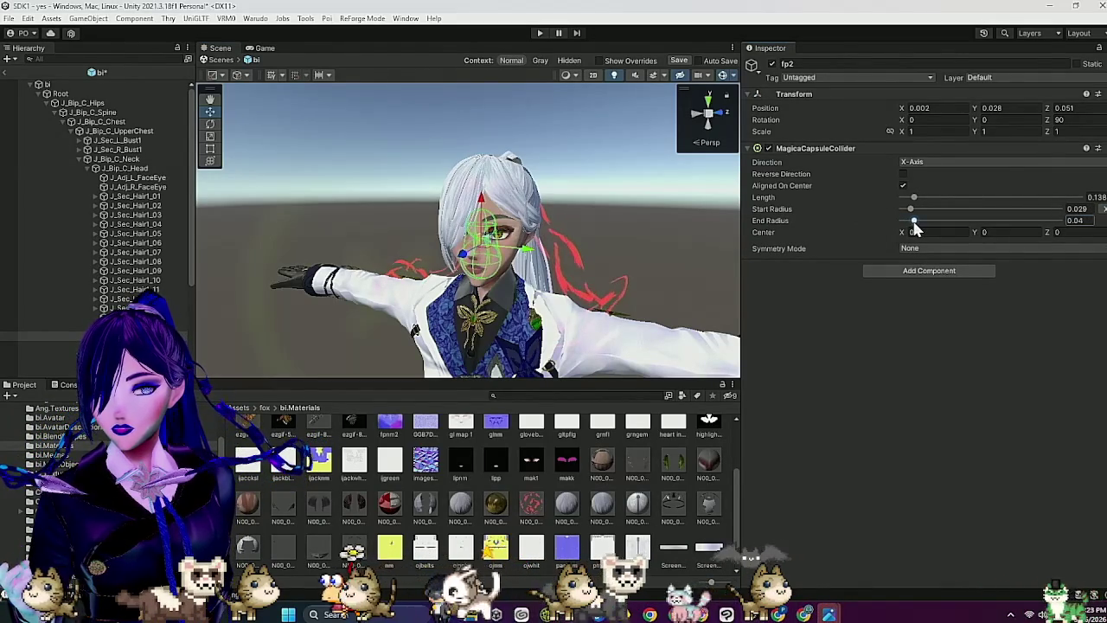
mouse_move(605, 212)
left_mouse_down()
mouse_move(587, 205)
mouse_move(603, 232)
mouse_move(558, 244)
mouse_move(465, 214)
left_mouse_up()
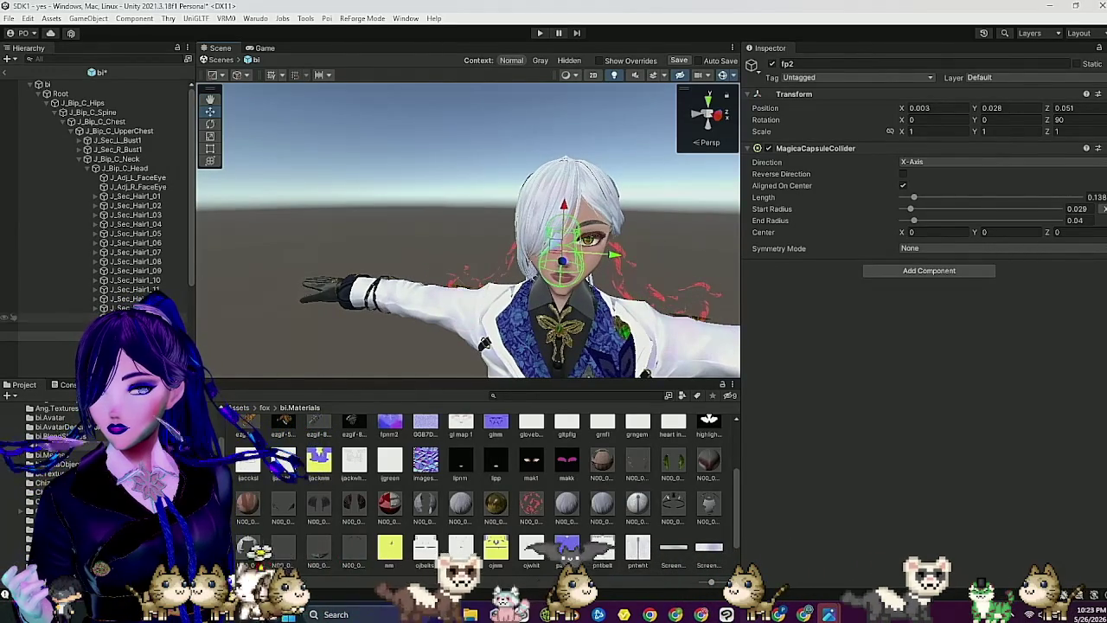
Step: Check fp1's placement, then set fp2's end radius to 0.044 and length to 0.145
left_click(13, 326)
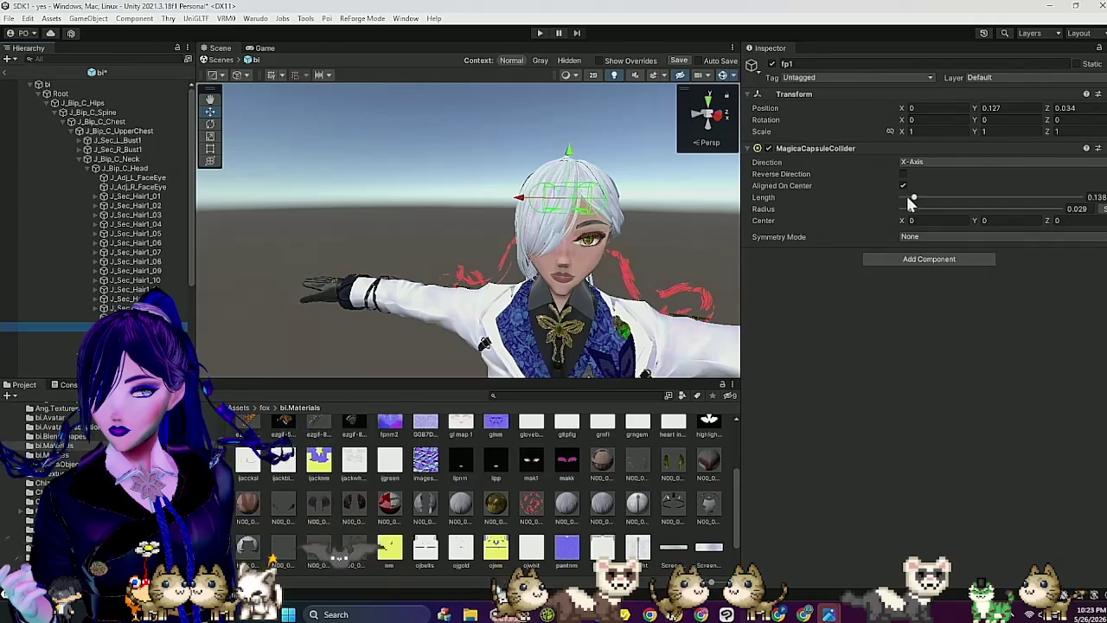
mouse_move(684, 189)
left_mouse_down()
mouse_move(548, 185)
mouse_move(579, 188)
left_mouse_up()
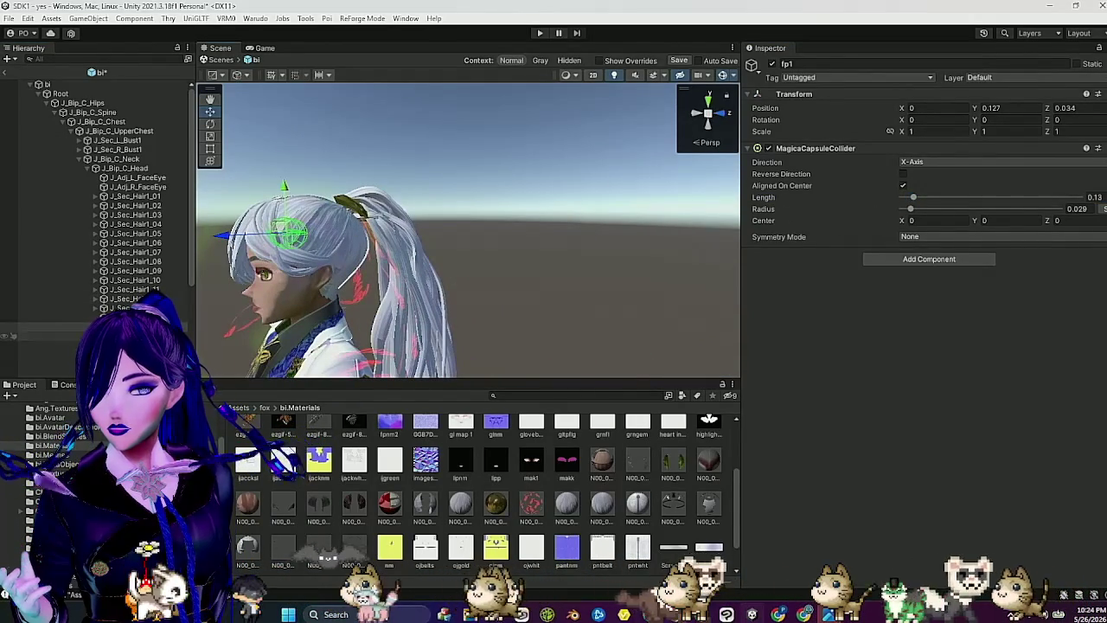
left_click(13, 335)
left_click_drag(330, 318, 443, 309)
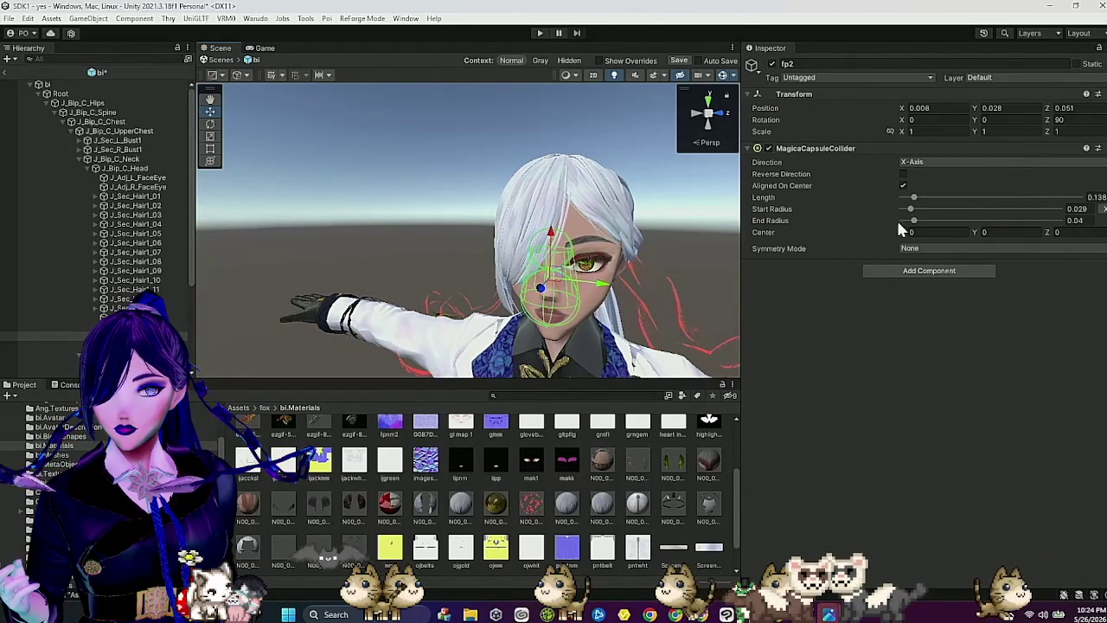
left_click_drag(914, 220, 914, 221)
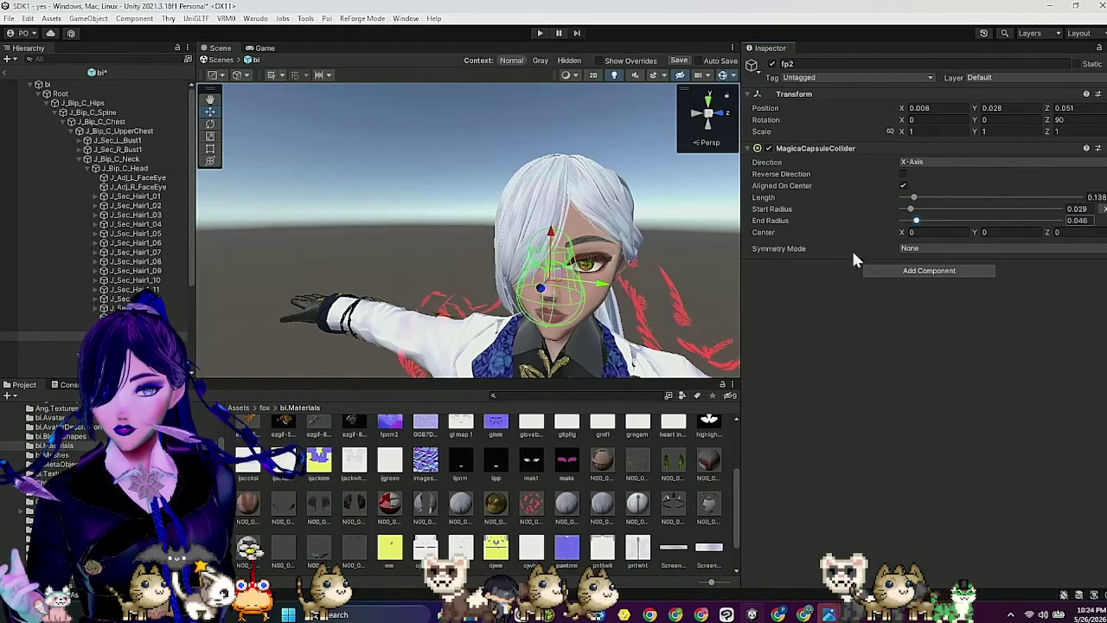
scroll(663, 264, "up", 5)
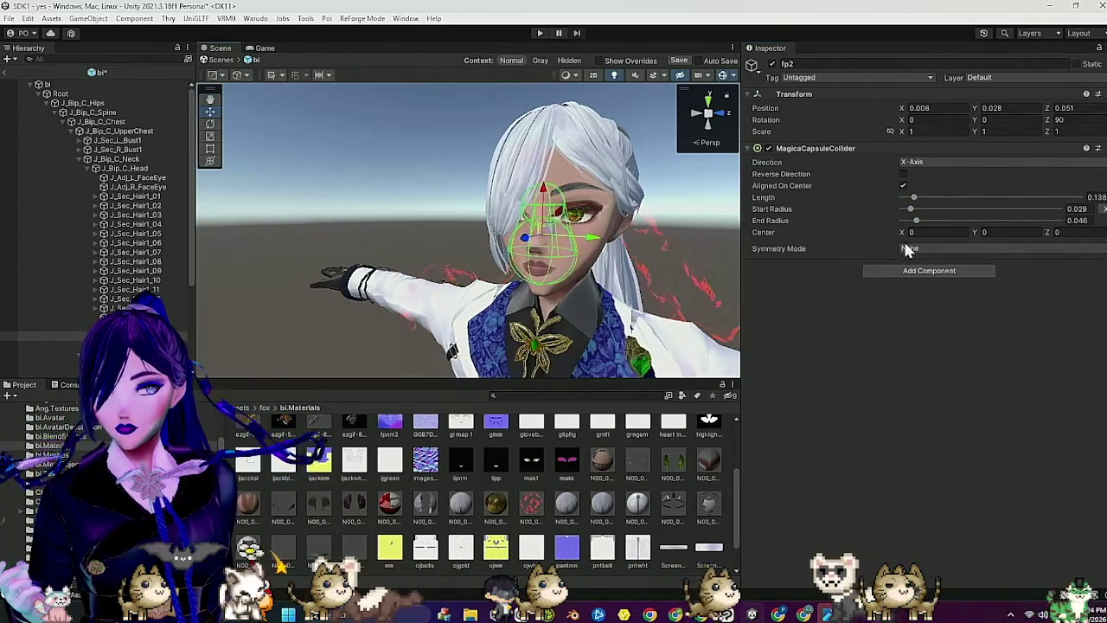
left_click_drag(914, 222, 913, 222)
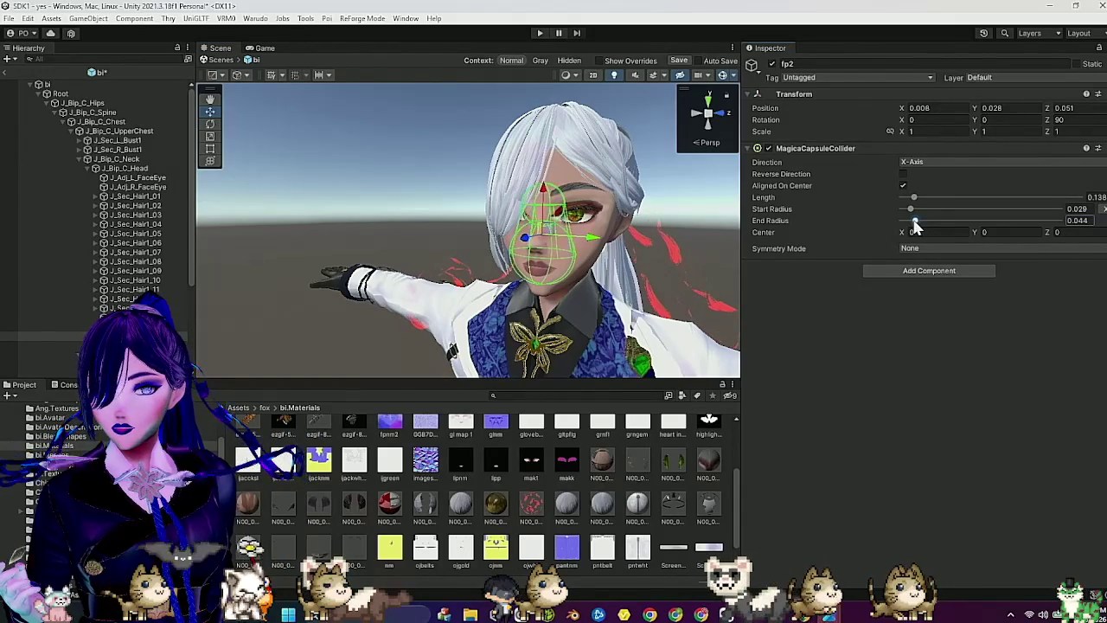
left_click_drag(673, 243, 569, 251)
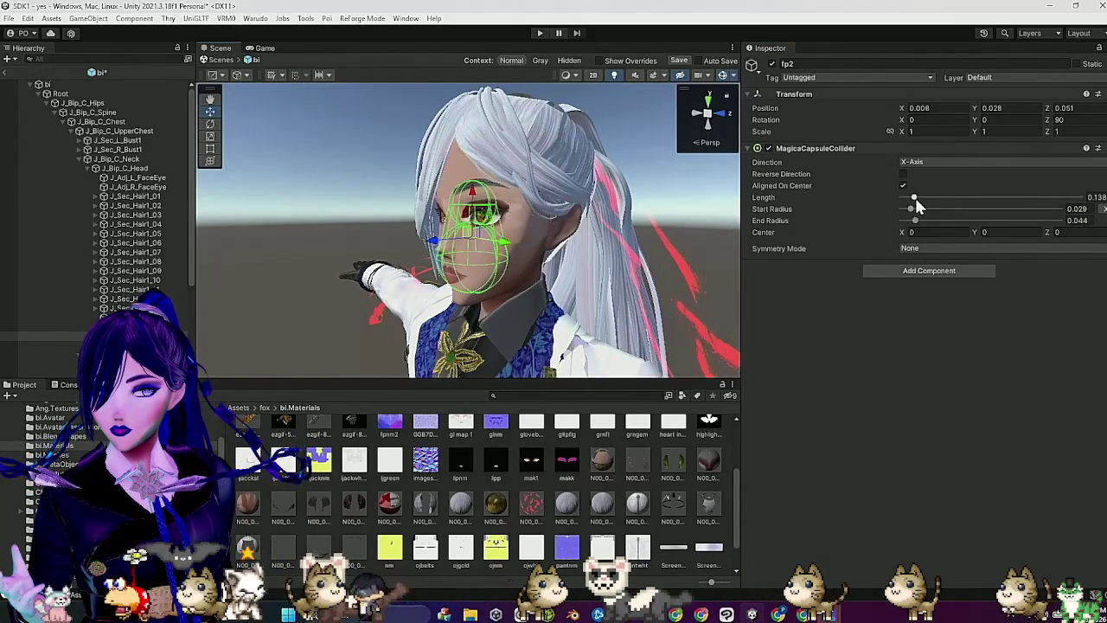
left_click_drag(915, 197, 918, 204)
mouse_move(571, 251)
left_mouse_down()
mouse_move(612, 254)
mouse_move(612, 268)
mouse_move(581, 233)
left_mouse_up()
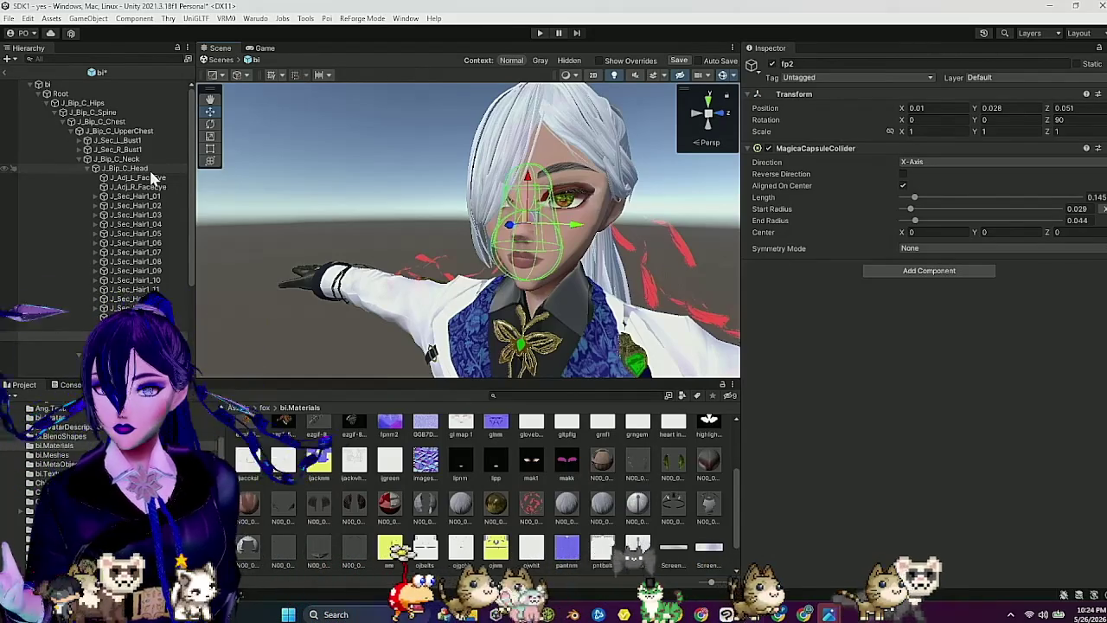
Step: Create an empty child object of J_Bip_C_Head and name it bangs
left_click(149, 169)
right_click(150, 171)
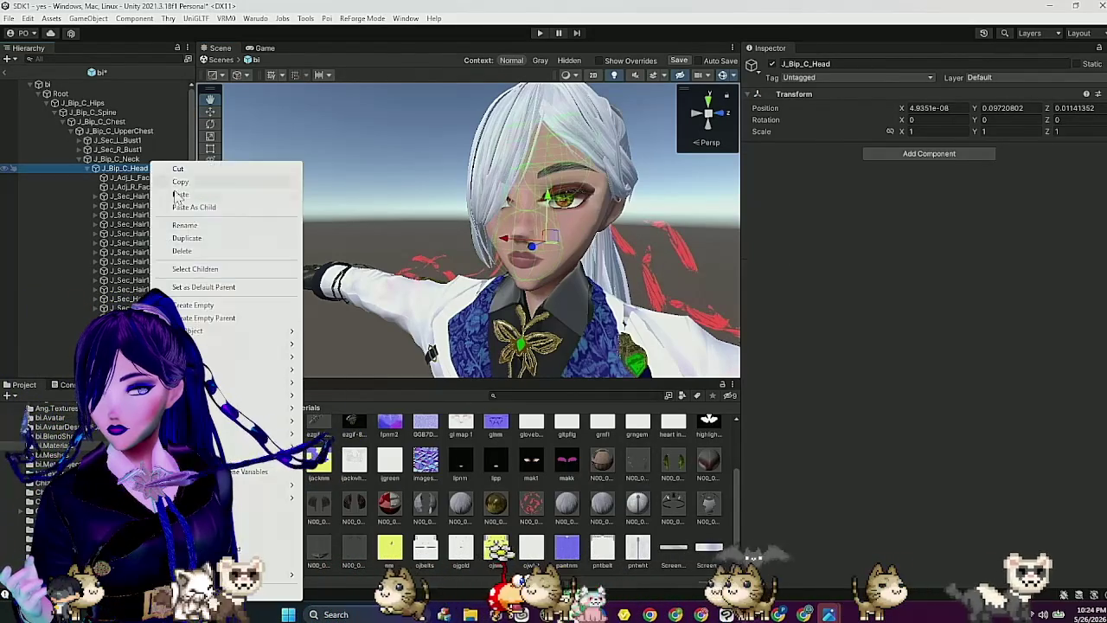
left_click(219, 306)
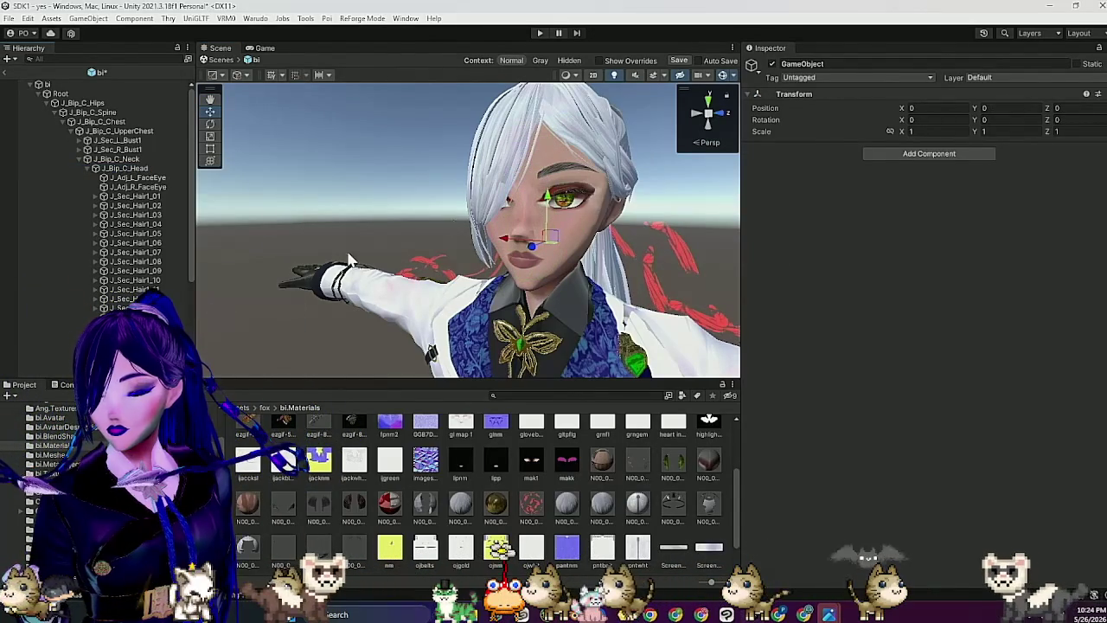
left_click(815, 65)
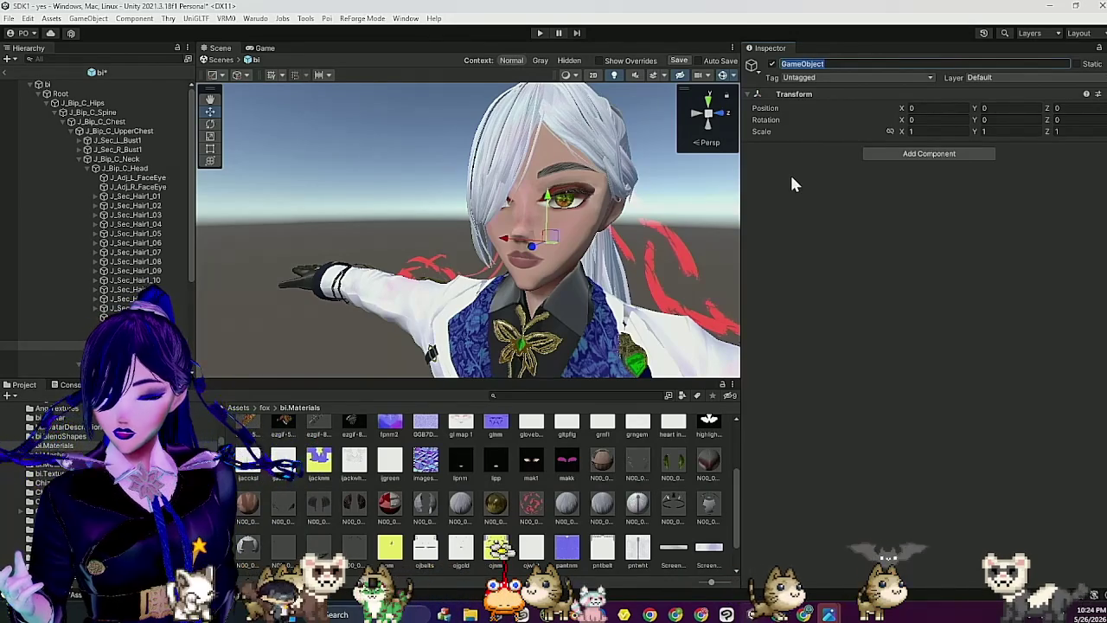
type("bangs")
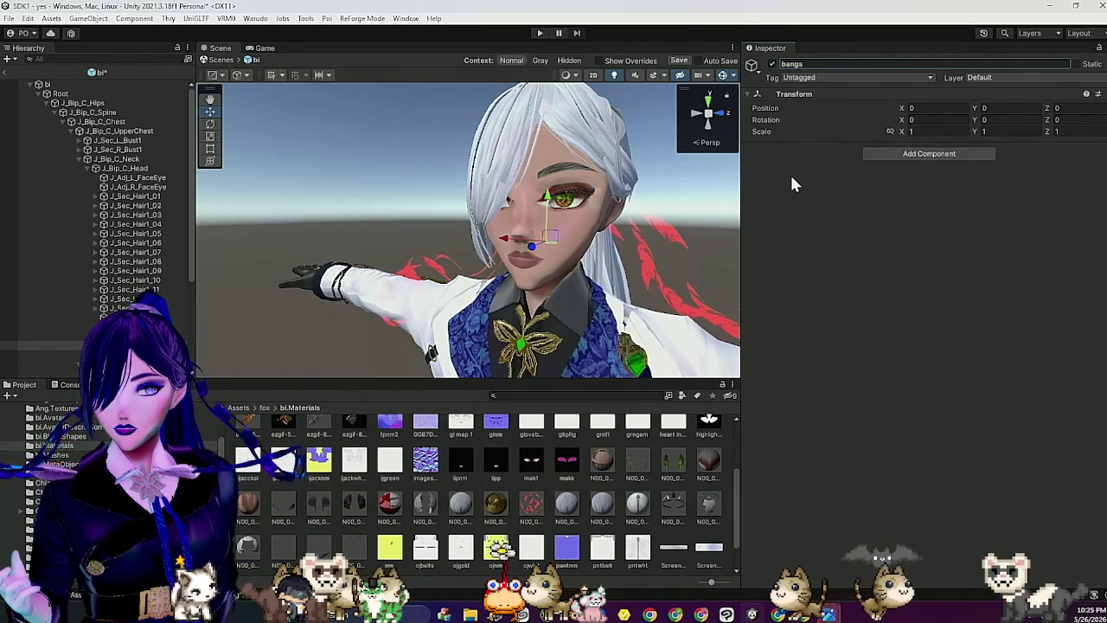
left_click(932, 154)
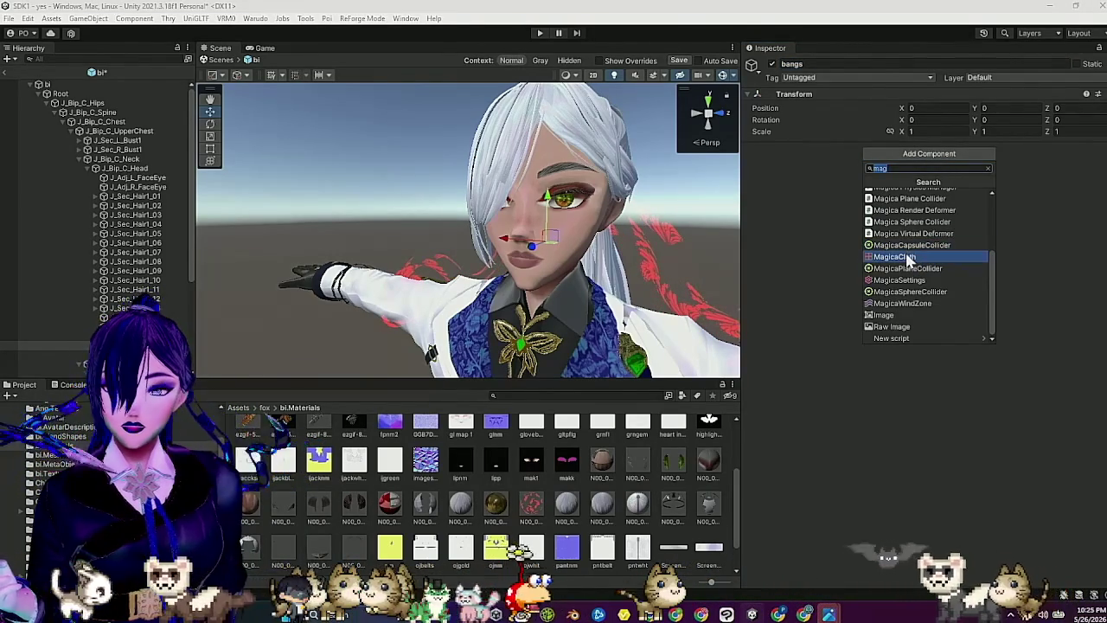
Step: Add a MagicaCloth component to bangs with cloth type Bone Cloth
left_click(906, 257)
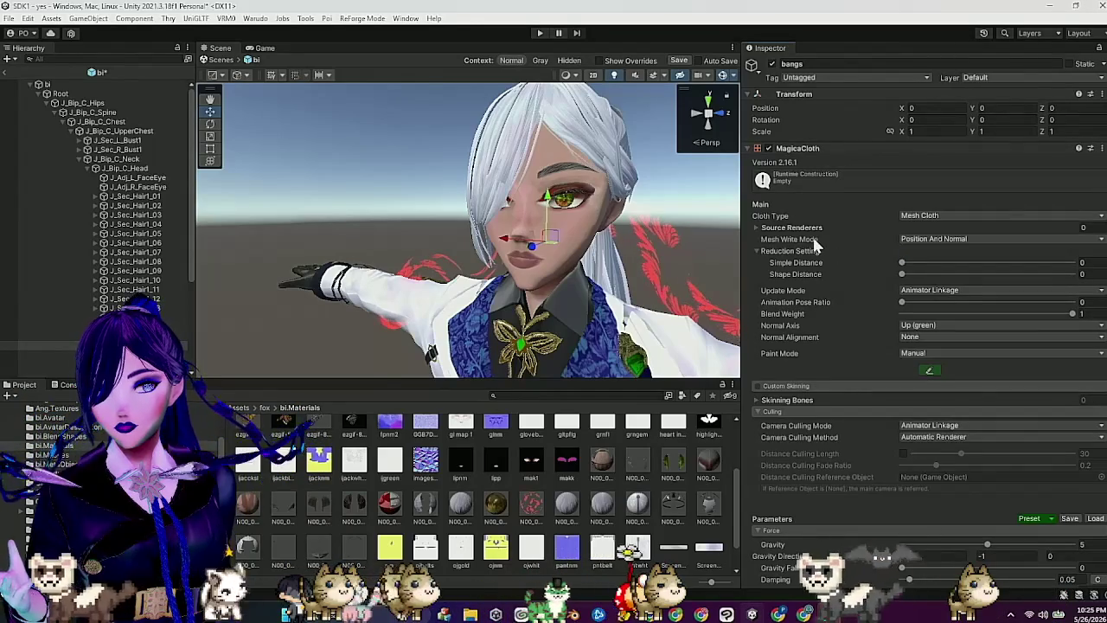
left_click(949, 216)
left_click(938, 243)
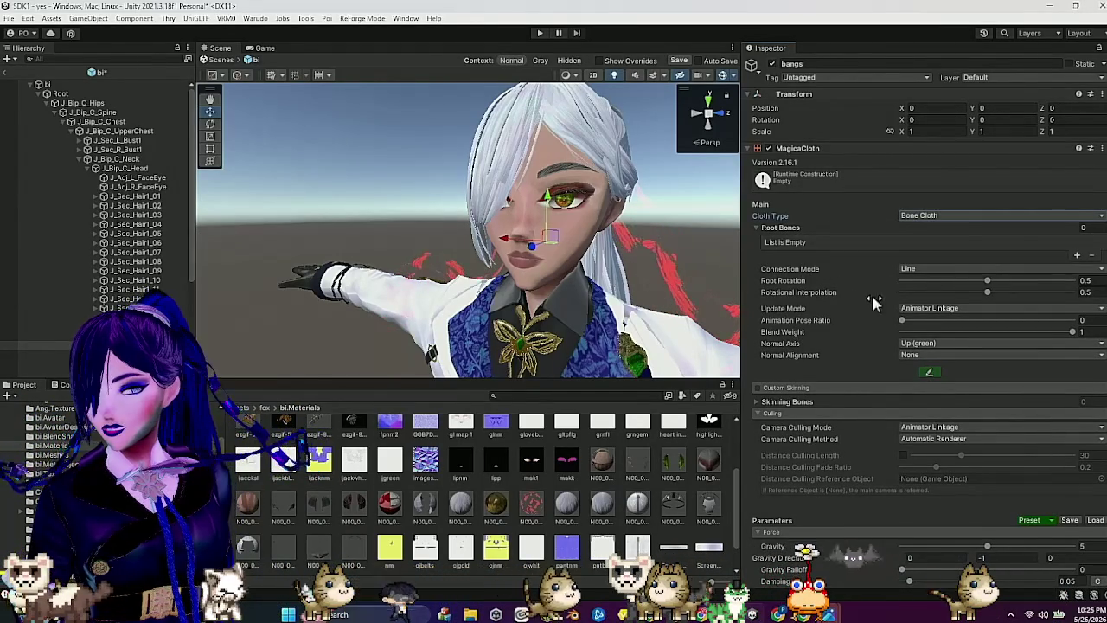
Step: Drag two head colliders into the cloth's Collider List, bringing it to three
scroll(848, 282, "down", 15)
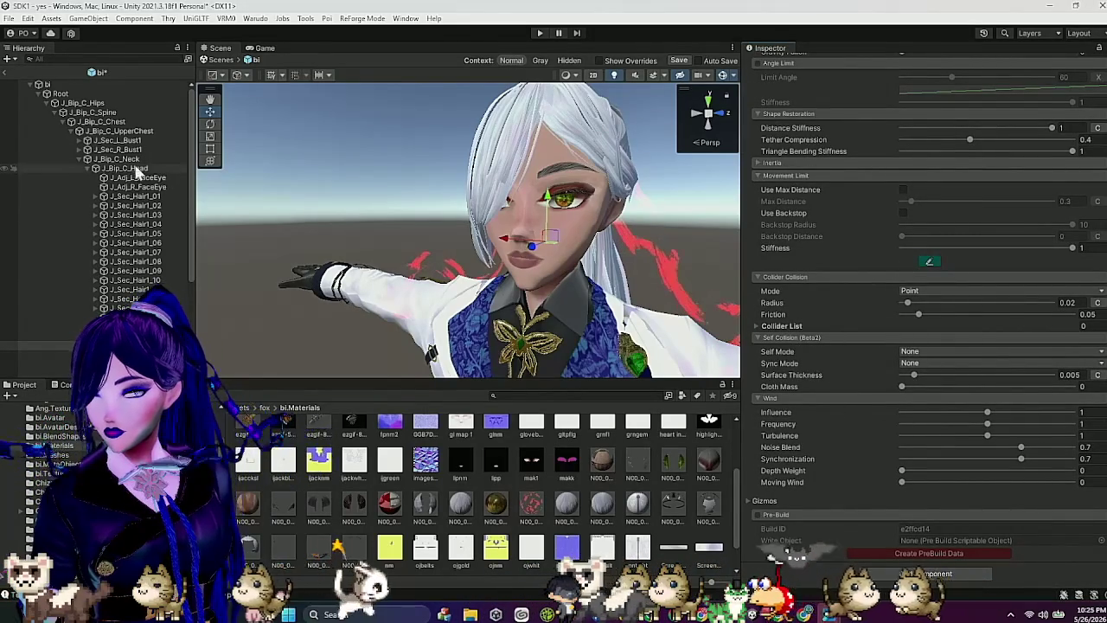
mouse_move(130, 308)
left_mouse_down()
mouse_move(838, 329)
mouse_move(432, 322)
mouse_move(783, 327)
left_mouse_up()
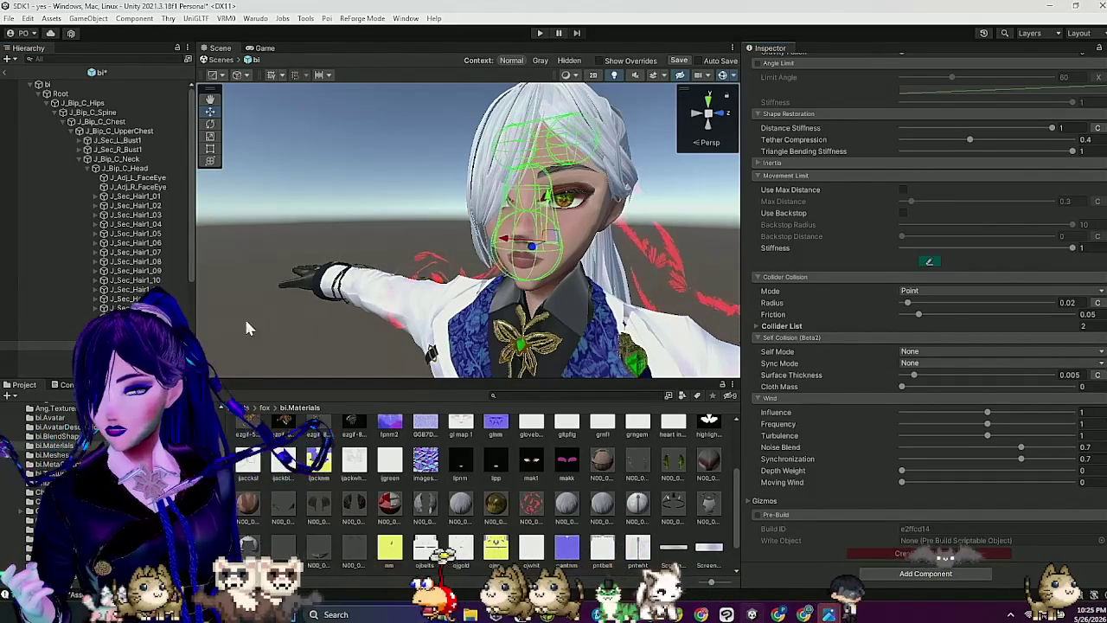
left_click_drag(134, 298, 786, 328)
left_click_drag(533, 317, 413, 298)
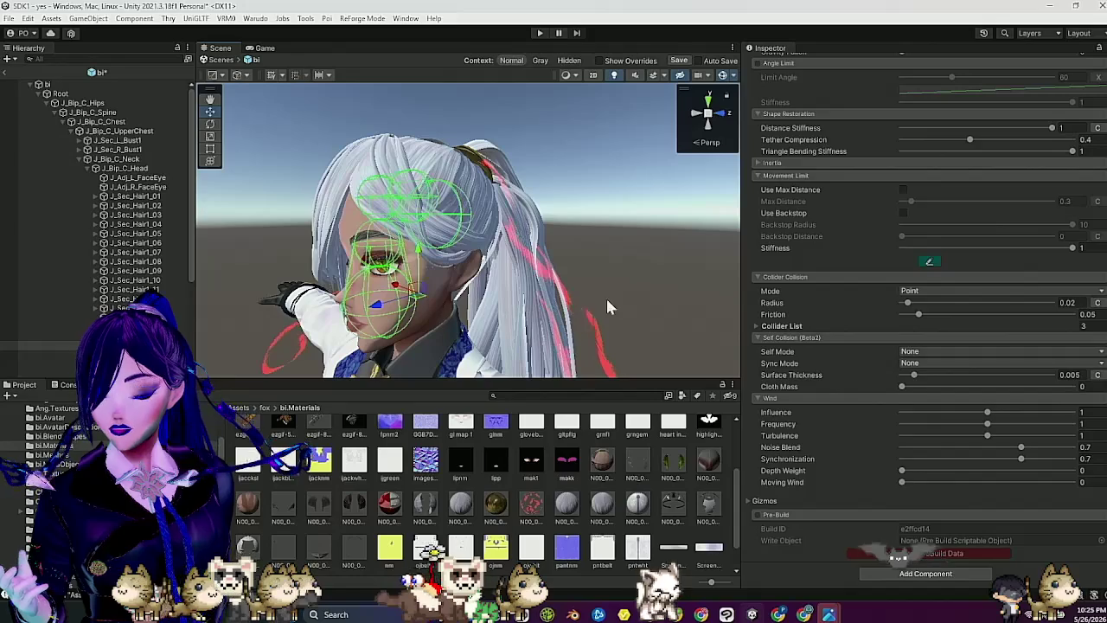
double_click(26, 327)
key("Down")
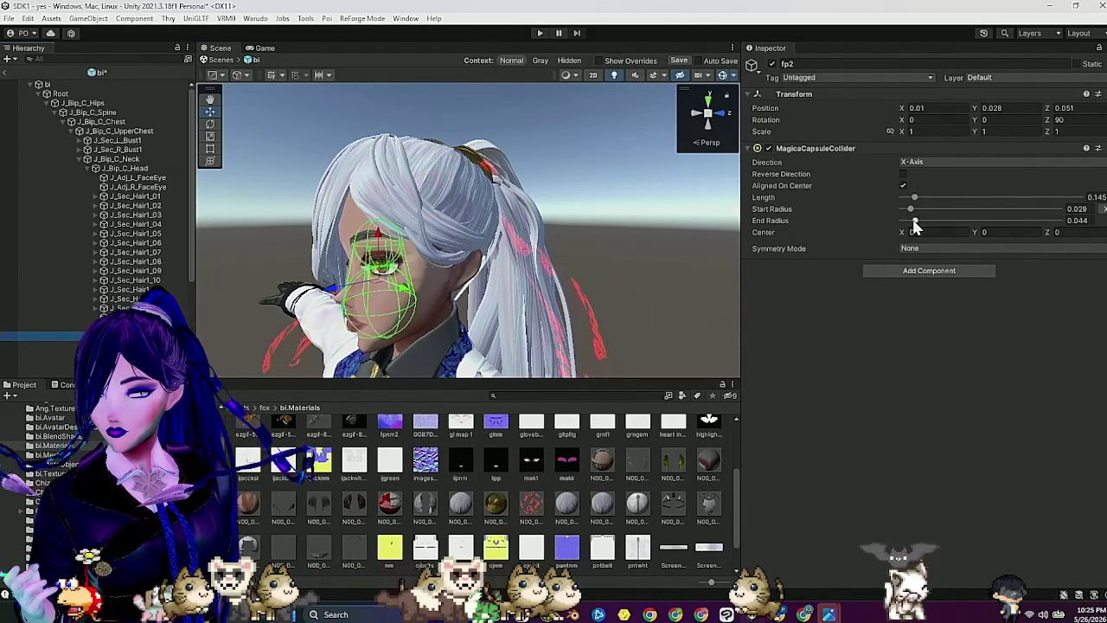
Step: Slightly reduce fp2's start radius and set fp1 to radius 0.027, length 0.123
left_click_drag(911, 209, 912, 208)
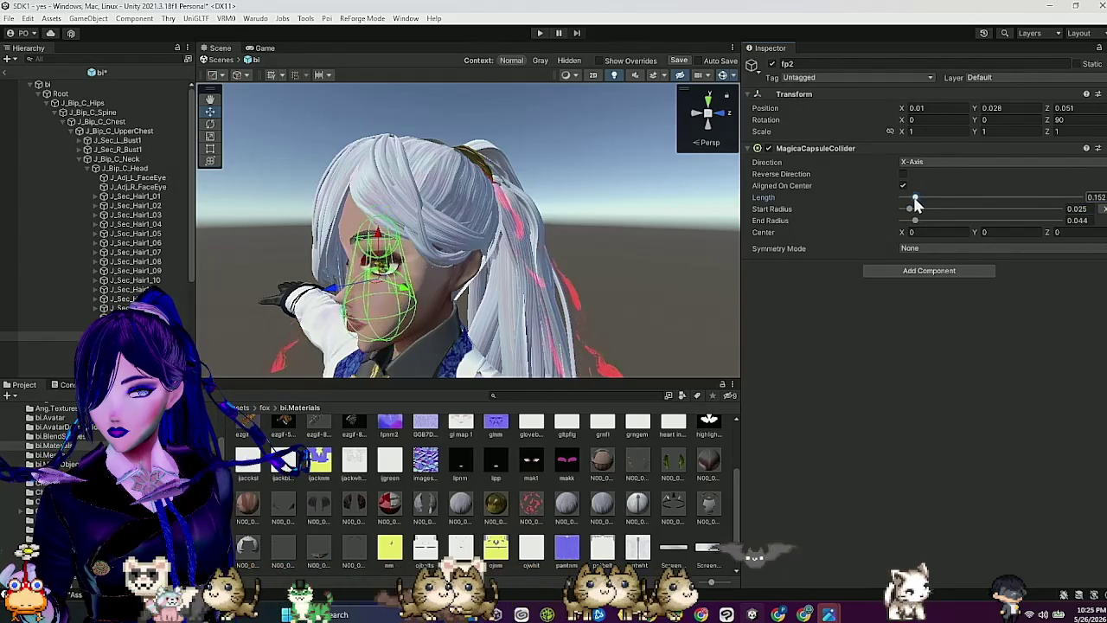
left_click(52, 326)
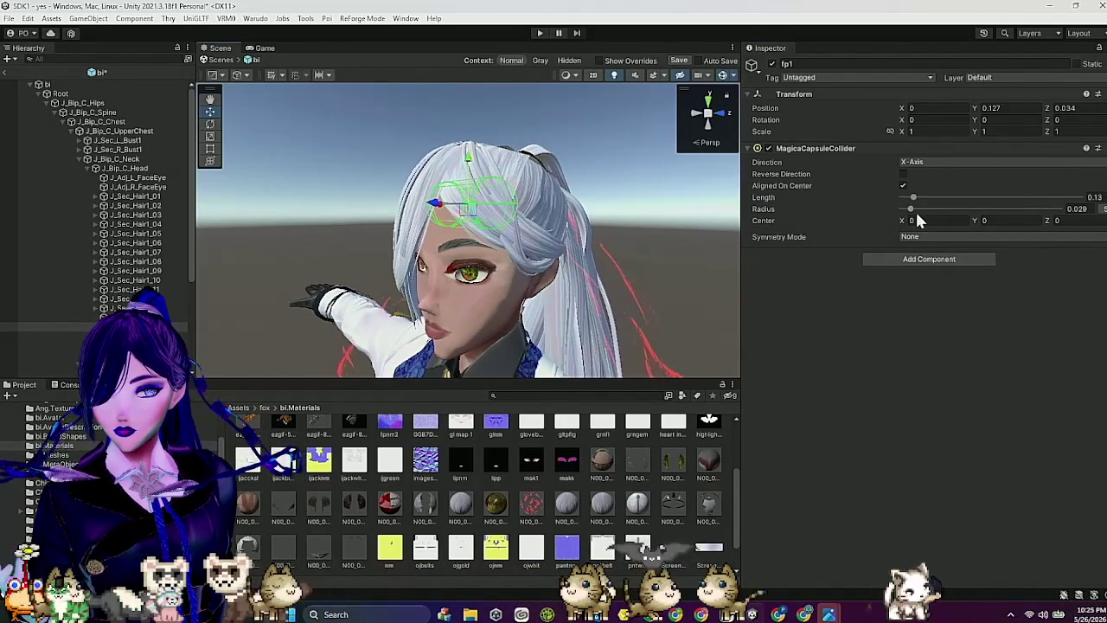
left_click_drag(911, 210, 911, 210)
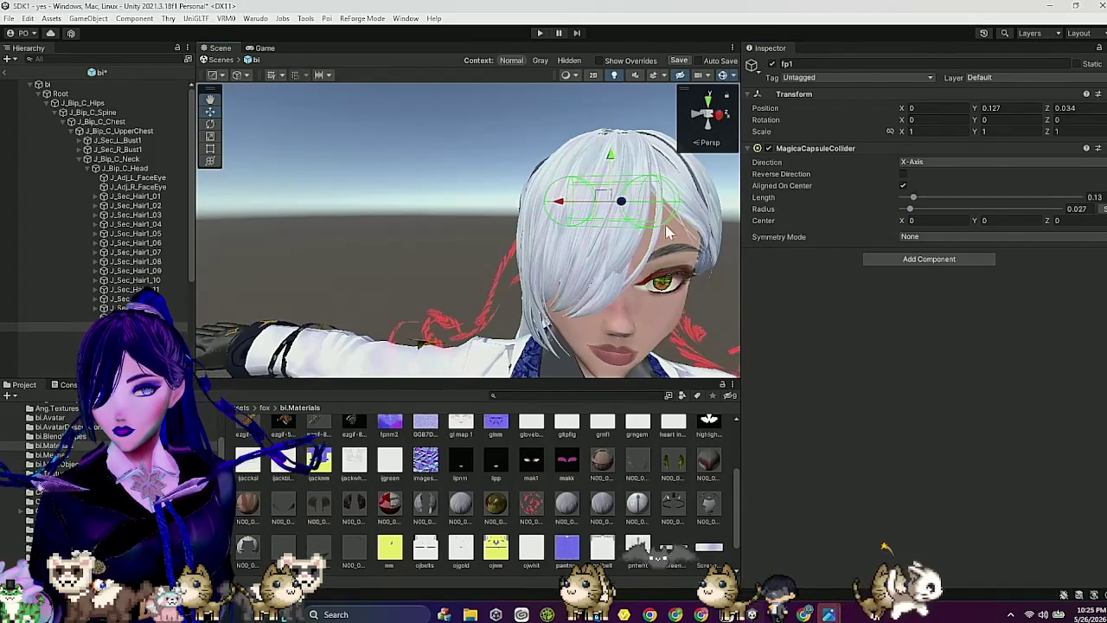
left_click_drag(913, 198, 910, 197)
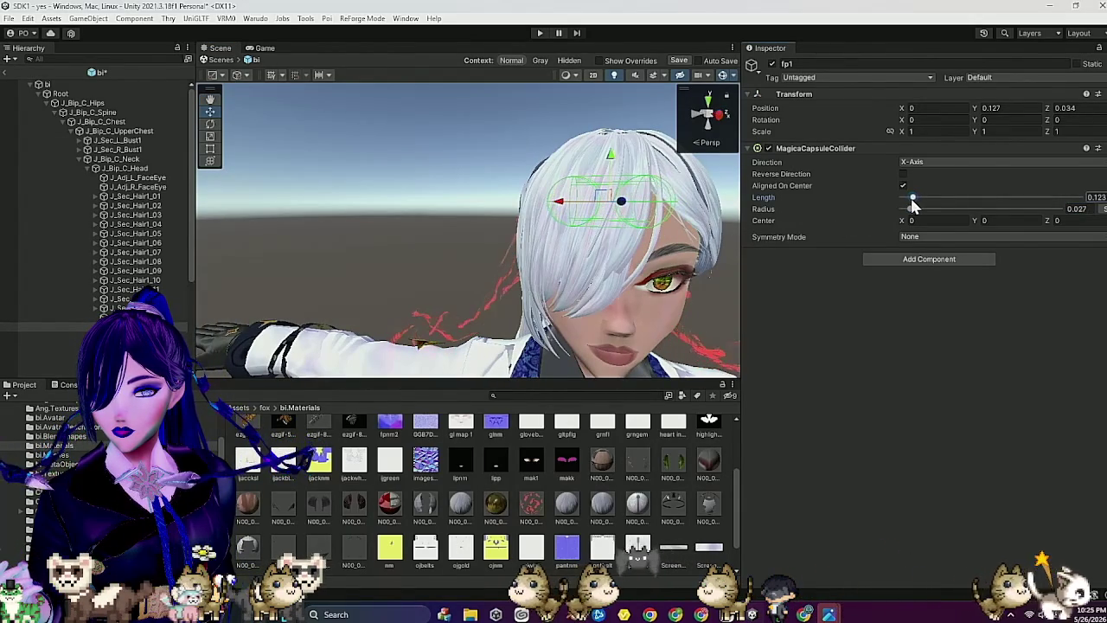
left_click(457, 256)
mouse_move(458, 256)
left_mouse_down()
mouse_move(484, 266)
mouse_move(412, 262)
left_mouse_up()
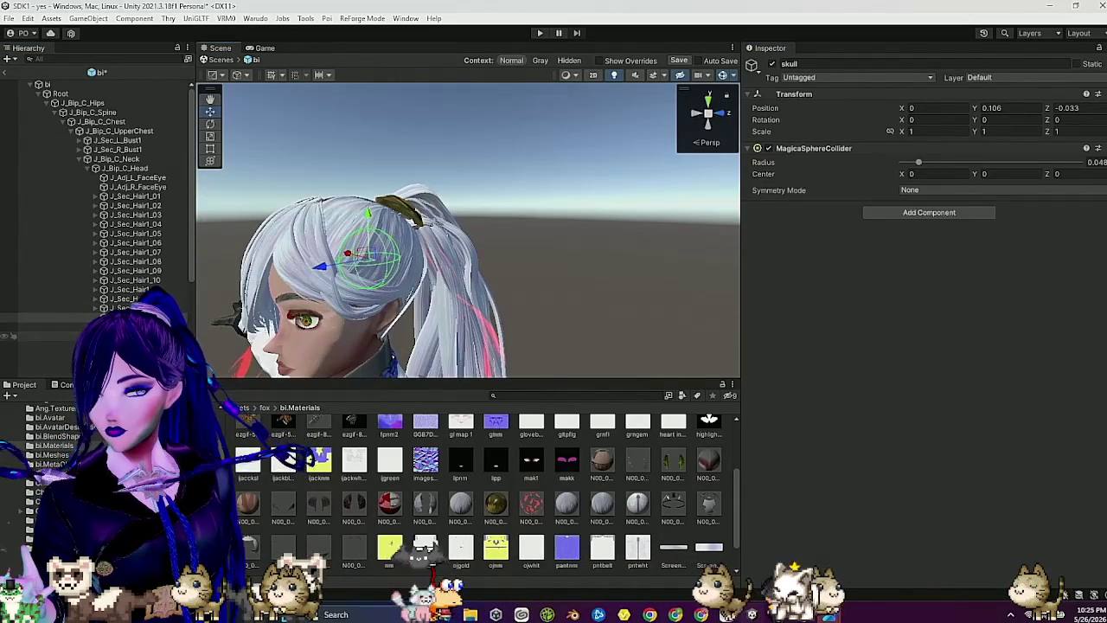
left_click(495, 288)
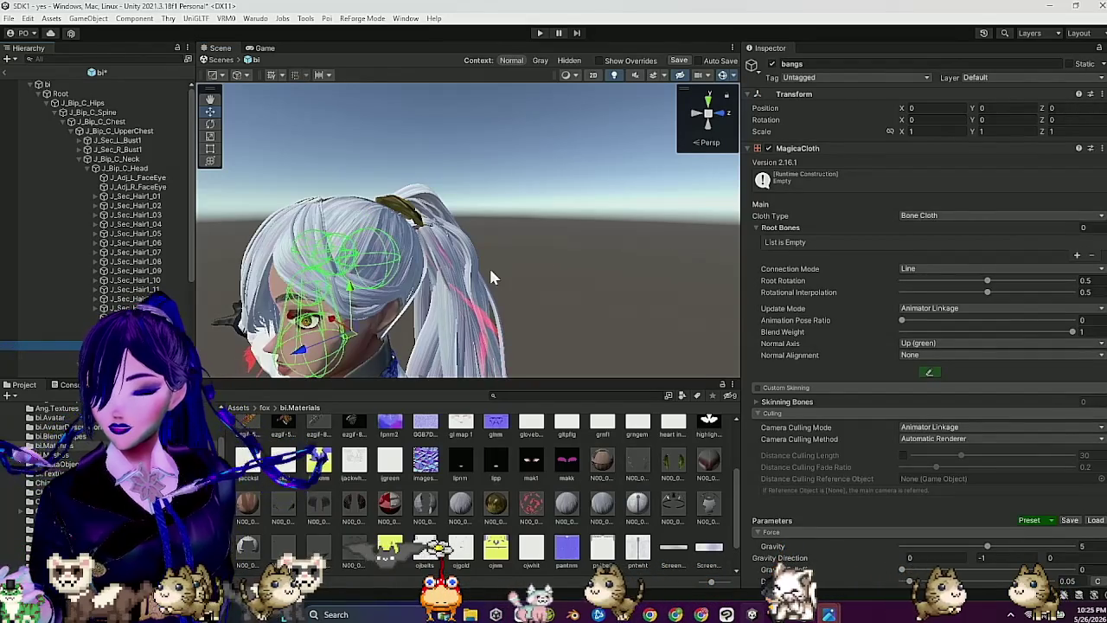
Step: Assign J_Sec_Hair1_13, 12, 10 and 07 as bangs root bones, removing the stray 06 and 05
left_click(378, 275)
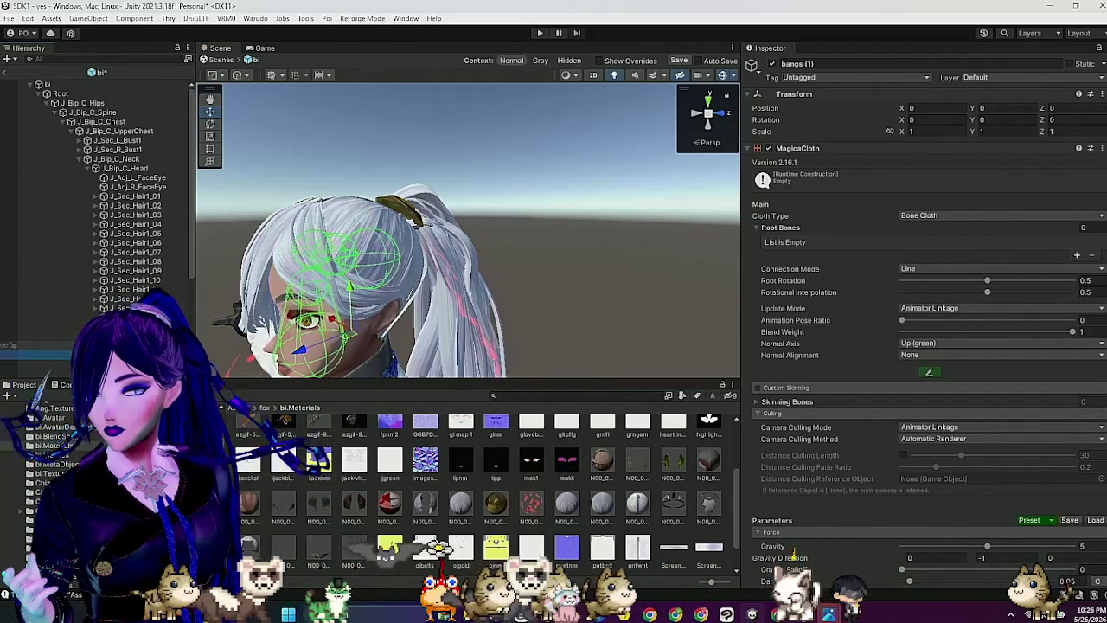
left_click(9, 345)
left_click_drag(727, 254, 789, 242)
left_click_drag(134, 289, 796, 289)
left_click_drag(134, 279, 797, 294)
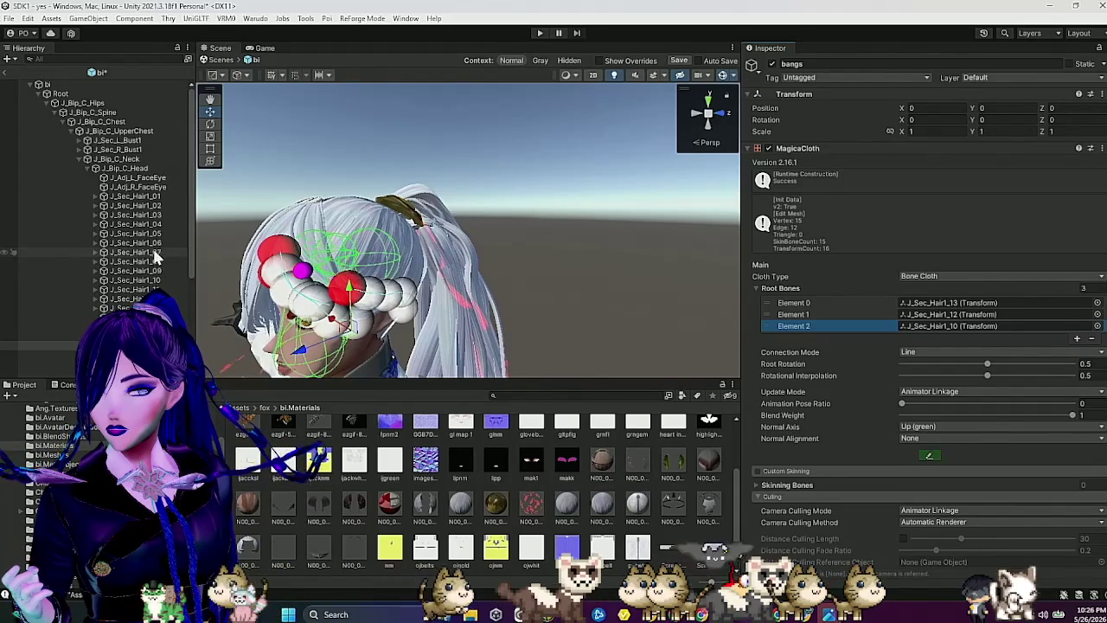
left_click_drag(150, 236, 431, 265)
left_click_drag(777, 281, 784, 288)
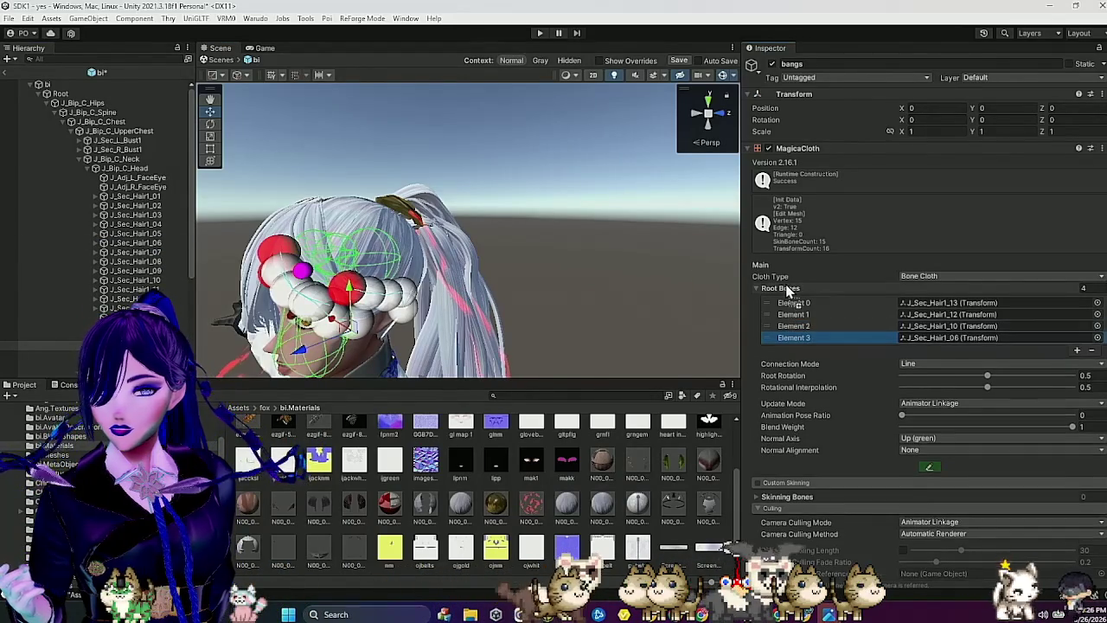
left_click(1091, 351)
left_click_drag(155, 252, 769, 288)
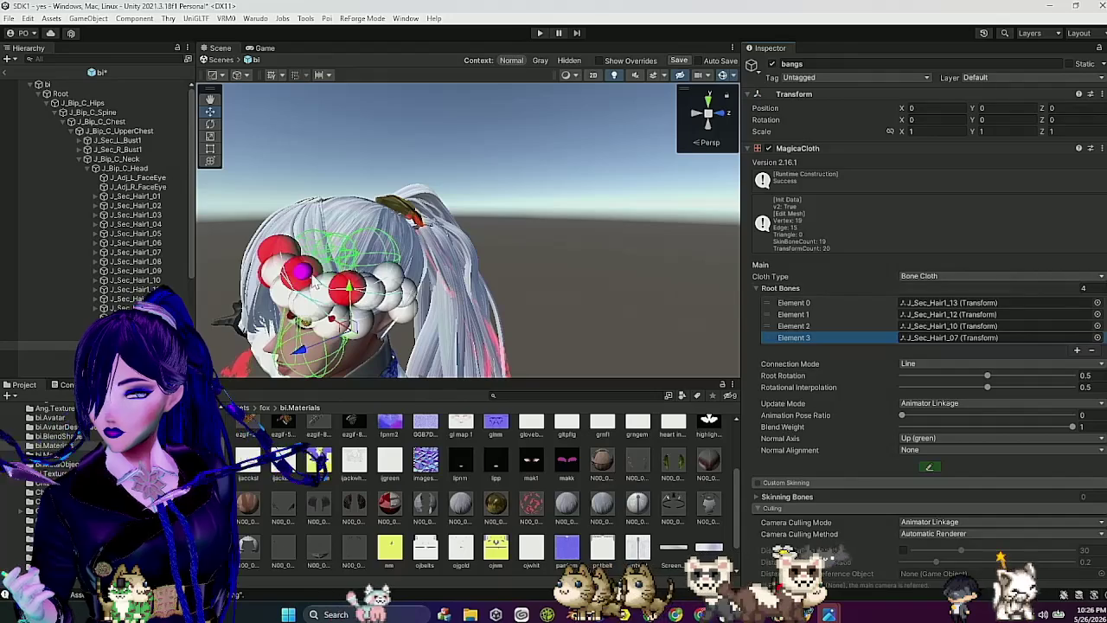
left_click_drag(129, 237, 779, 291)
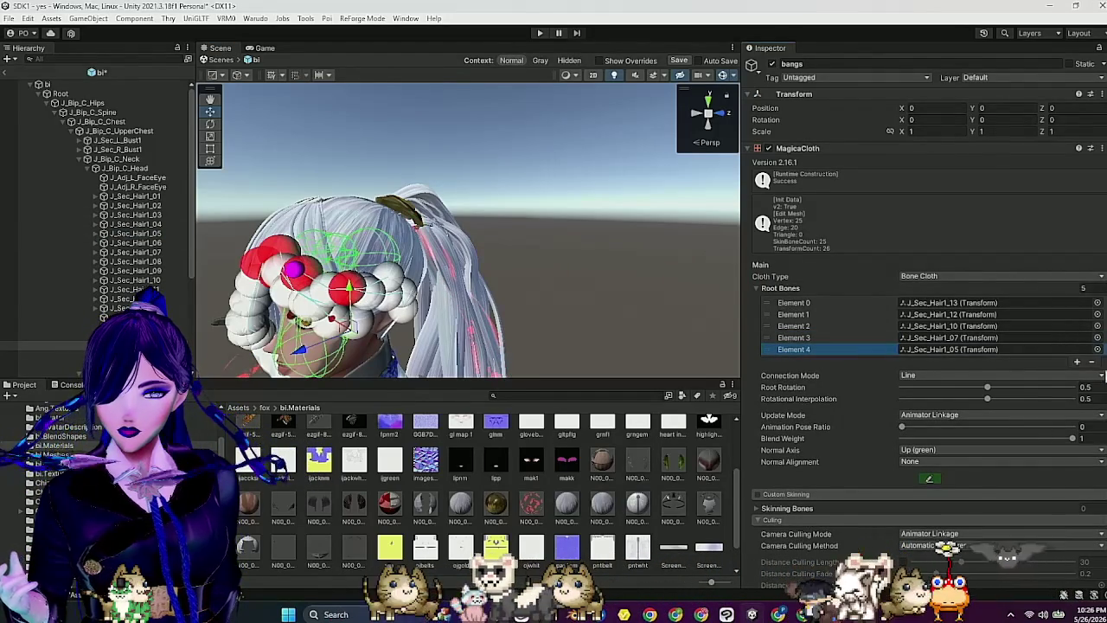
left_click(1091, 361)
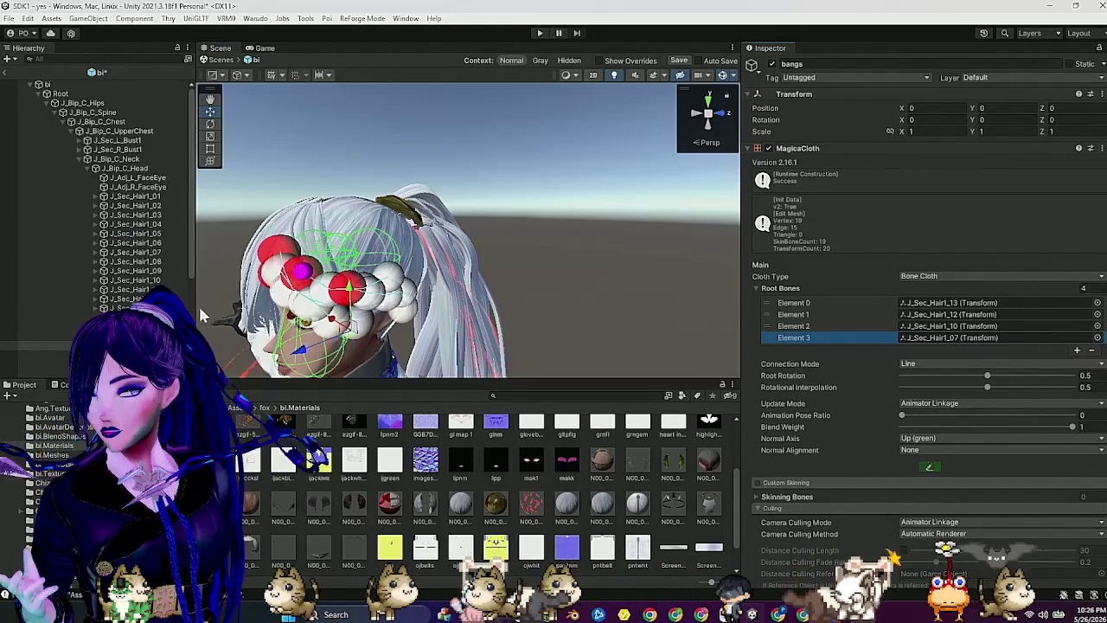
left_click(52, 346)
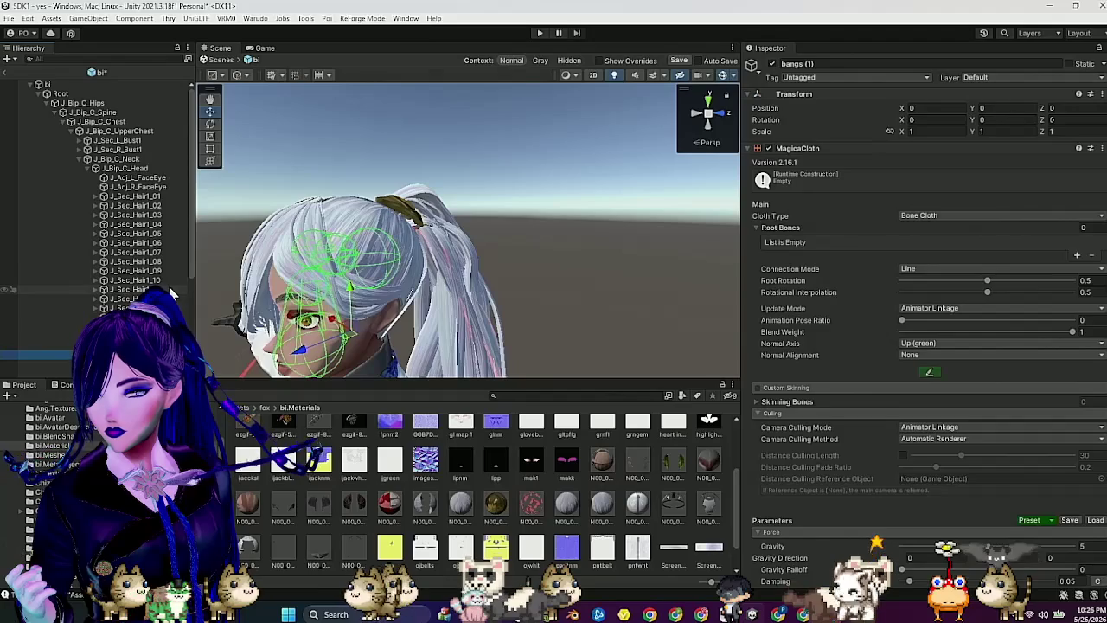
Step: Add J_Sec_Hair1_11, 09, 08, 06 and 05 as bangs (1) root bones, removing the stray 07 and 04
mouse_move(129, 289)
left_mouse_down()
mouse_move(830, 242)
mouse_move(785, 242)
left_mouse_up()
mouse_move(134, 270)
left_mouse_down()
mouse_move(260, 285)
mouse_move(776, 290)
mouse_move(783, 302)
left_mouse_up()
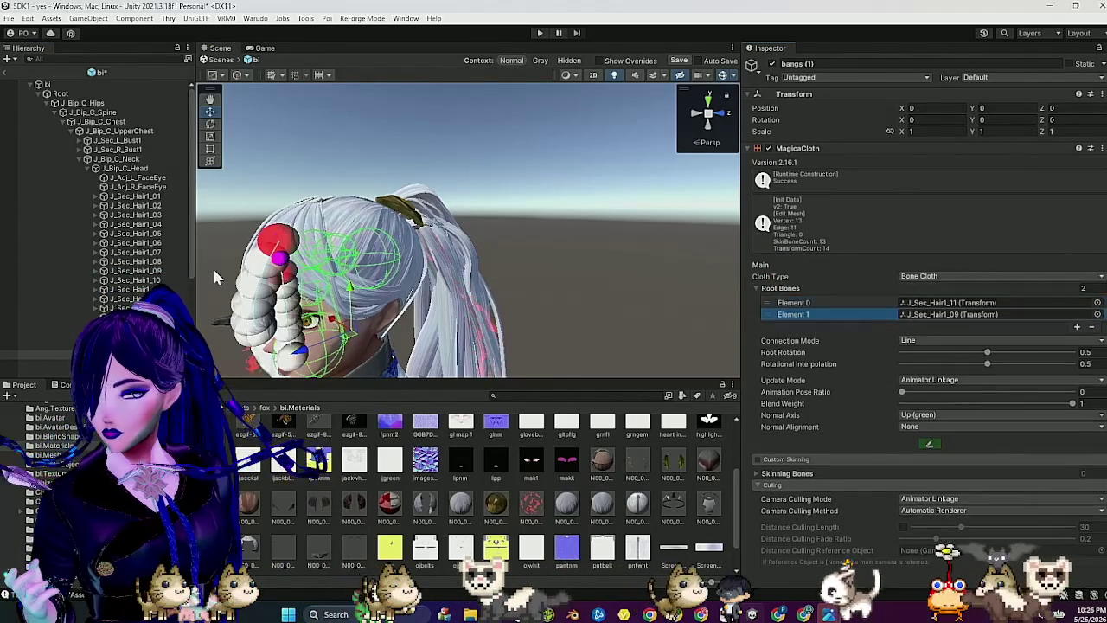
mouse_move(188, 263)
left_mouse_down()
mouse_move(512, 277)
mouse_move(493, 283)
left_mouse_up()
left_click_drag(653, 297, 787, 316)
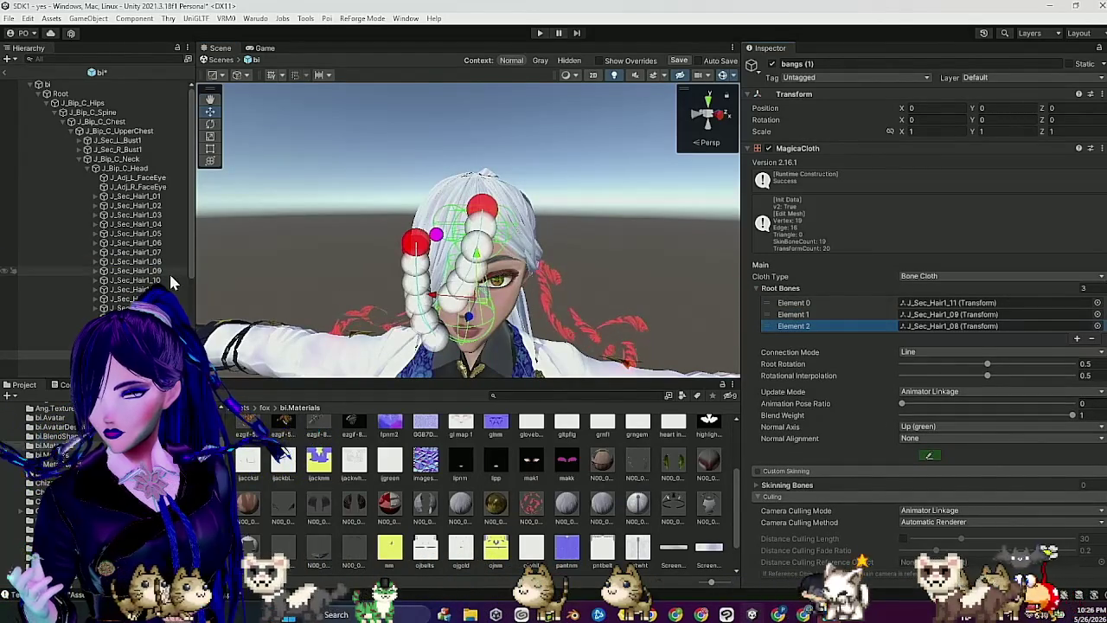
left_click_drag(149, 257, 794, 294)
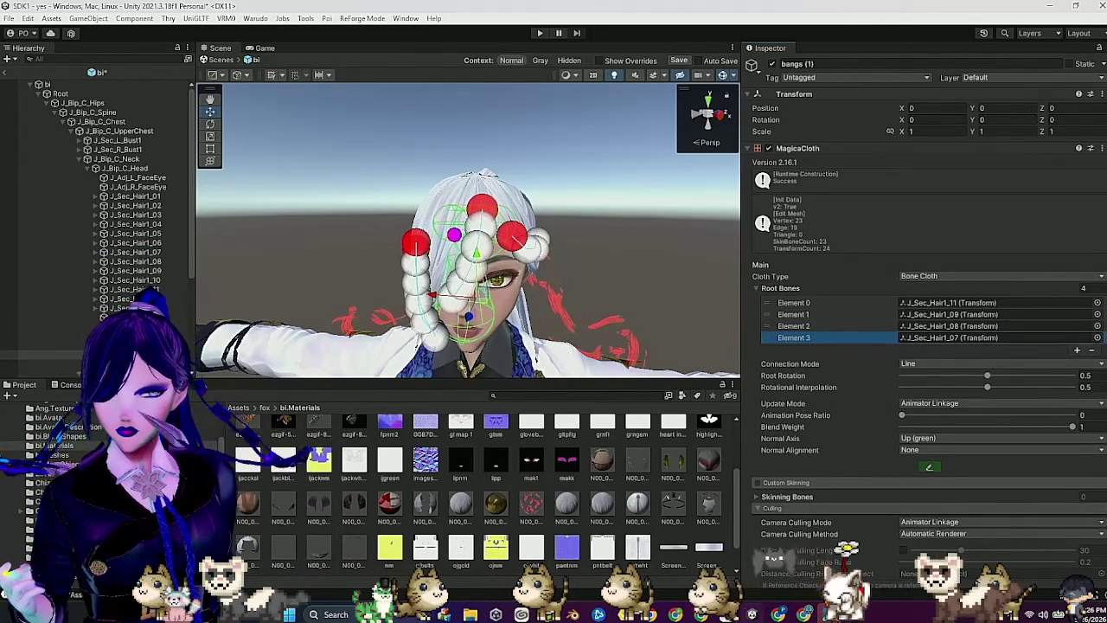
left_click(1092, 351)
mouse_move(135, 242)
left_mouse_down()
mouse_move(759, 279)
mouse_move(783, 294)
left_mouse_up()
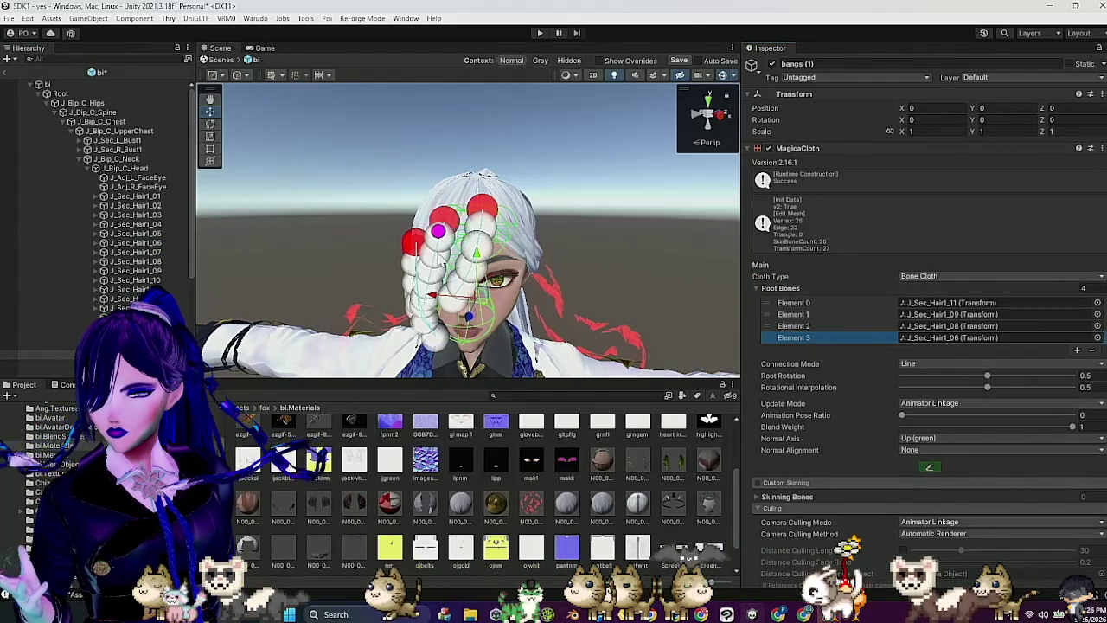
mouse_move(158, 237)
left_mouse_down()
mouse_move(623, 341)
mouse_move(779, 288)
mouse_move(793, 328)
left_mouse_up()
left_click_drag(156, 224, 797, 301)
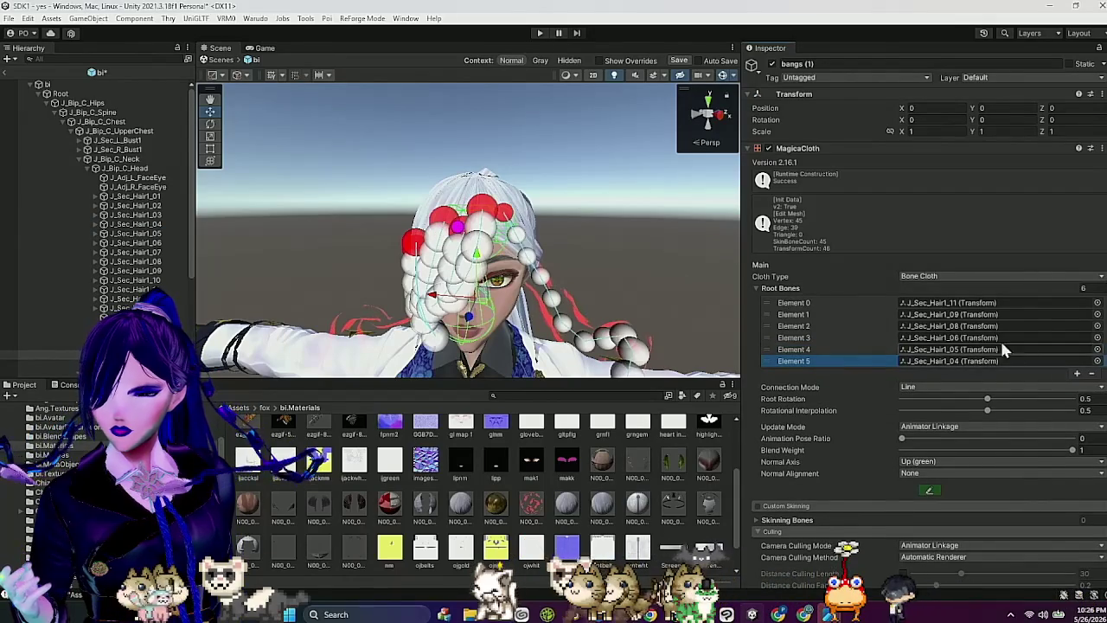
left_click(1092, 375)
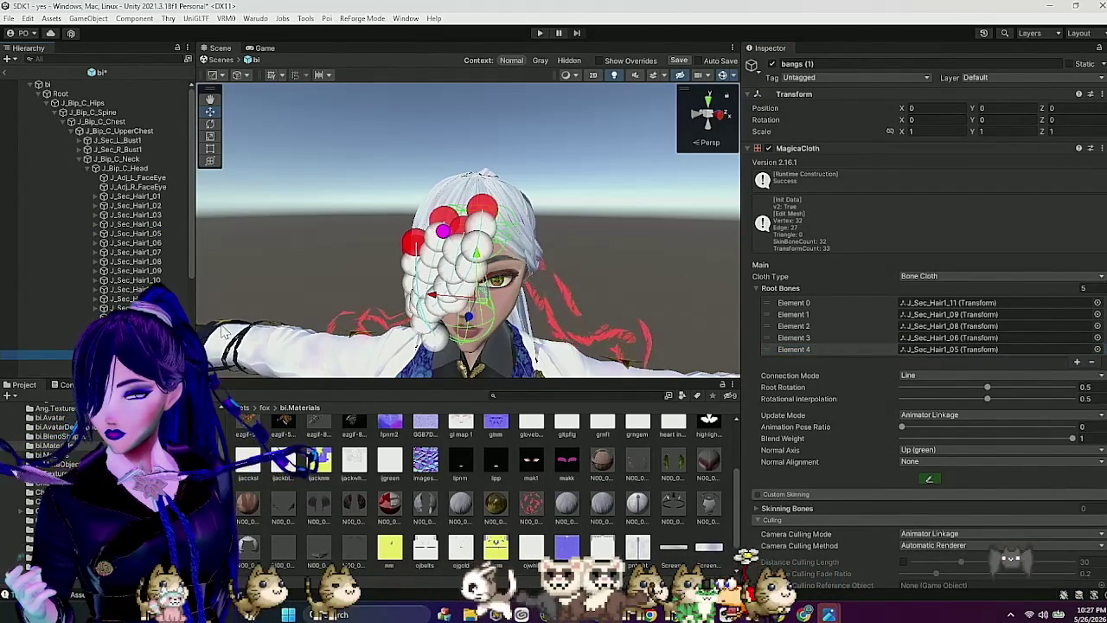
key("Down")
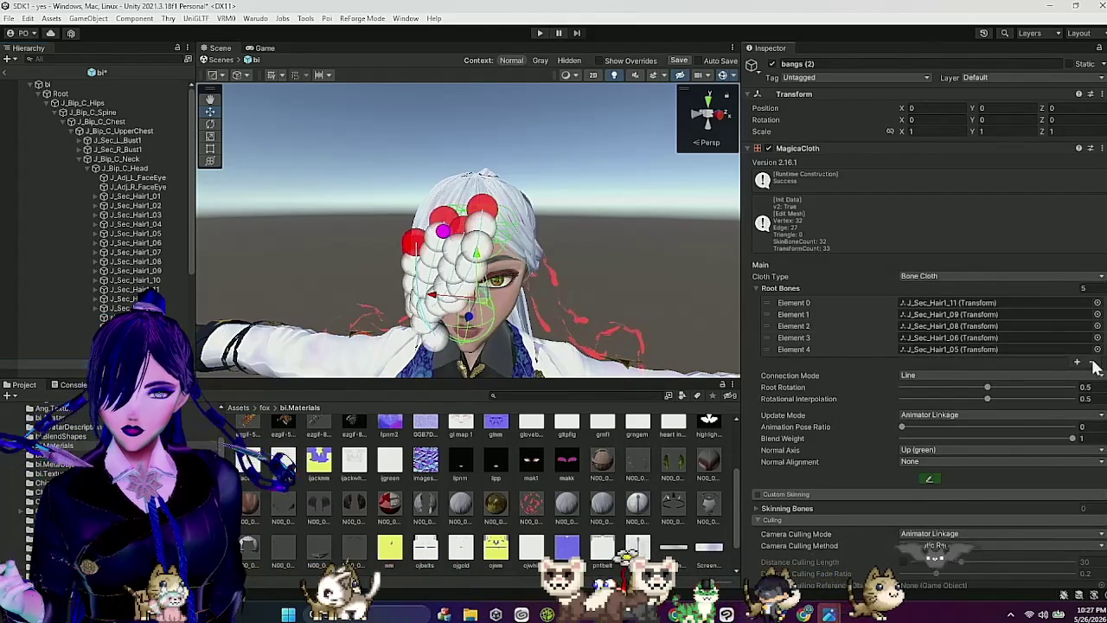
Step: Remove all five inherited root bones from the bangs (2) cloth
left_click(1092, 362)
left_click(1091, 349)
left_click(1091, 338)
left_click(1091, 326)
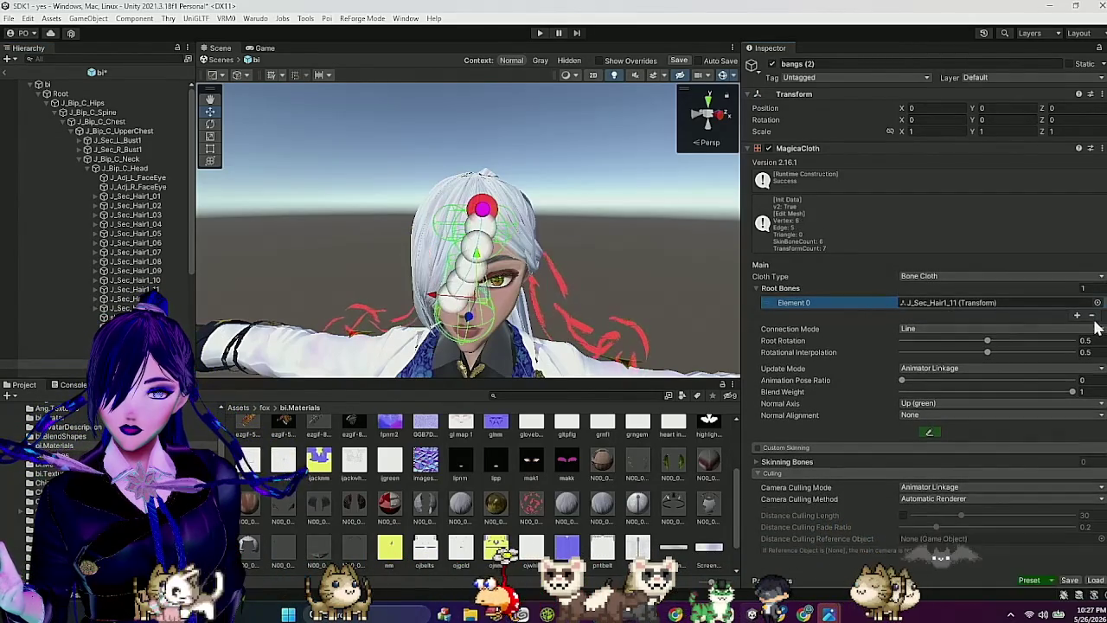
left_click(1091, 316)
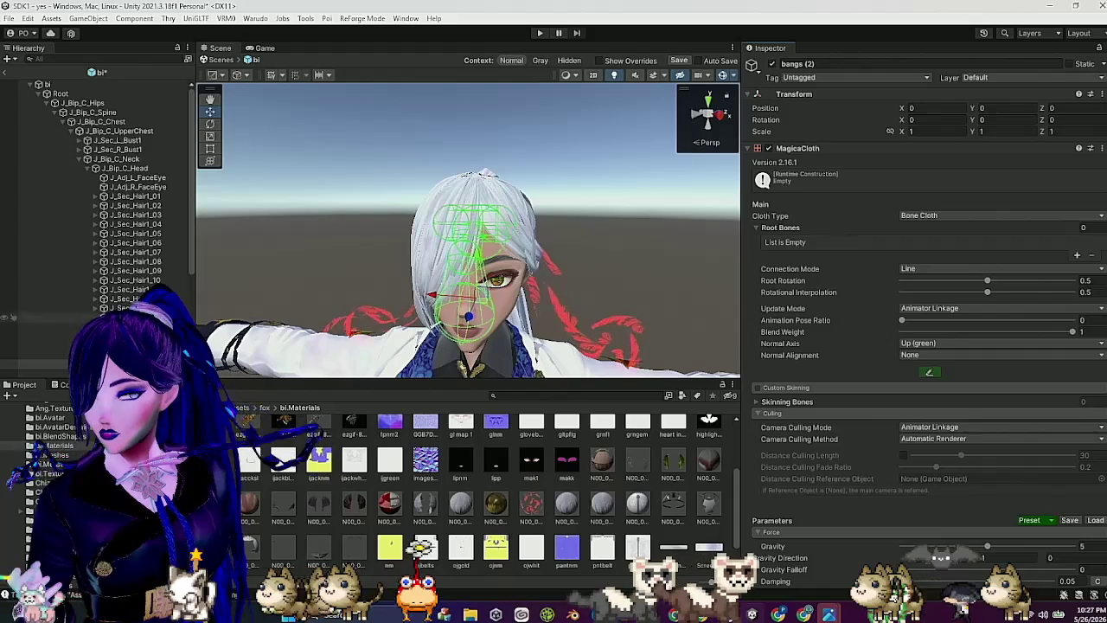
scroll(104, 217, "down", 3)
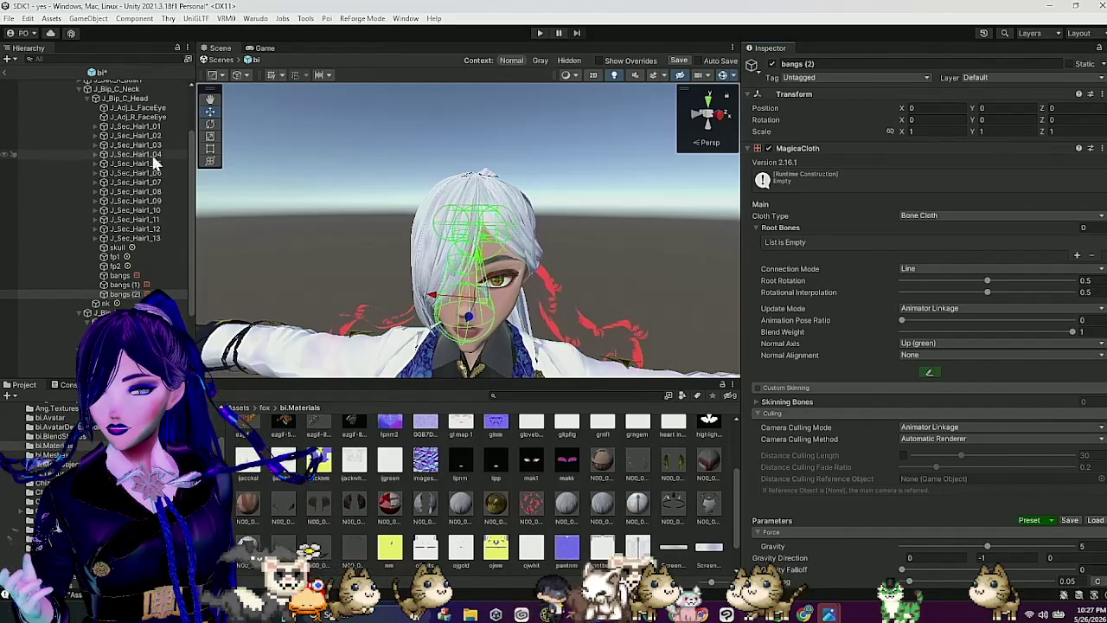
Step: Drag J_Sec_Hair1_04 and J_Sec_Hair1_03 into the bangs (2) Root Bones list
left_click_drag(154, 156, 796, 228)
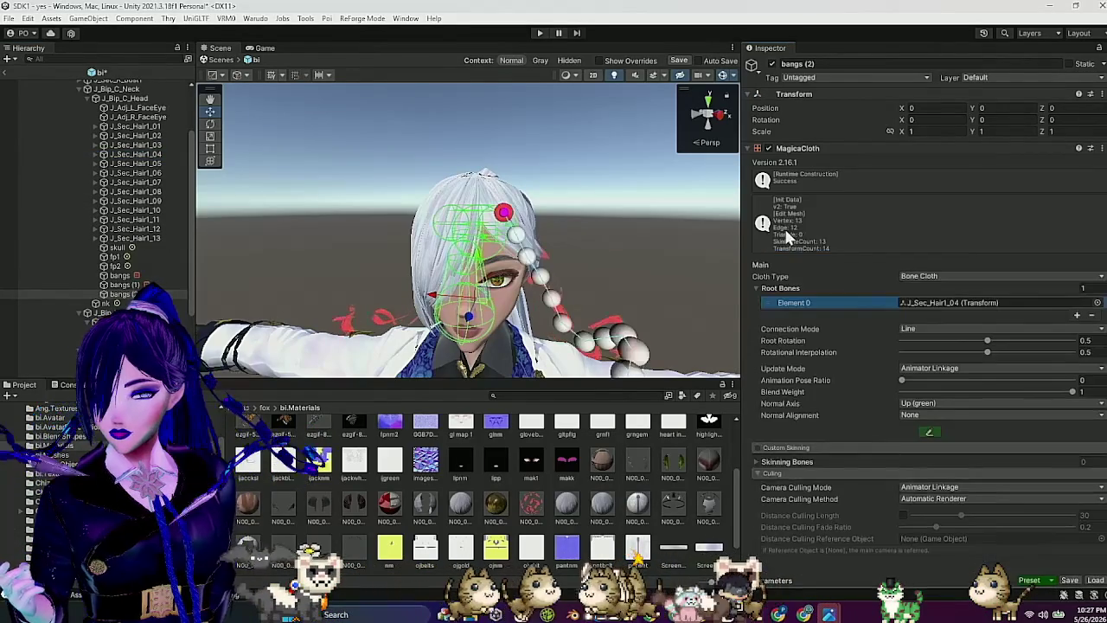
mouse_move(161, 148)
left_mouse_down()
mouse_move(781, 215)
mouse_move(792, 307)
left_mouse_up()
mouse_move(510, 260)
left_mouse_down()
mouse_move(539, 263)
mouse_move(497, 259)
left_mouse_up()
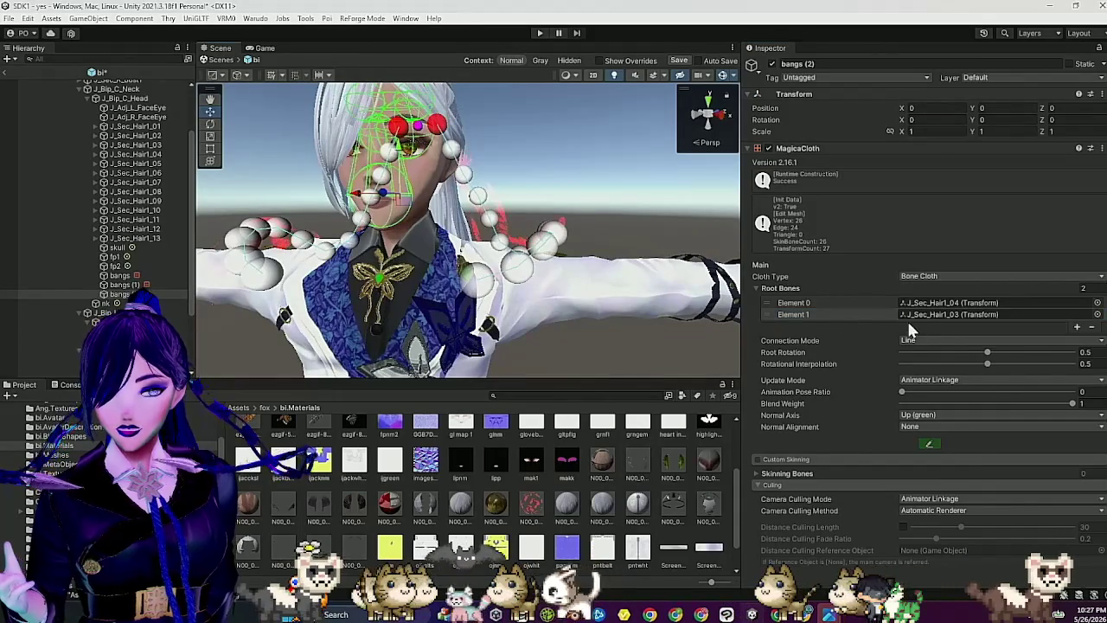
scroll(1003, 343, "down", 10)
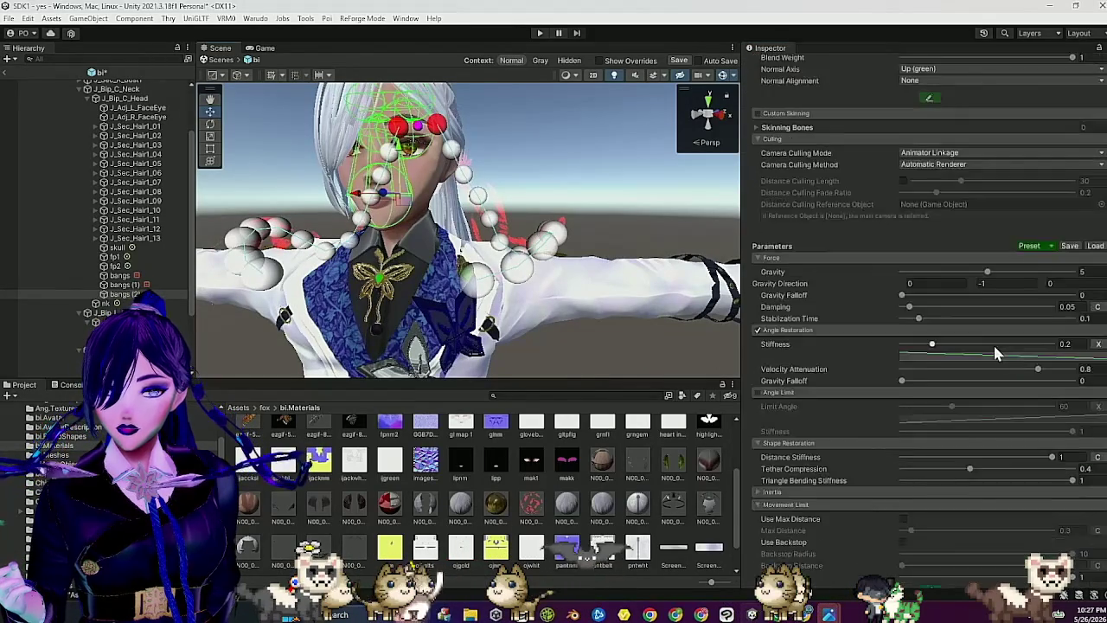
Step: Apply the Tail preset to the bangs hair cloth
left_click(1050, 216)
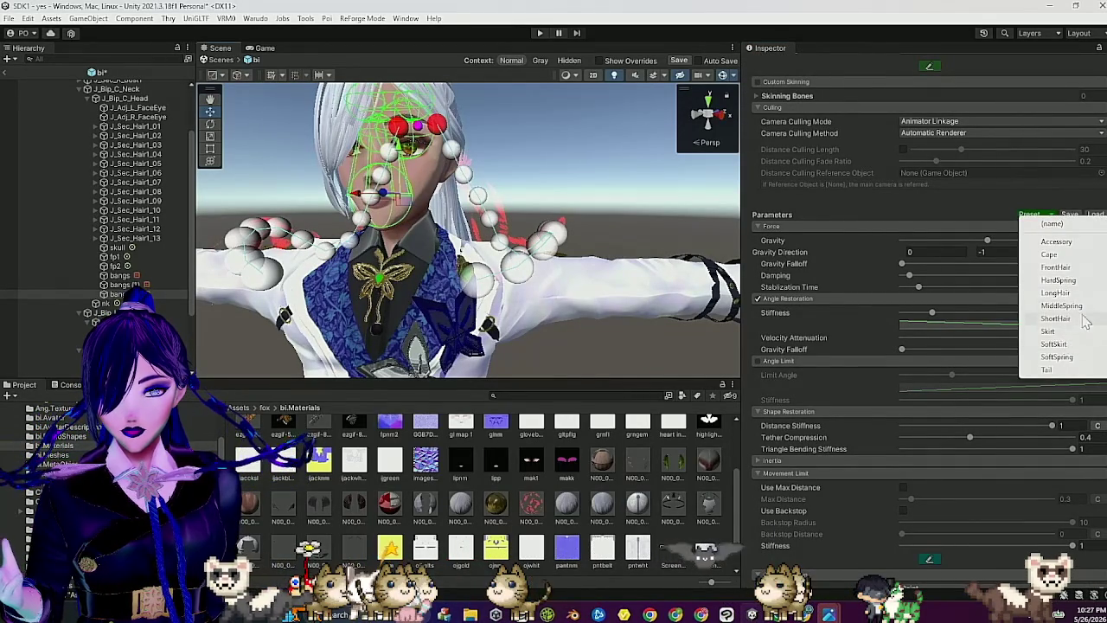
left_click(1060, 371)
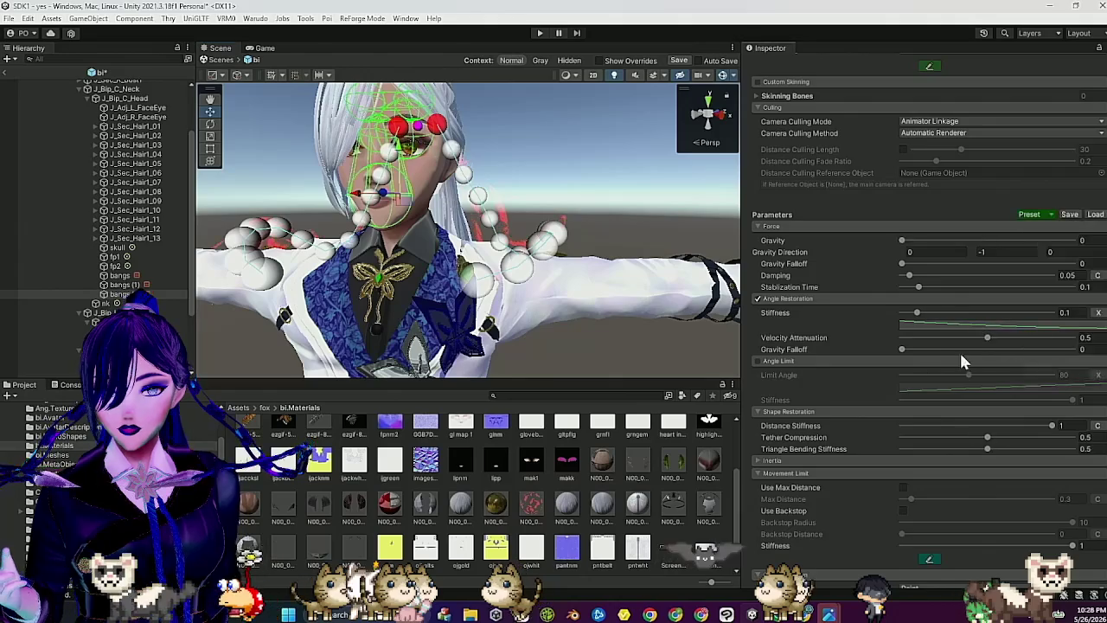
scroll(960, 345, "down", 5)
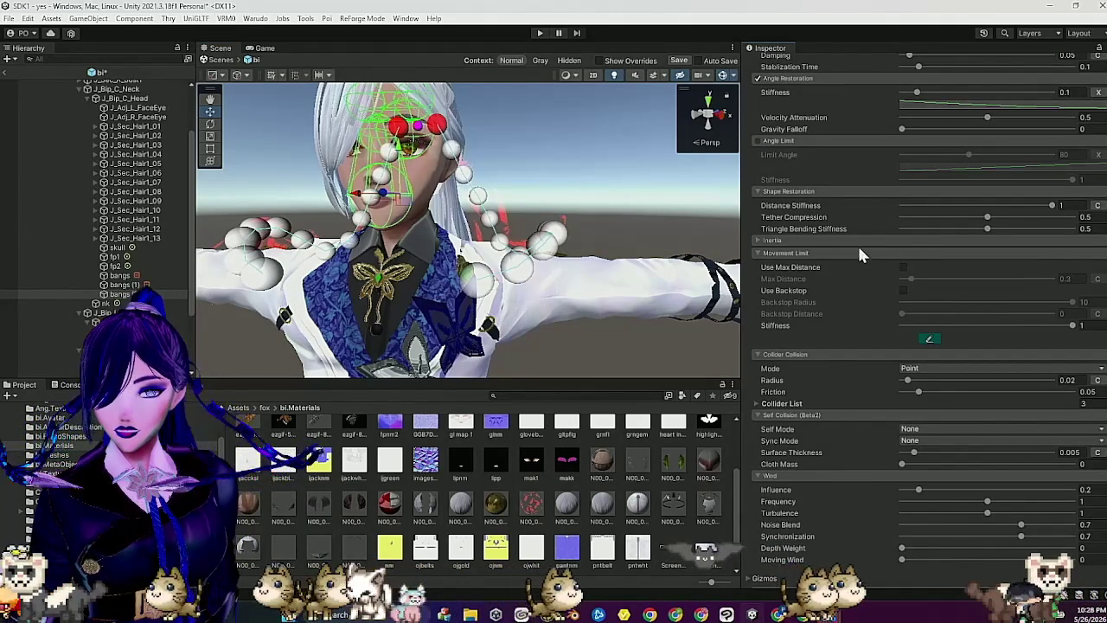
scroll(942, 346, "down", 1)
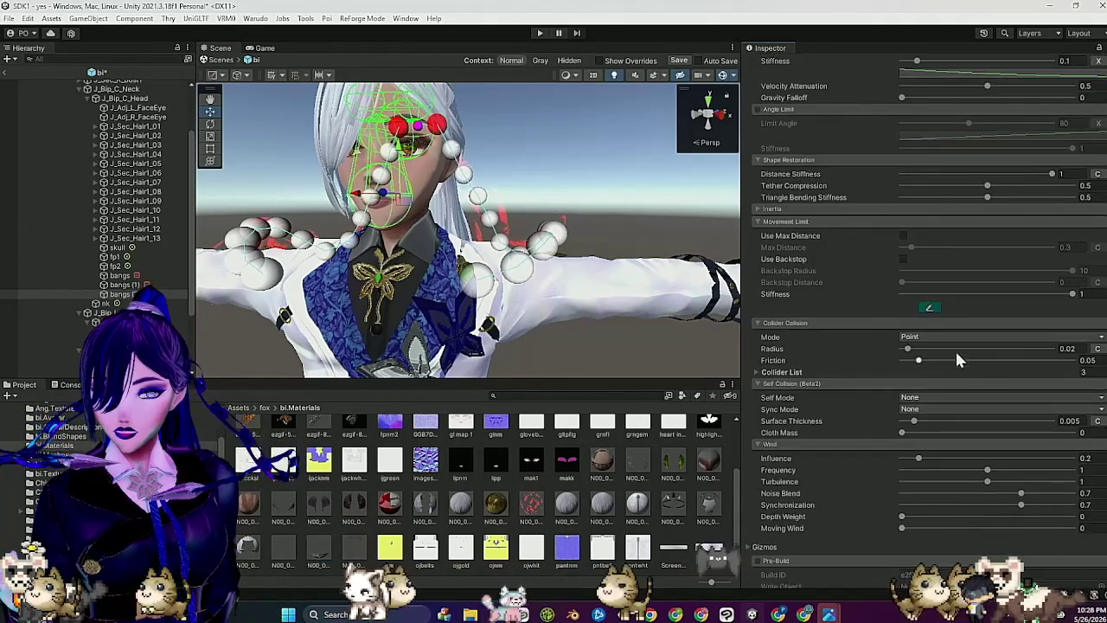
Step: Turn the 0.02 collider radius into a curve and lower its starting key to about 0.715
left_click(1097, 348)
left_click(1042, 359)
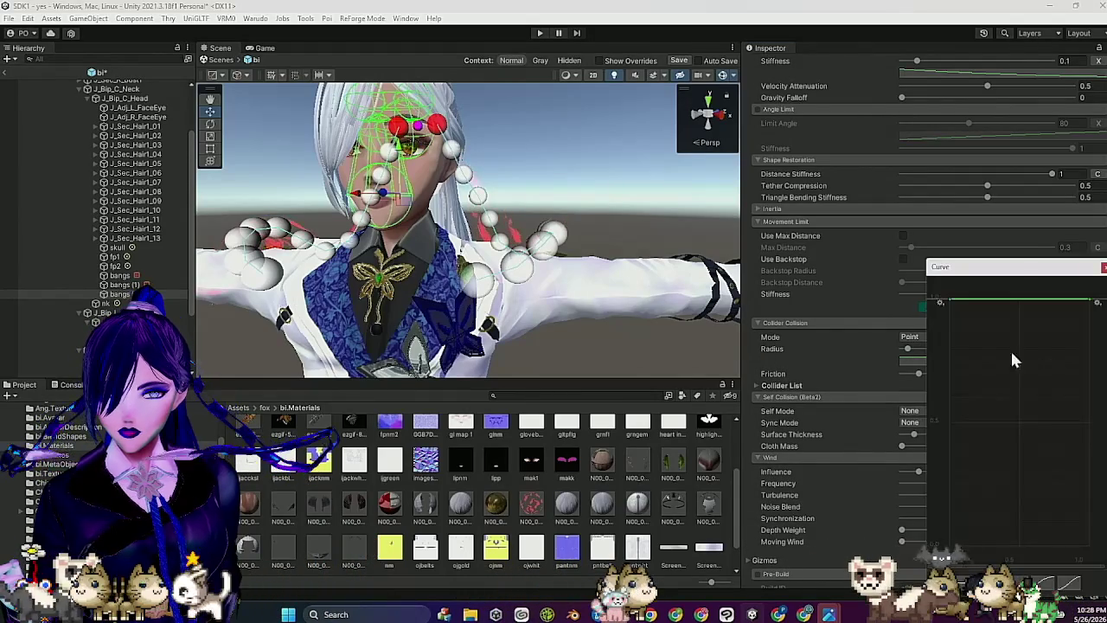
left_click_drag(951, 302, 960, 355)
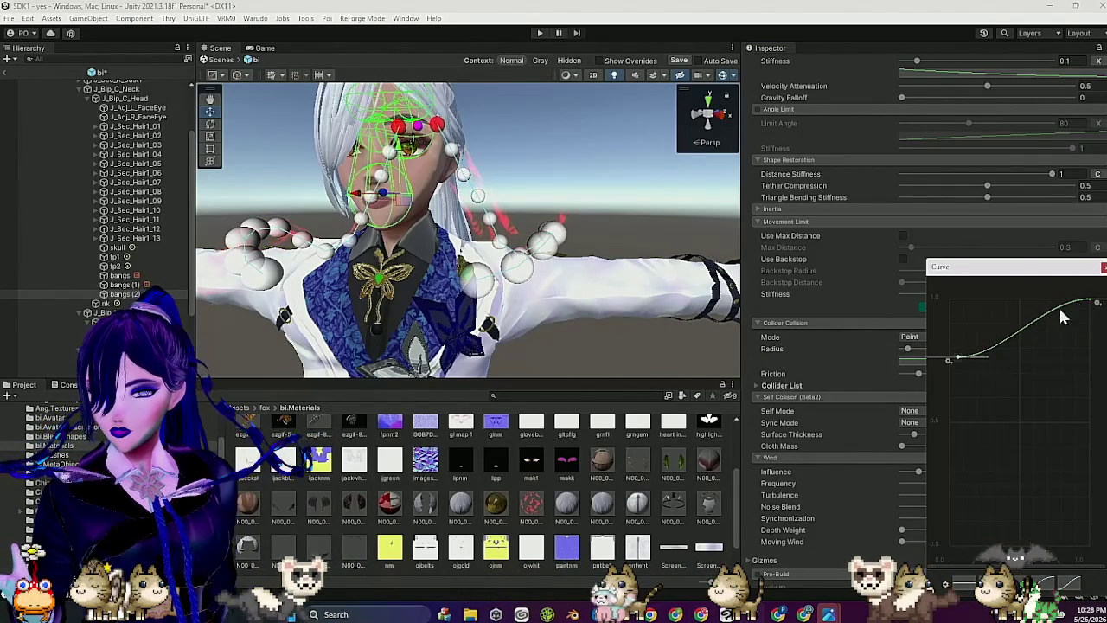
left_click_drag(963, 358, 962, 403)
left_click_drag(726, 325, 681, 303)
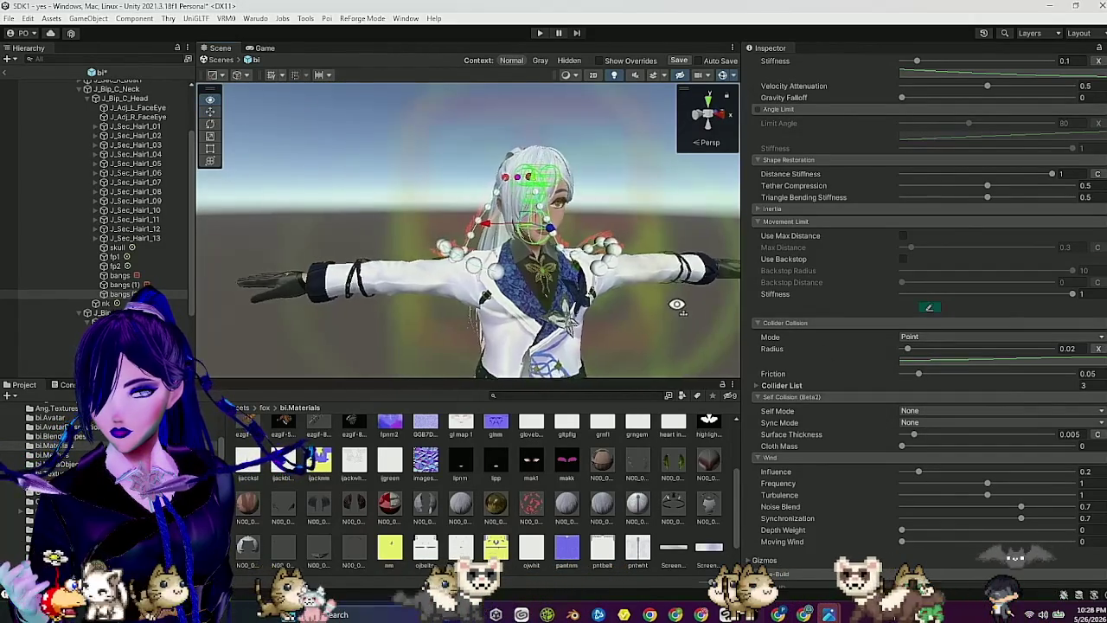
Step: Compare cloth settings of bangs (1), bangs (2) and the next piece, then reselect bangs (2)
left_click(843, 322)
left_click(121, 284)
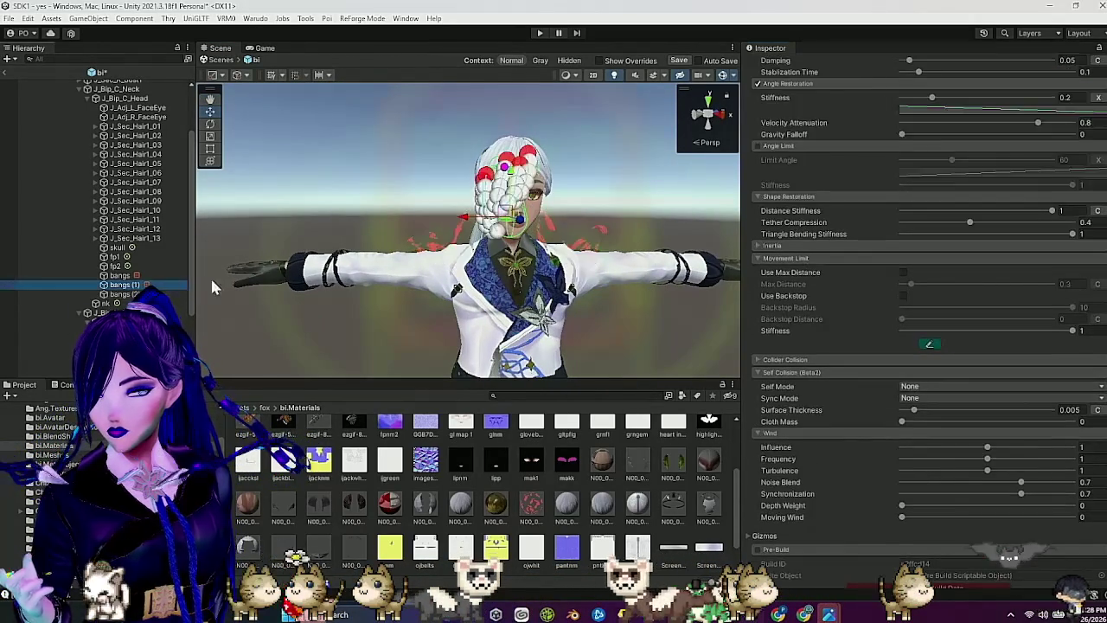
left_click(121, 294)
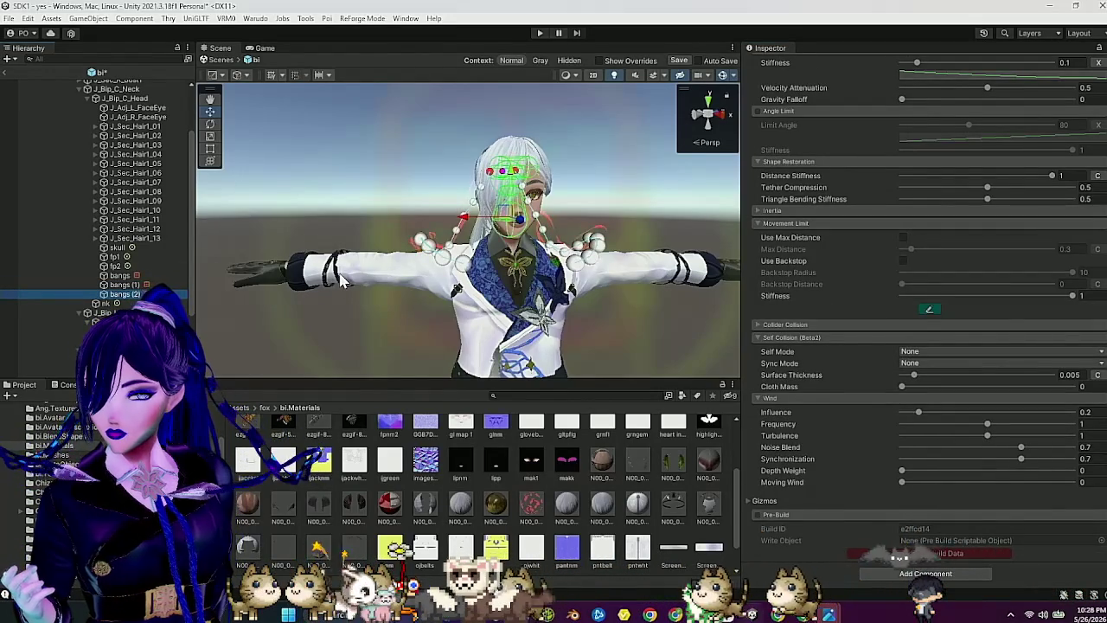
key("Down")
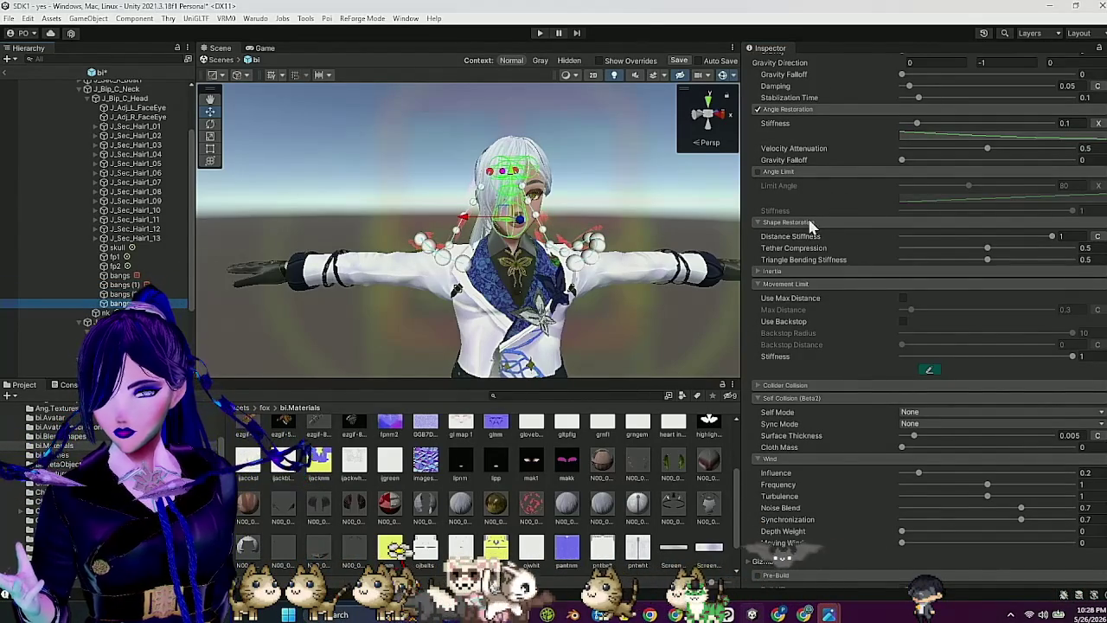
left_click_drag(619, 256, 222, 272)
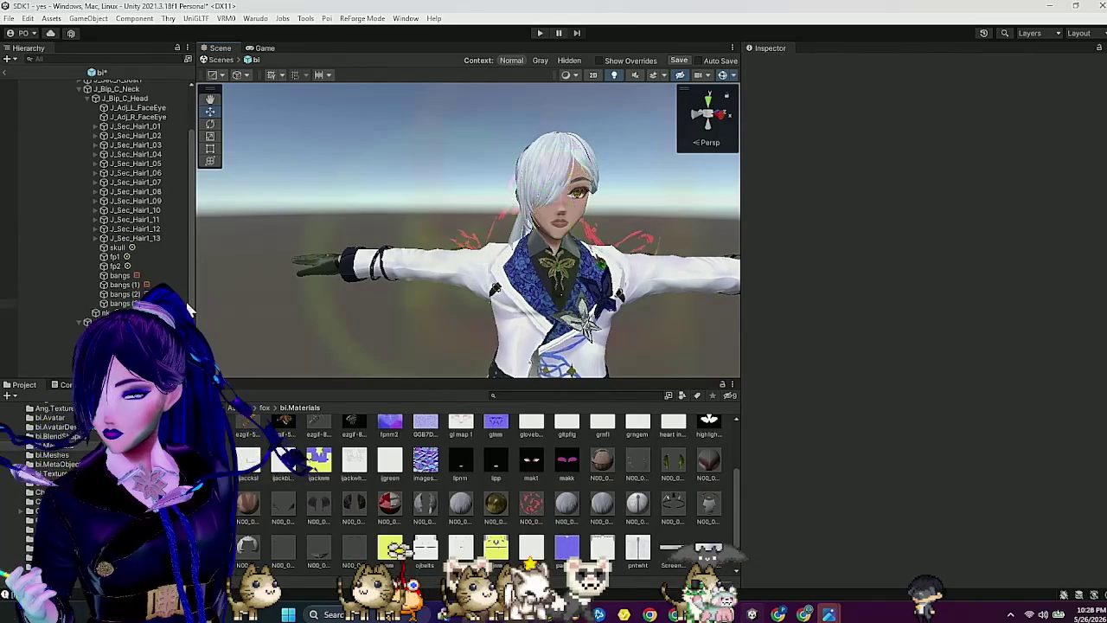
left_click(187, 295)
scroll(873, 345, "down", 10)
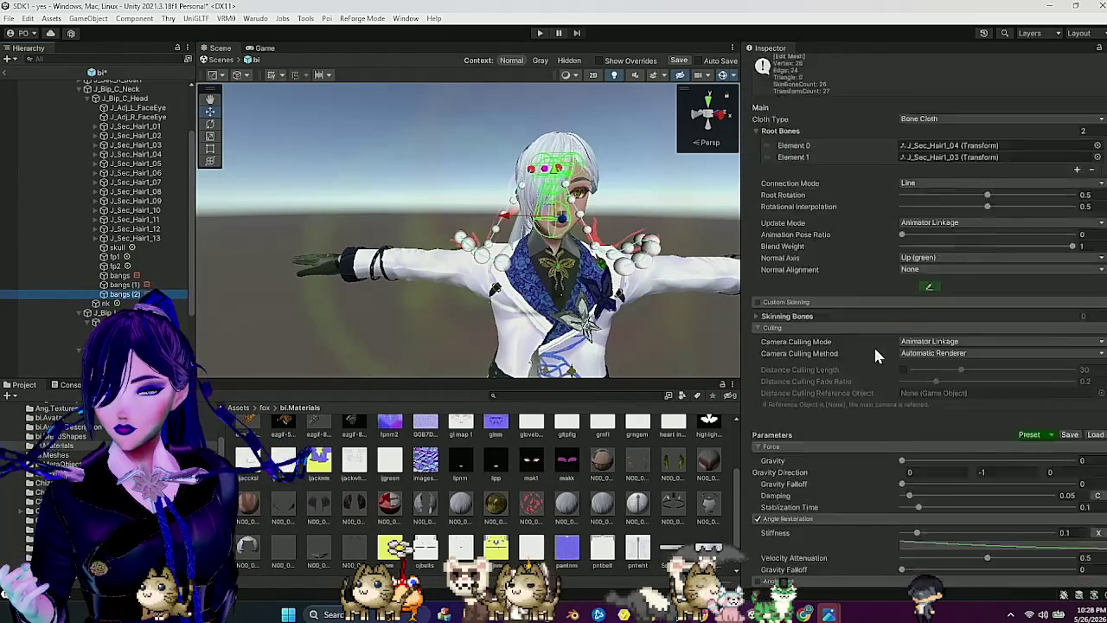
scroll(873, 338, "down", 3)
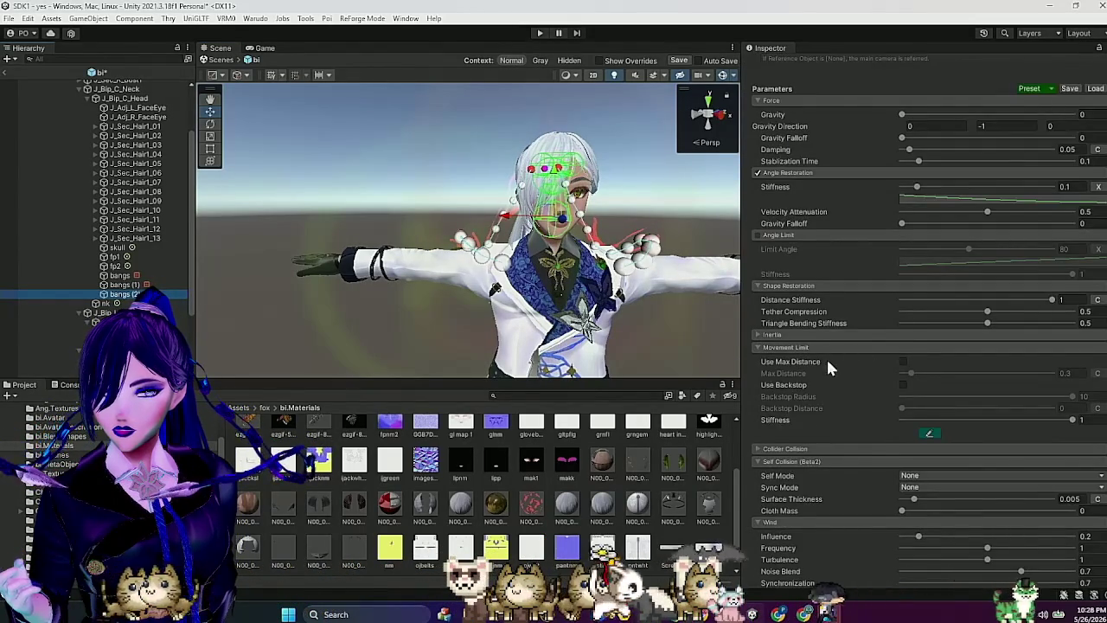
Step: Add four more arm and body colliders to bangs (2)'s Collider List, making 7, then duplicate it
scroll(826, 367, "down", 3)
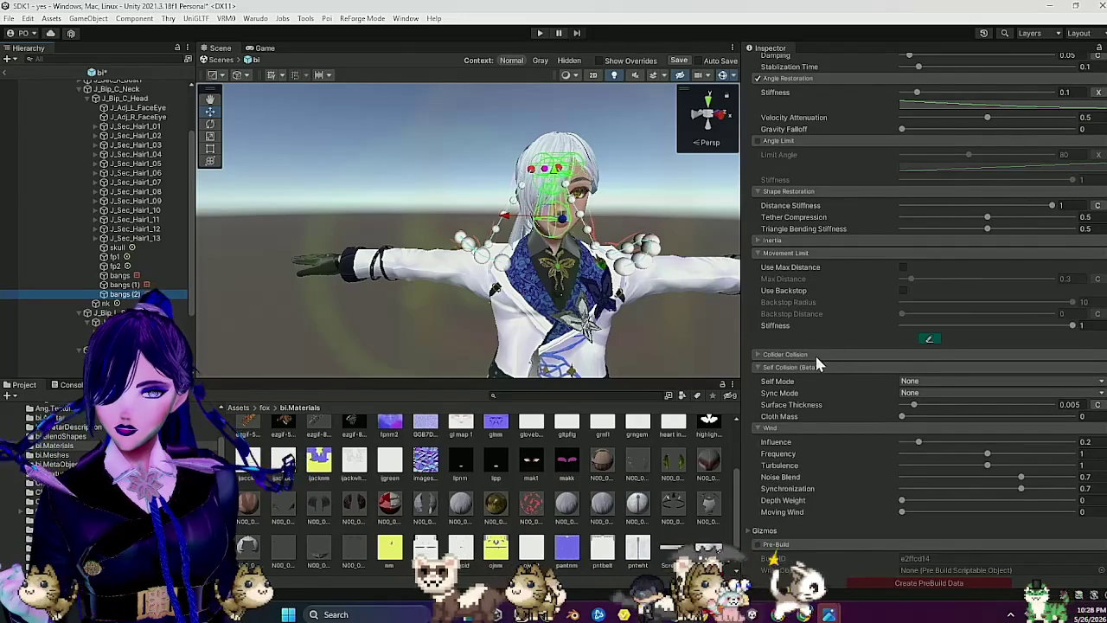
left_click(815, 356)
left_click(100, 305)
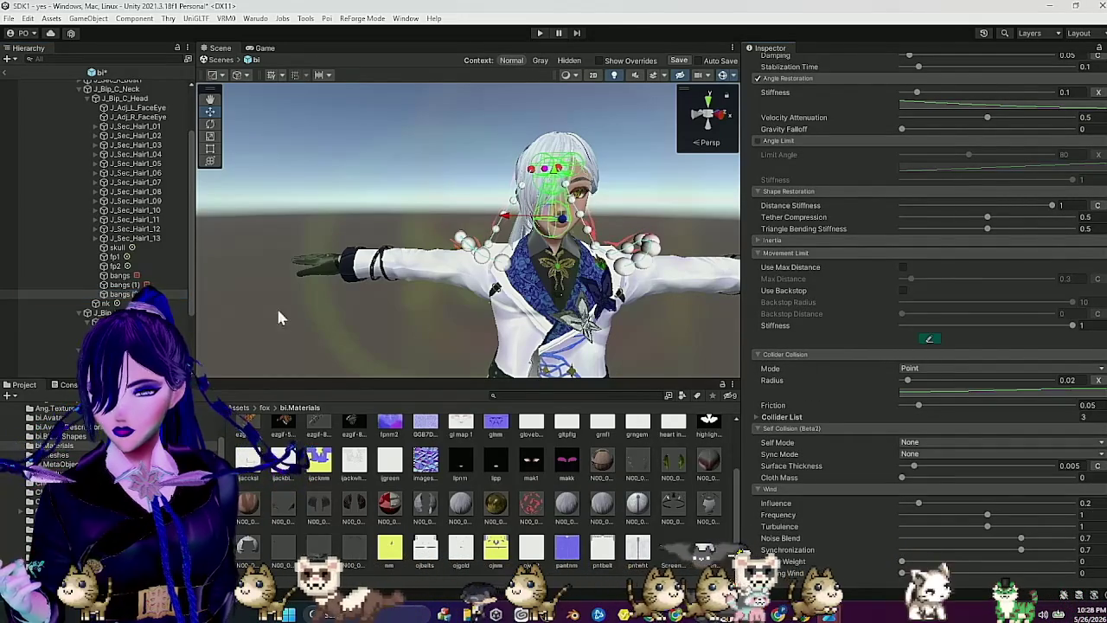
left_click_drag(100, 309, 576, 381)
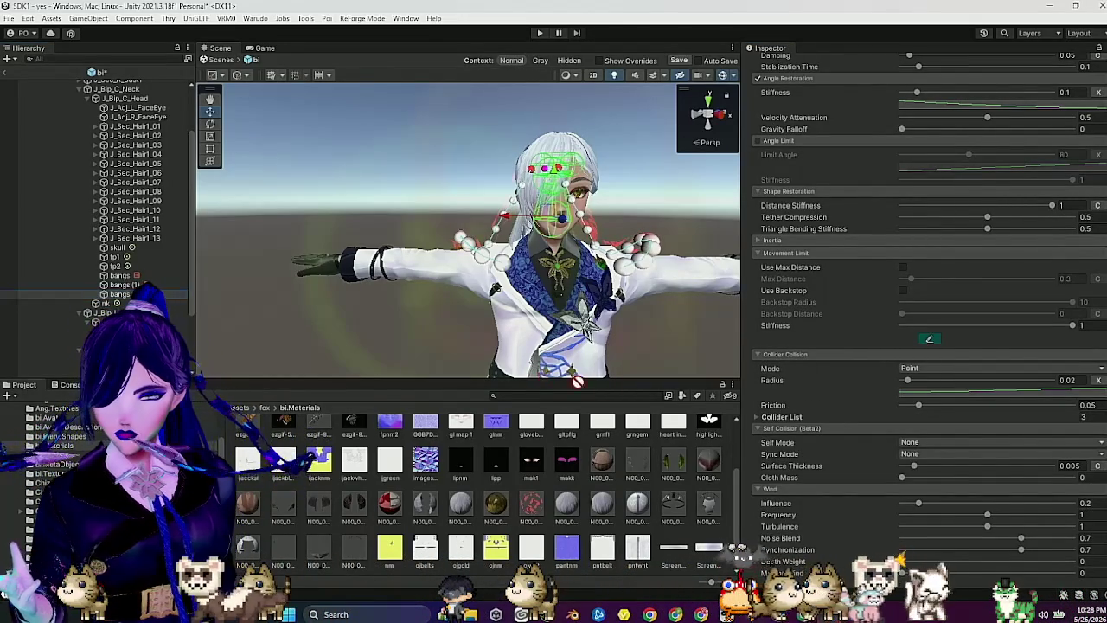
left_click_drag(802, 419, 802, 419)
left_click_drag(104, 313, 779, 417)
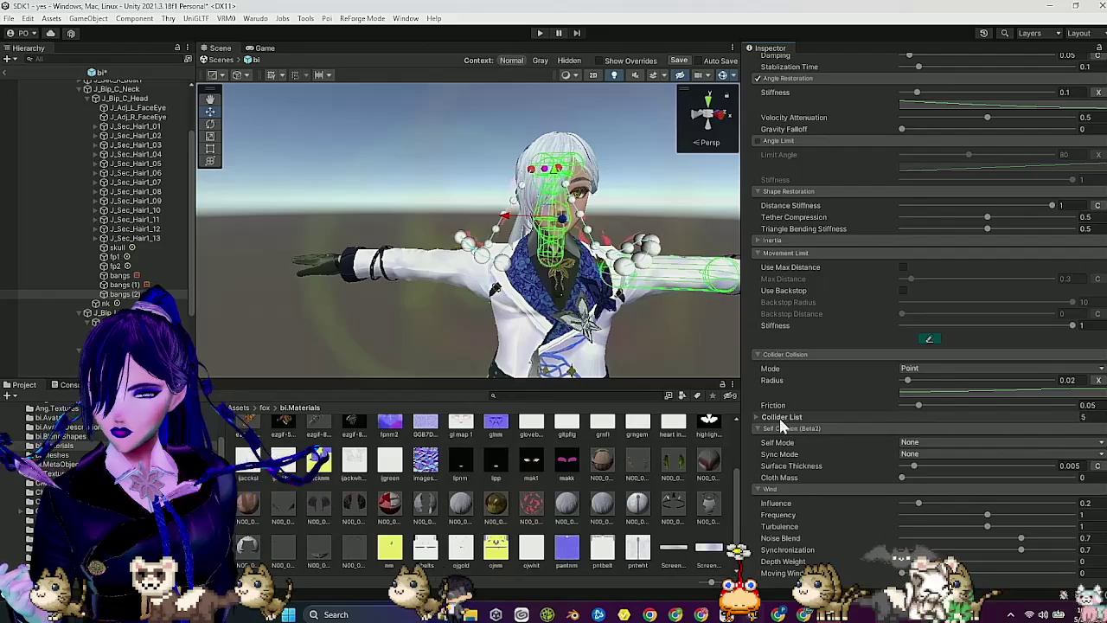
scroll(121, 259, "down", 3)
mouse_move(123, 224)
left_mouse_down()
mouse_move(379, 340)
mouse_move(800, 411)
left_mouse_up()
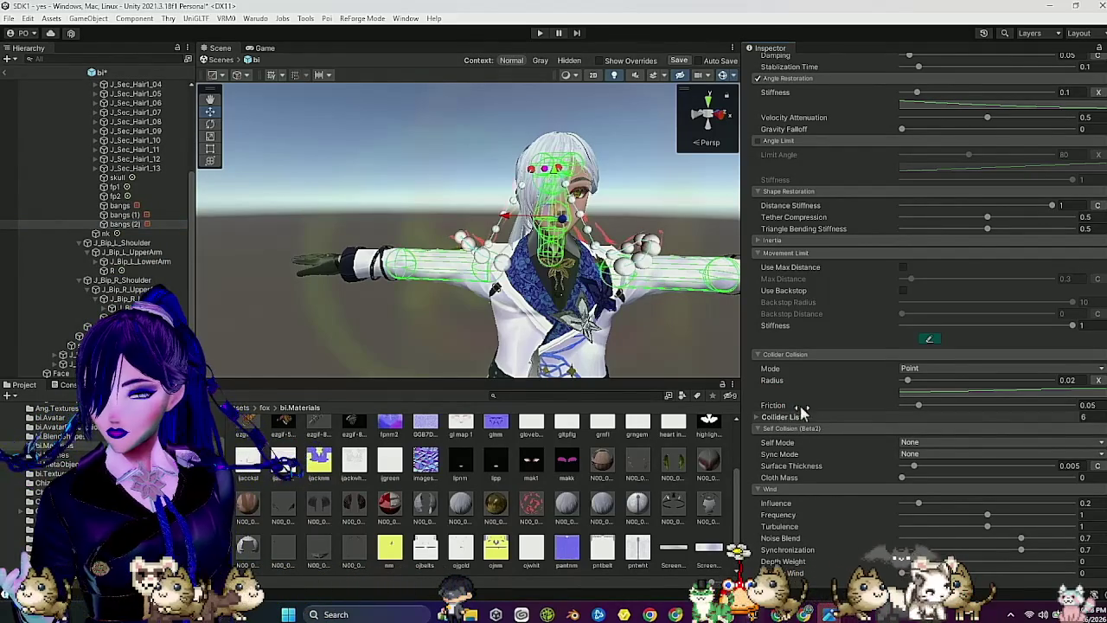
mouse_move(556, 395)
left_mouse_down()
mouse_move(818, 425)
mouse_move(775, 409)
left_mouse_up()
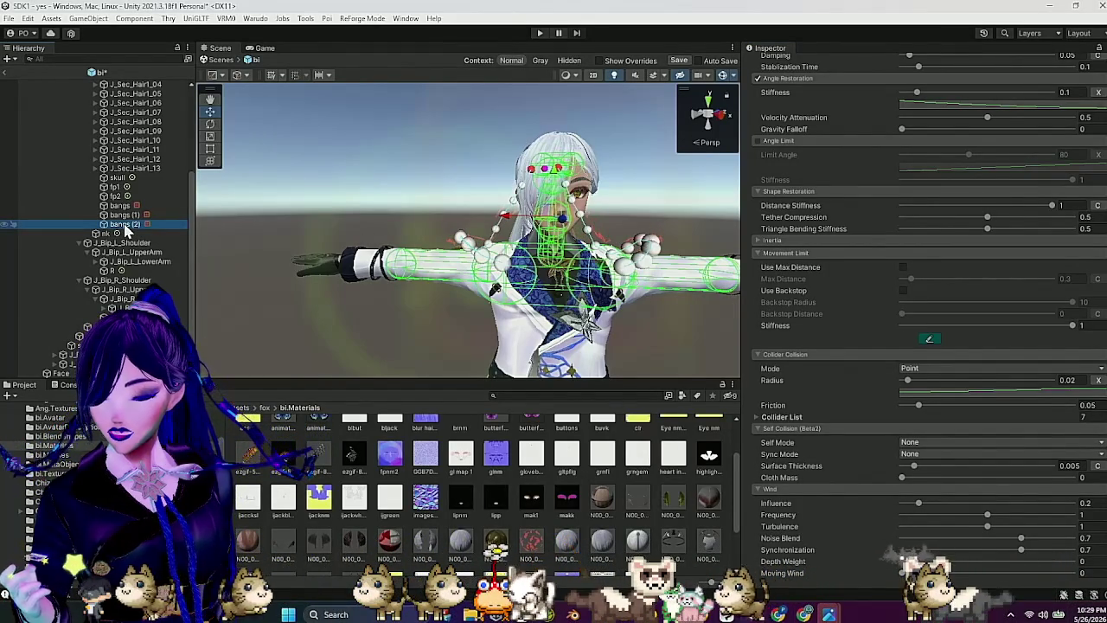
key("ctrl+d")
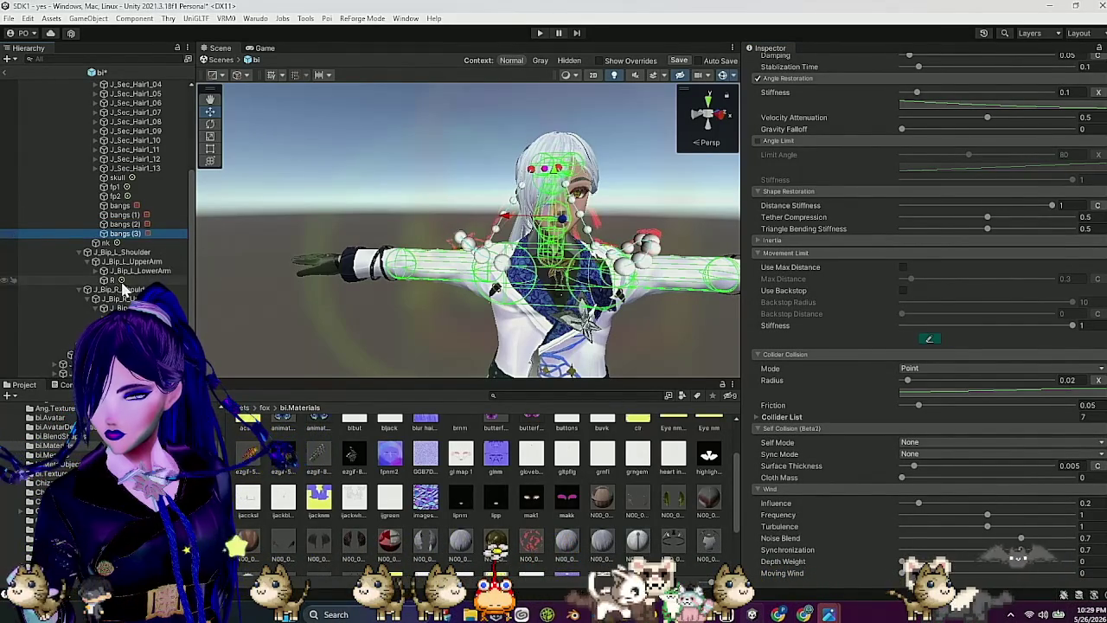
Step: Add another collider to bangs (3) and replace both its root bones with J_Sec_Hair1_01
mouse_move(122, 233)
left_mouse_down()
mouse_move(607, 395)
mouse_move(726, 412)
left_mouse_up()
mouse_move(820, 423)
left_mouse_down()
mouse_move(788, 427)
mouse_move(839, 408)
mouse_move(954, 408)
left_mouse_up()
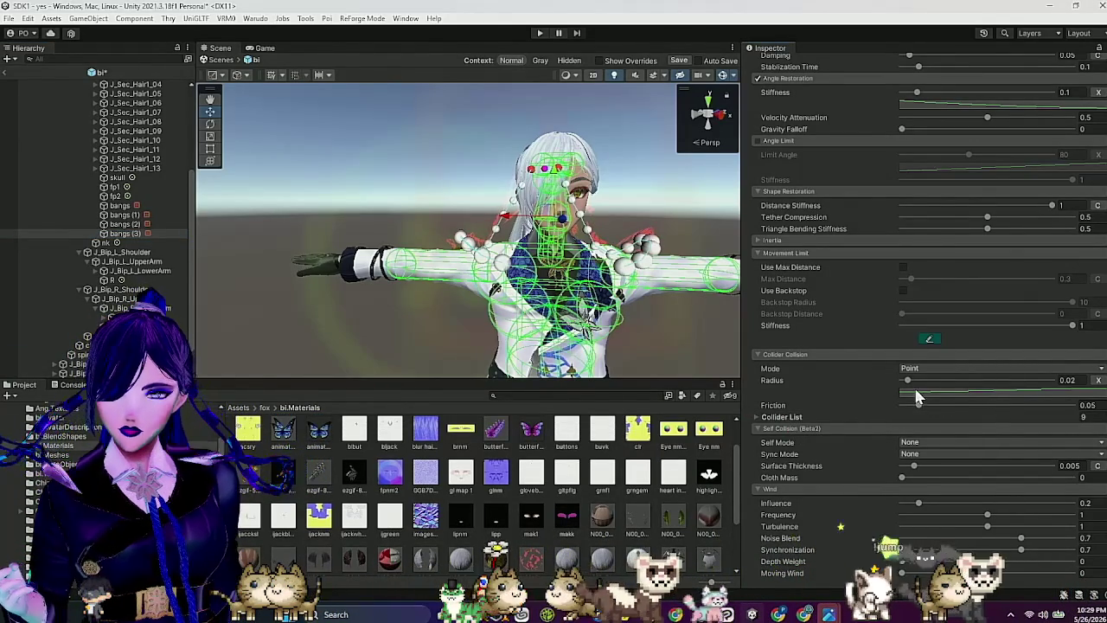
scroll(929, 328, "up", 5)
scroll(927, 320, "up", 7)
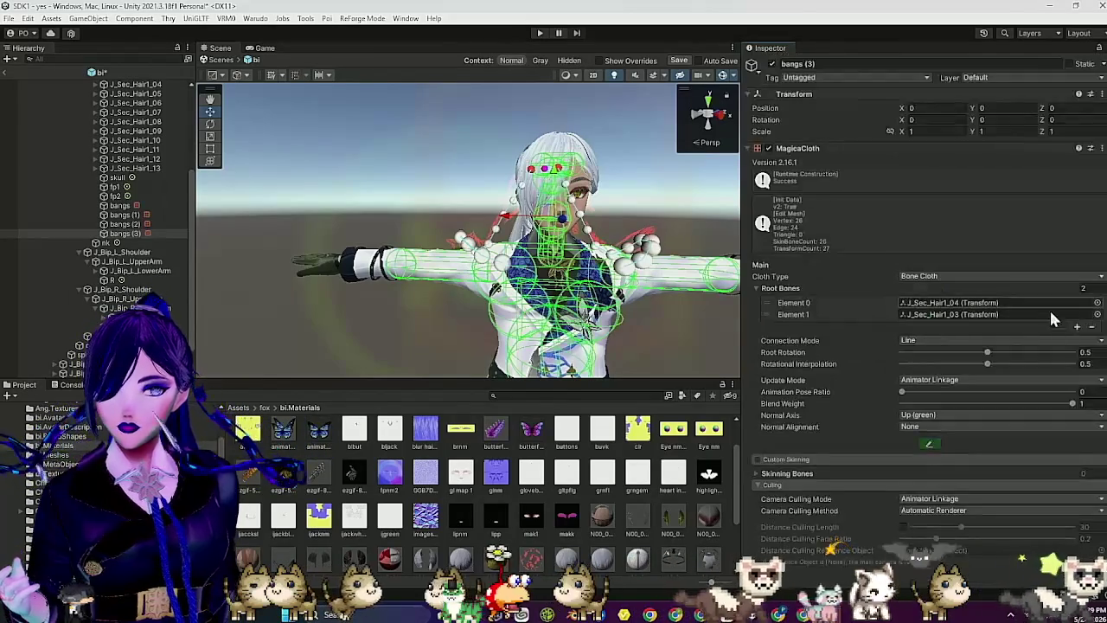
left_click(1092, 327)
left_click(1091, 316)
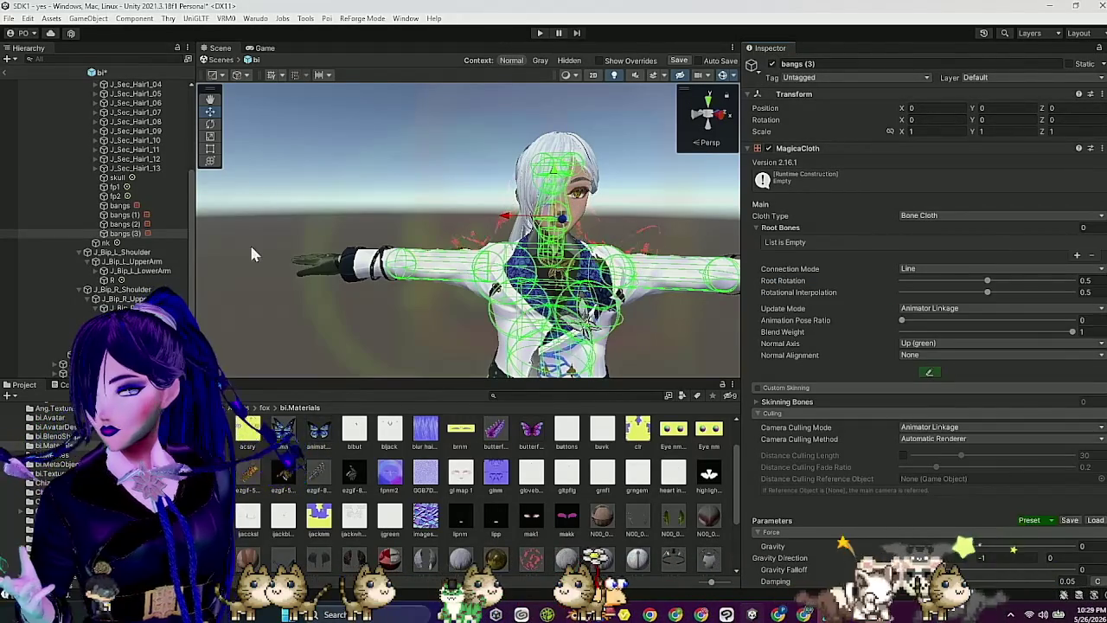
scroll(169, 207, "up", 5)
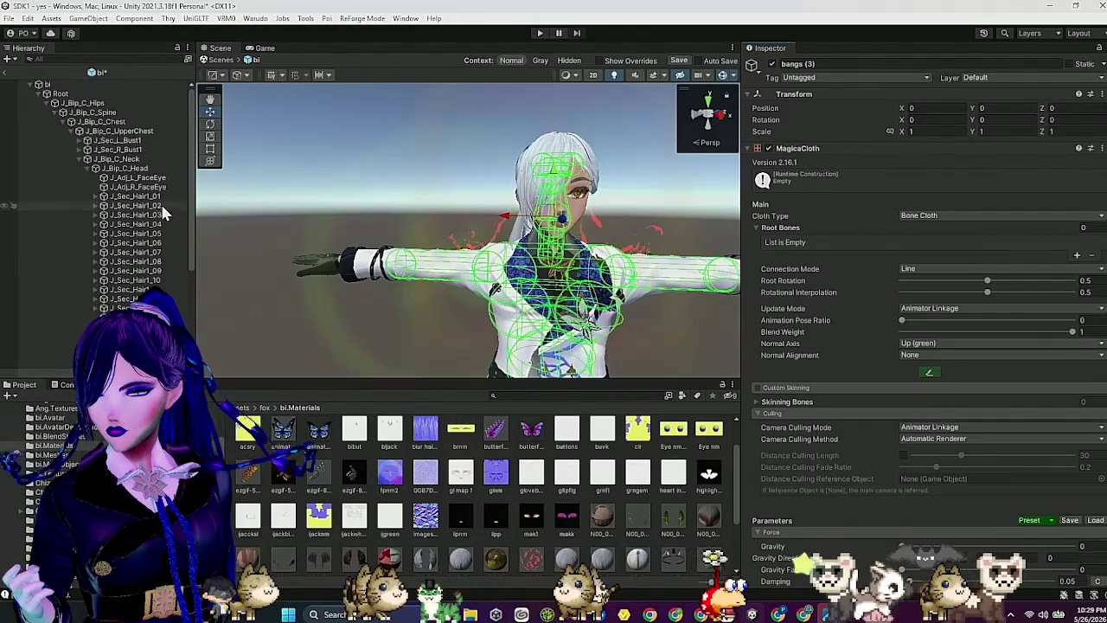
left_click_drag(152, 202, 787, 240)
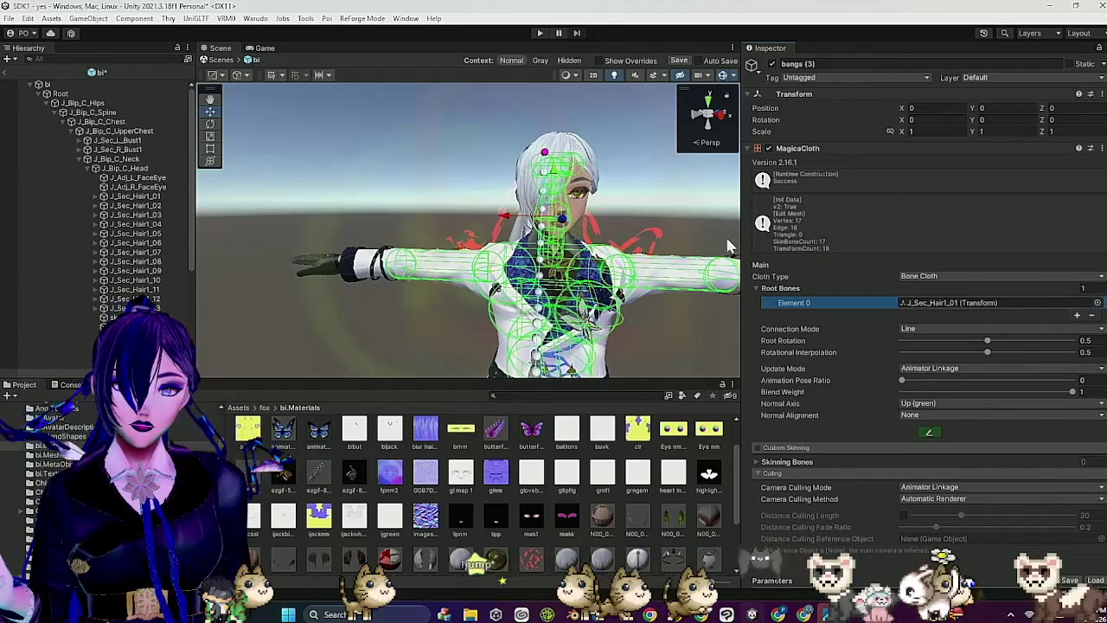
Step: Apply the LongHair preset to bangs (3), bringing its wind influence to 0.88
scroll(891, 302, "down", 10)
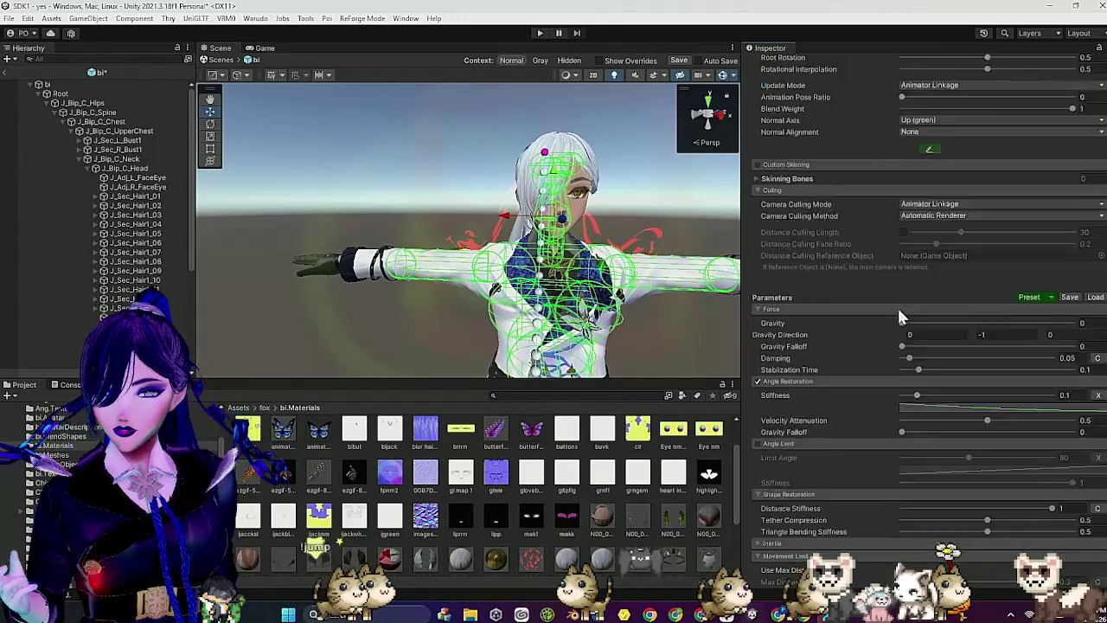
scroll(896, 328, "down", 5)
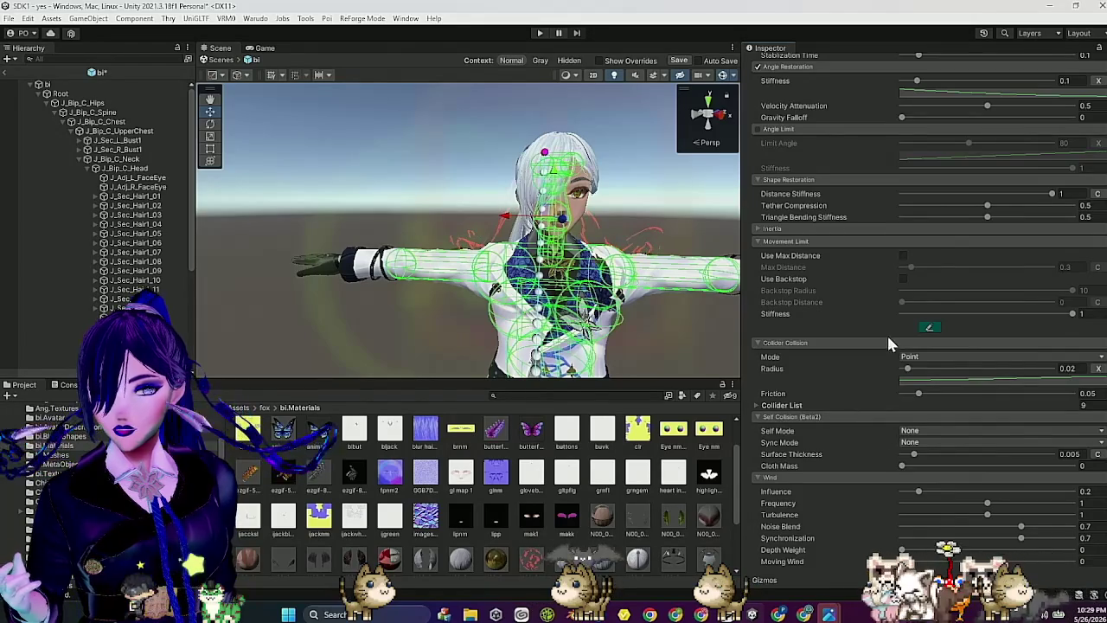
scroll(886, 333, "up", 8)
left_click(1048, 296)
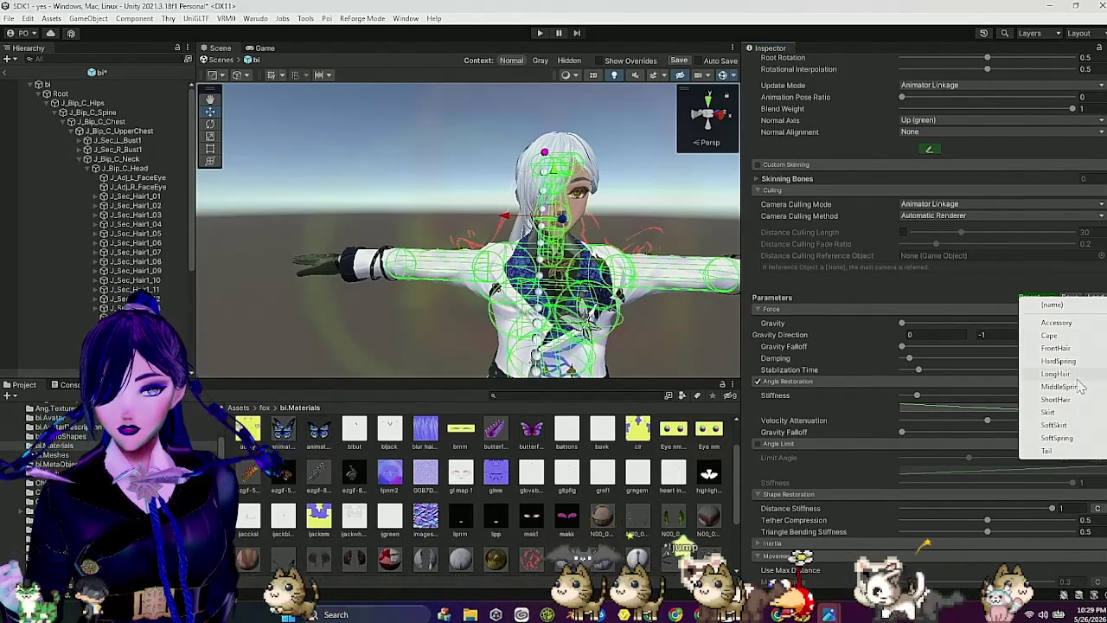
left_click(1053, 372)
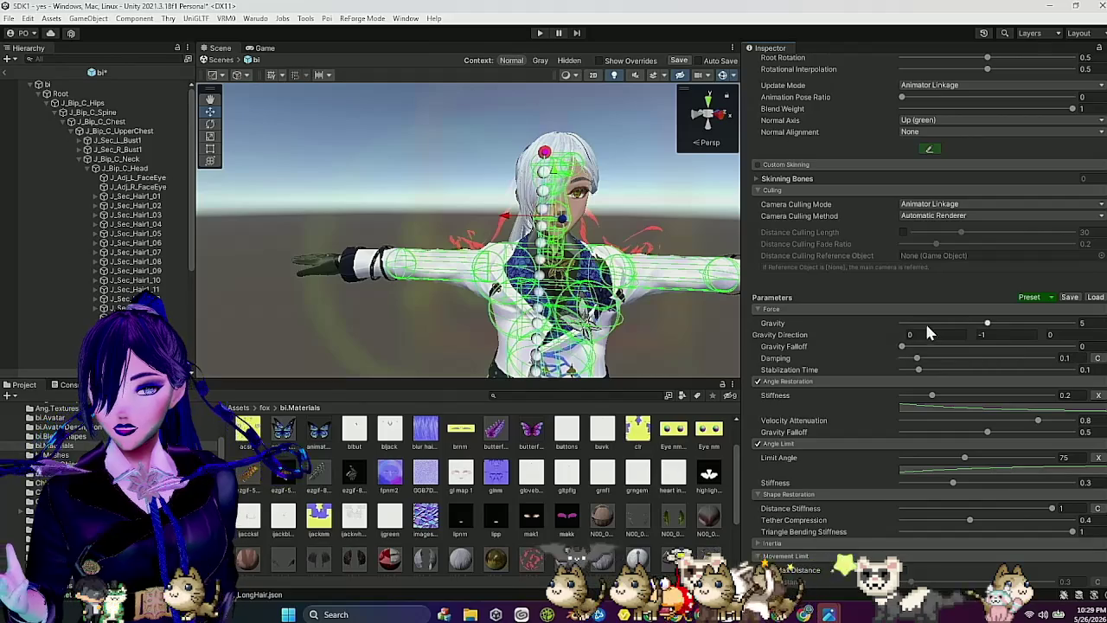
scroll(909, 416, "down", 5)
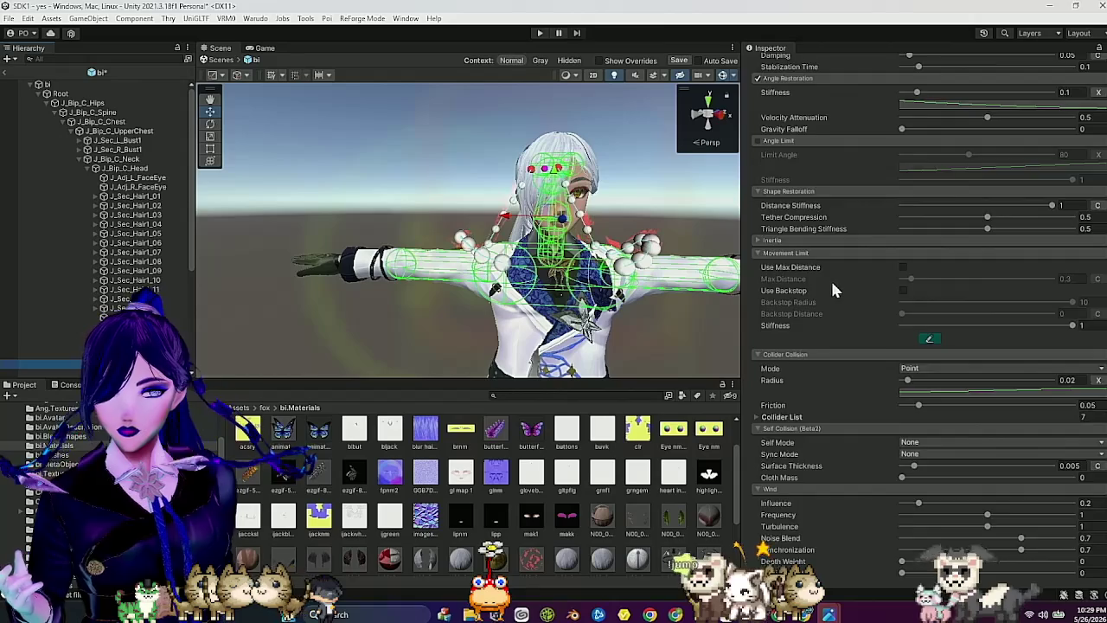
scroll(821, 284, "up", 5)
scroll(822, 283, "down", 5)
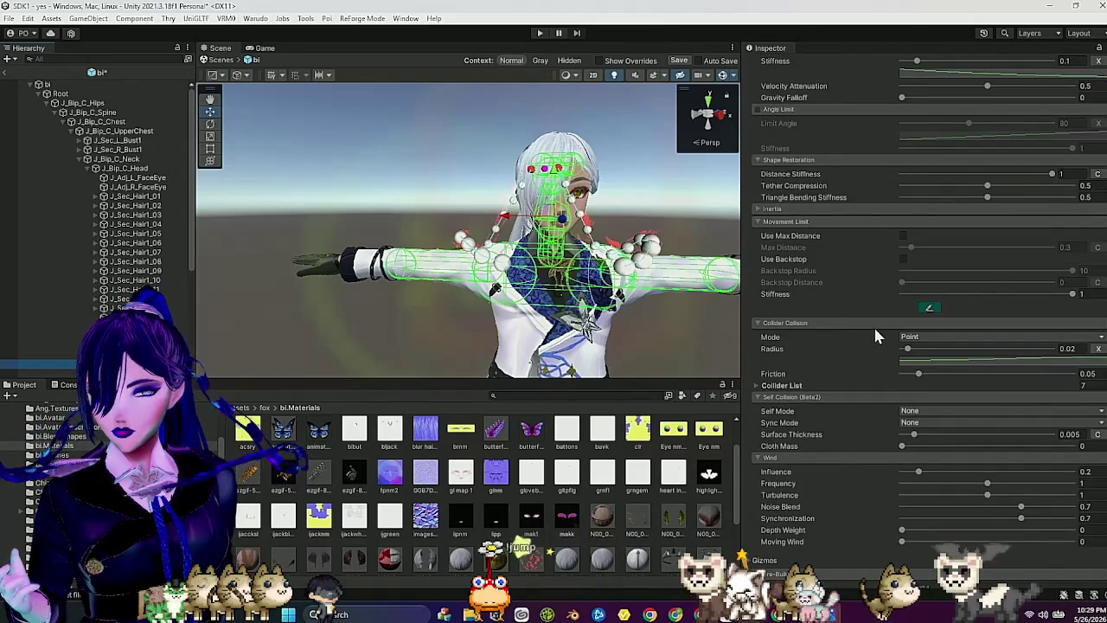
scroll(922, 276, "up", 3)
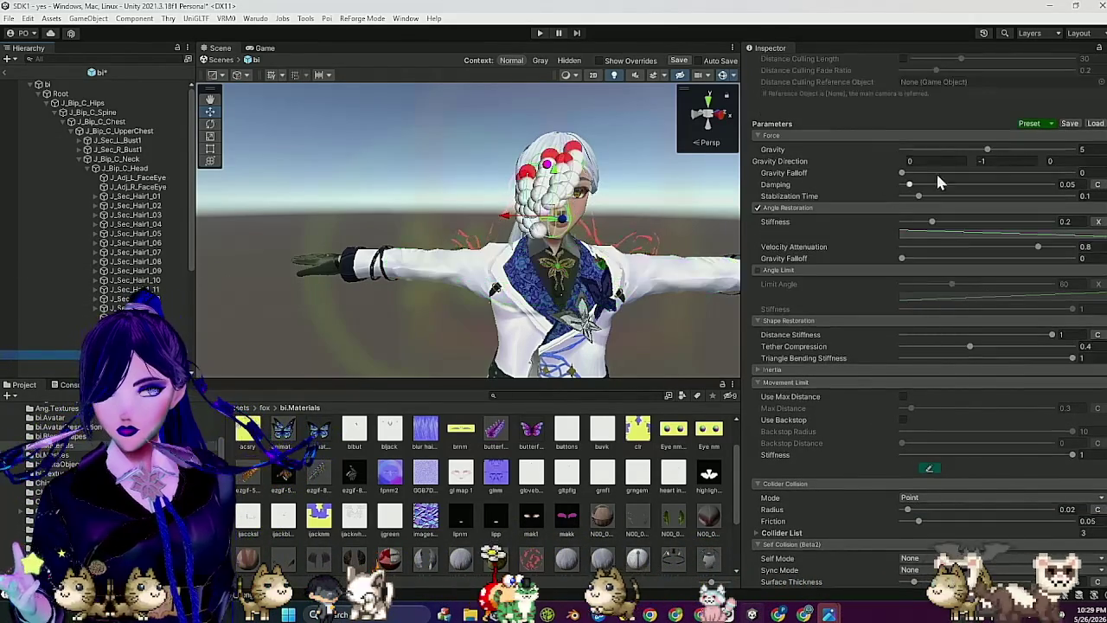
Step: Try a preset with near-zero gravity on the hair cloth, then undo it
left_click(1050, 123)
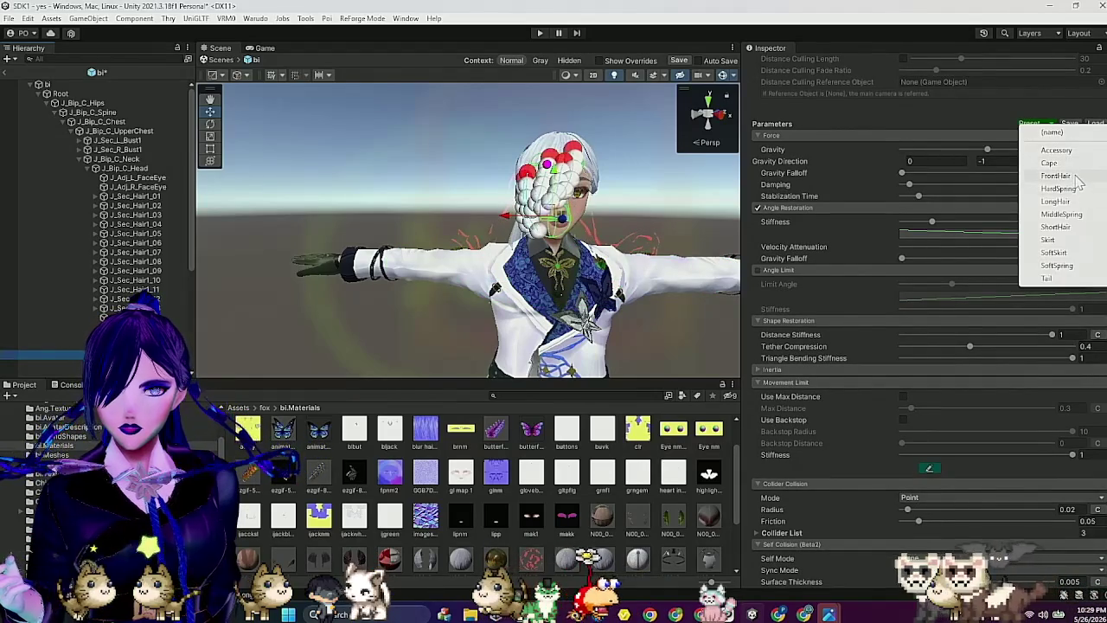
left_click(1055, 176)
left_click(903, 149)
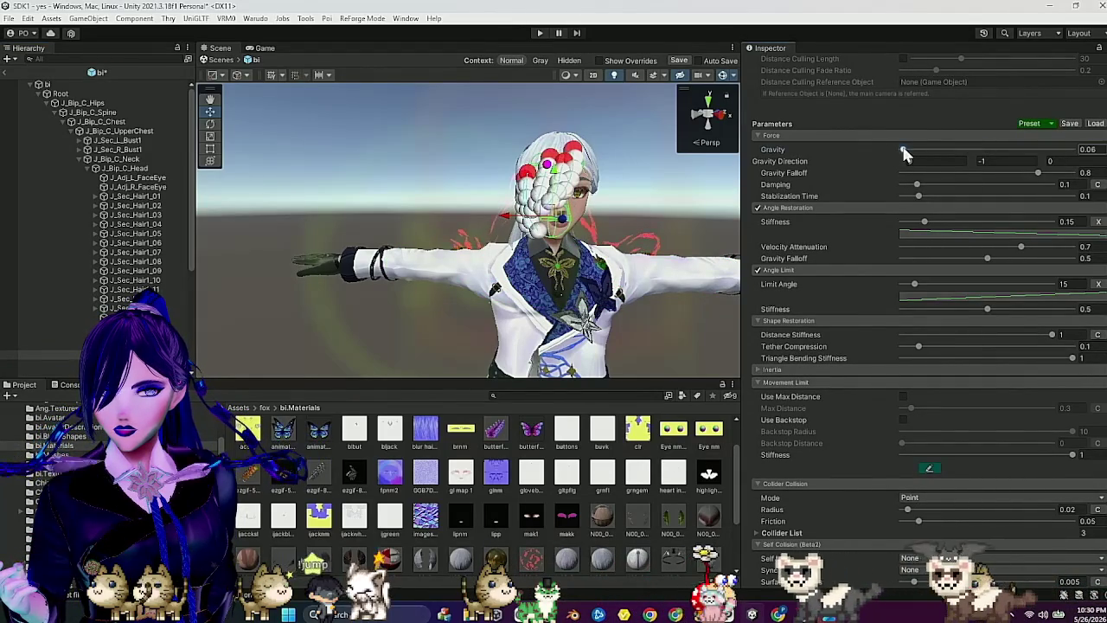
scroll(971, 321, "down", 5)
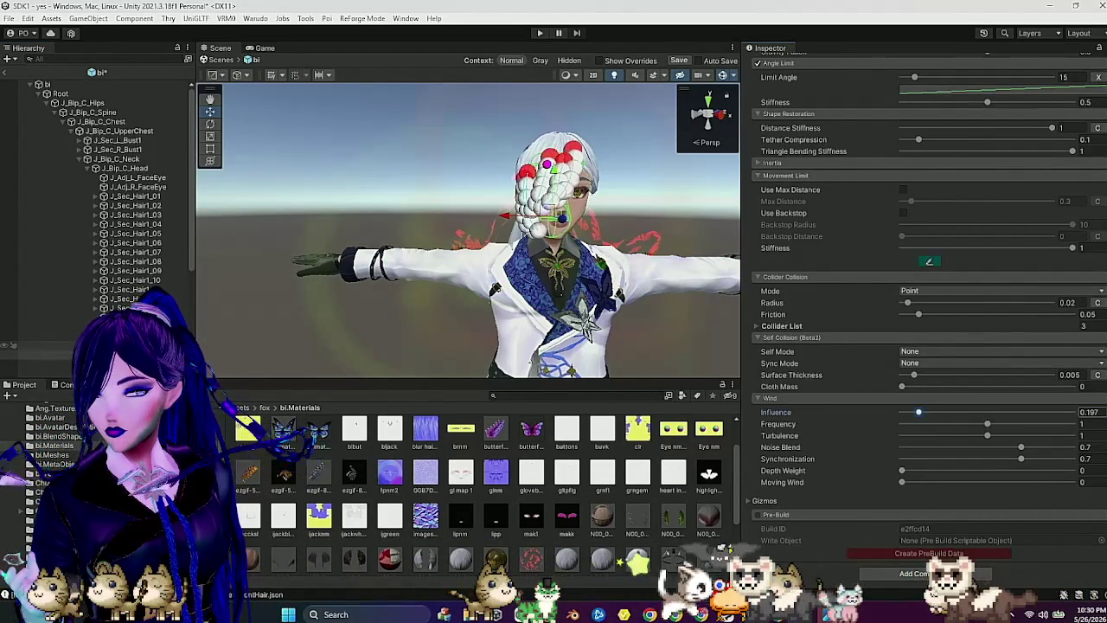
key("ctrl+z")
scroll(913, 230, "up", 7)
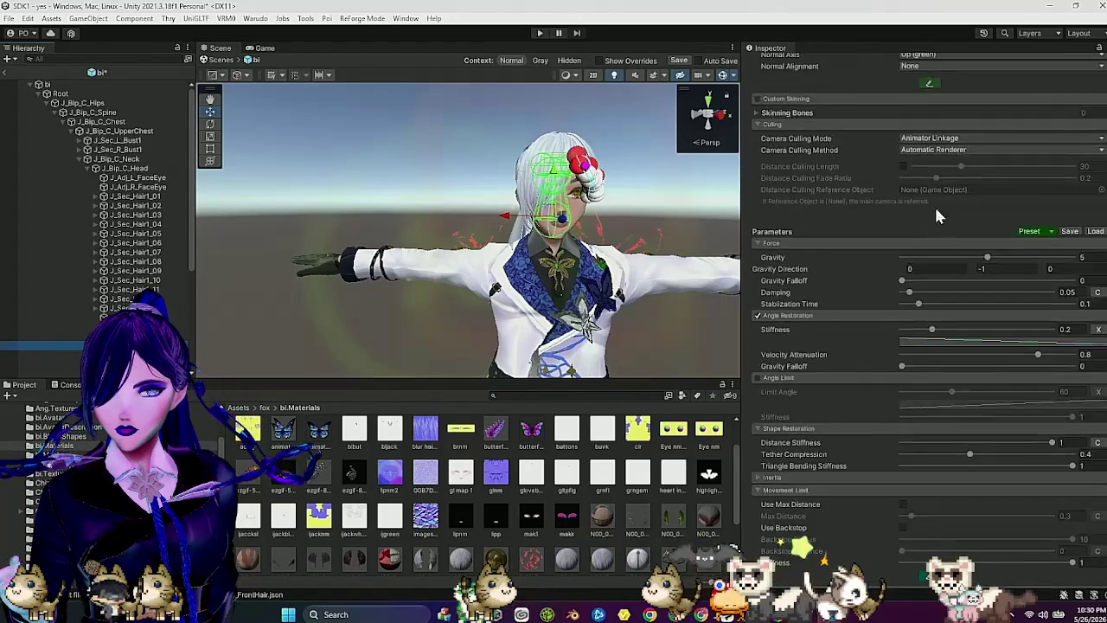
Step: Apply the FrontHair preset with gravity 0 and lower wind influence to 0.095
left_click(1045, 230)
left_click(1055, 285)
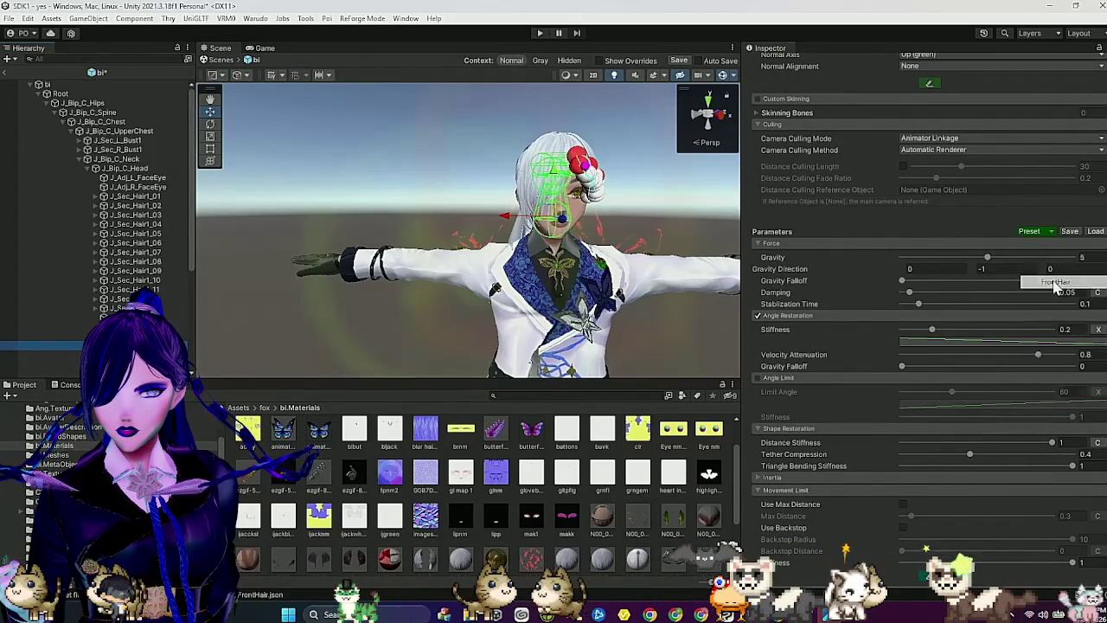
scroll(981, 301, "down", 7)
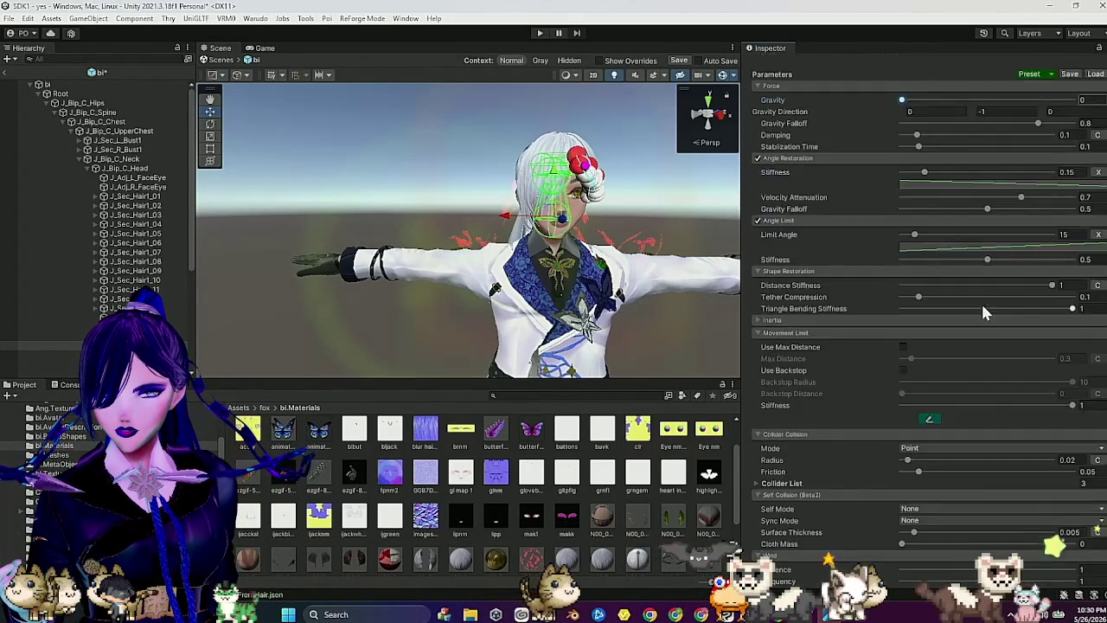
left_click(909, 411)
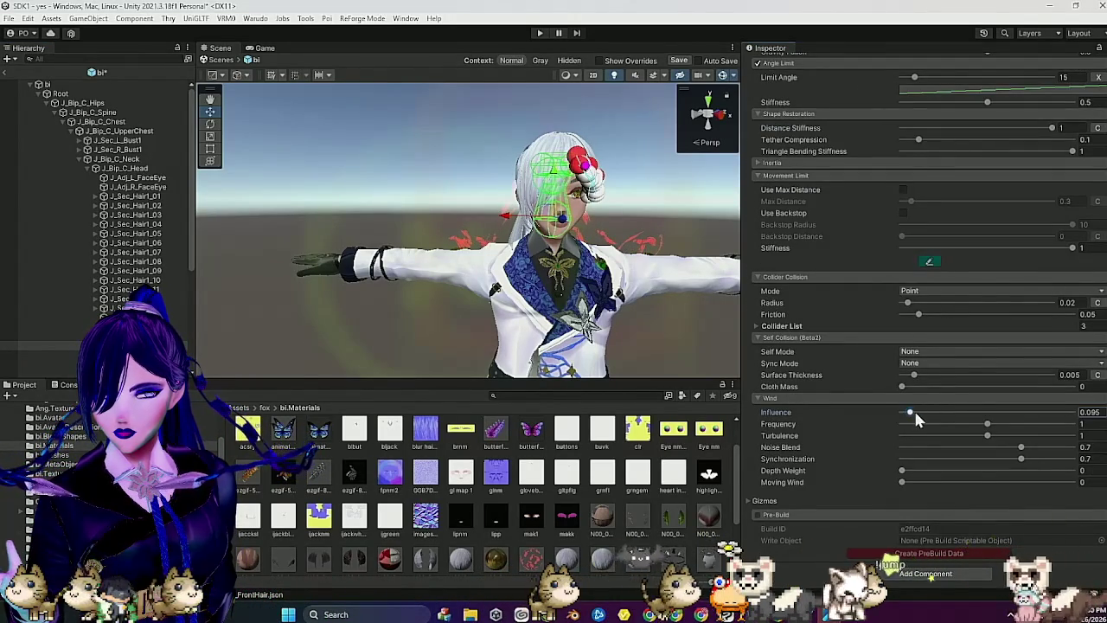
scroll(666, 221, "up", 3)
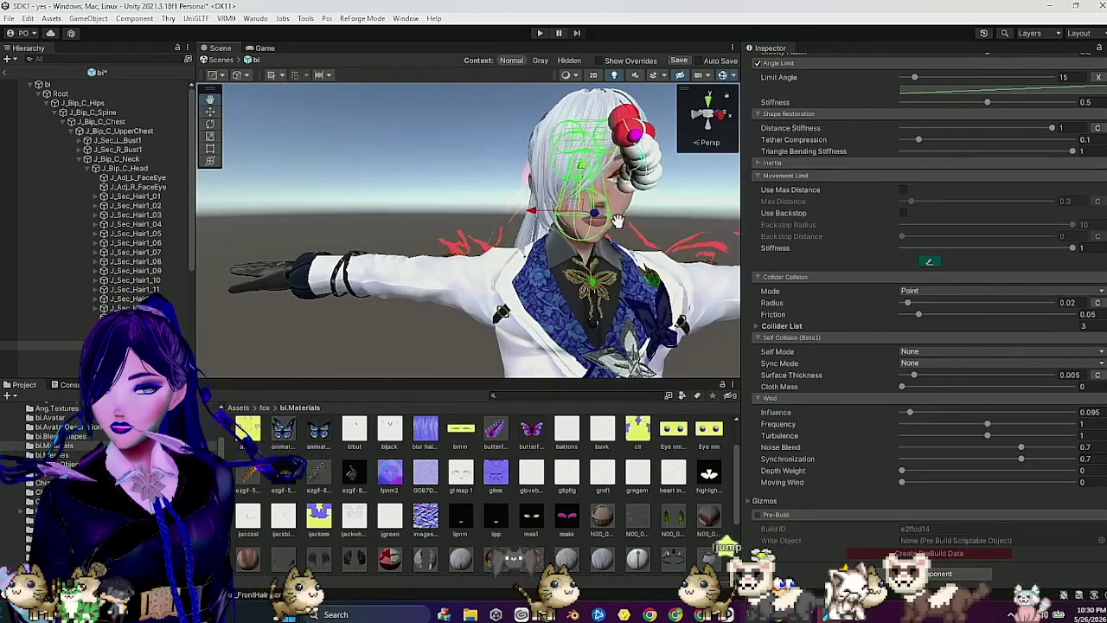
scroll(618, 223, "down", 3)
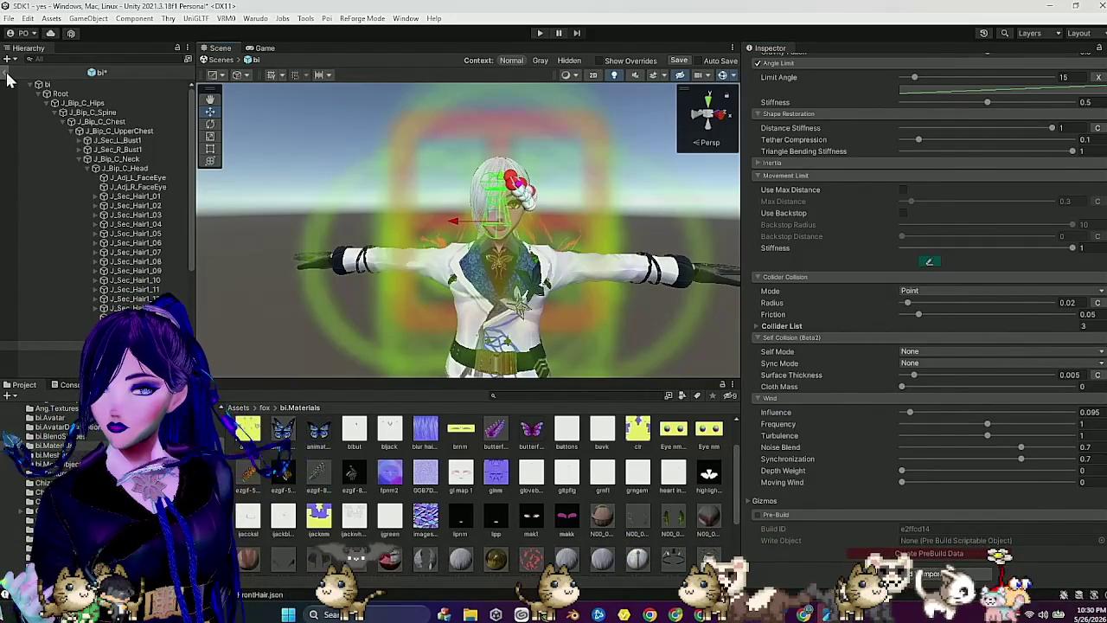
Step: Leave prefab editing, save the prefab changes, and start Play mode
left_click(8, 74)
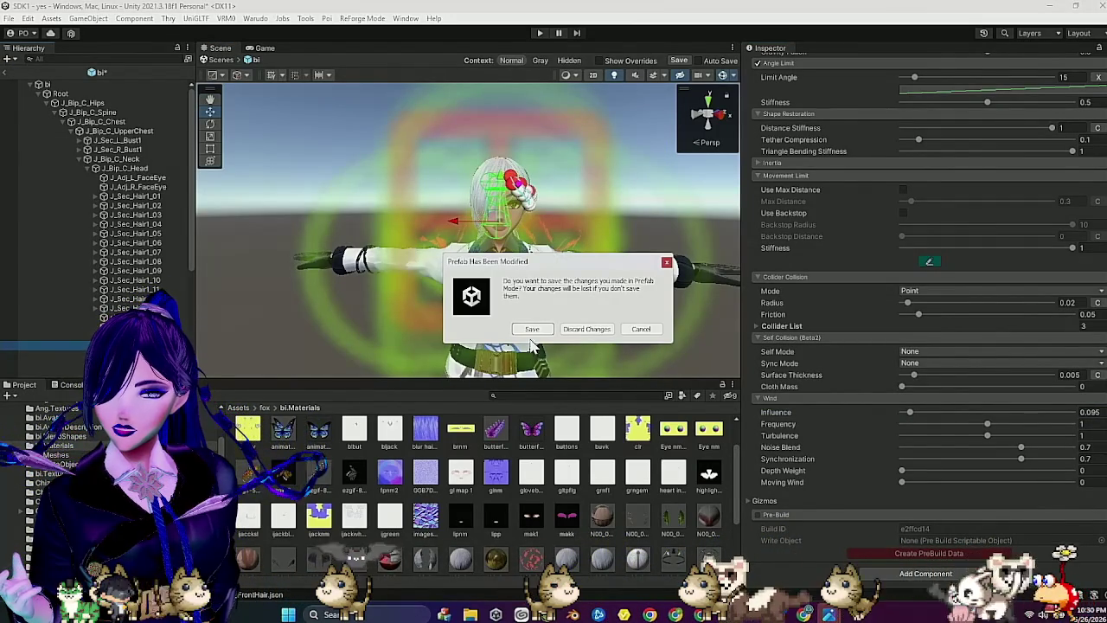
left_click(534, 329)
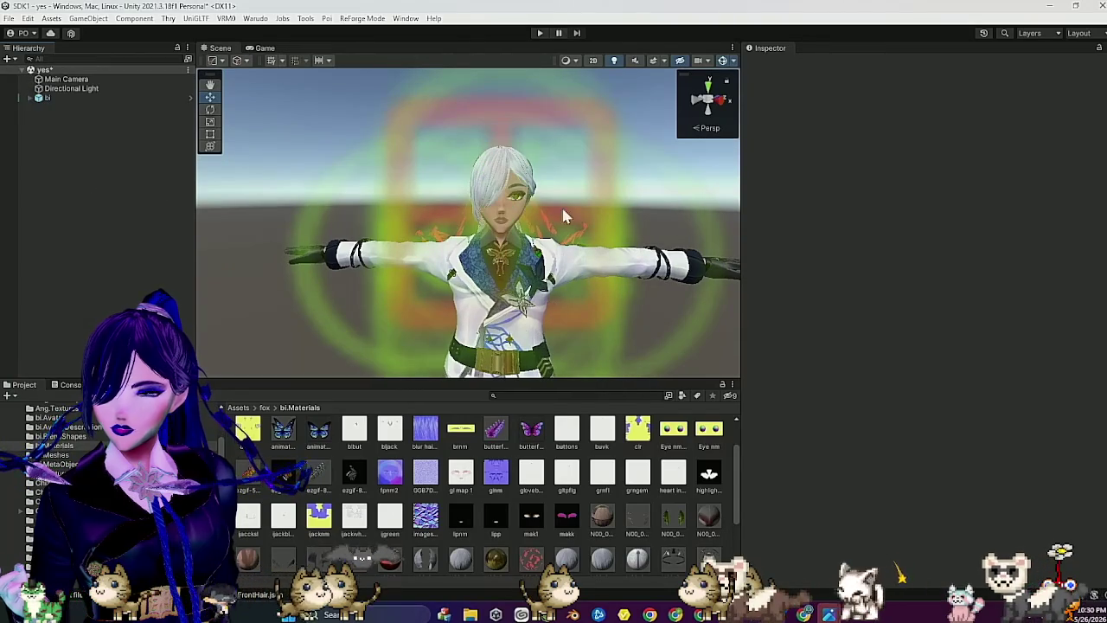
left_click(540, 34)
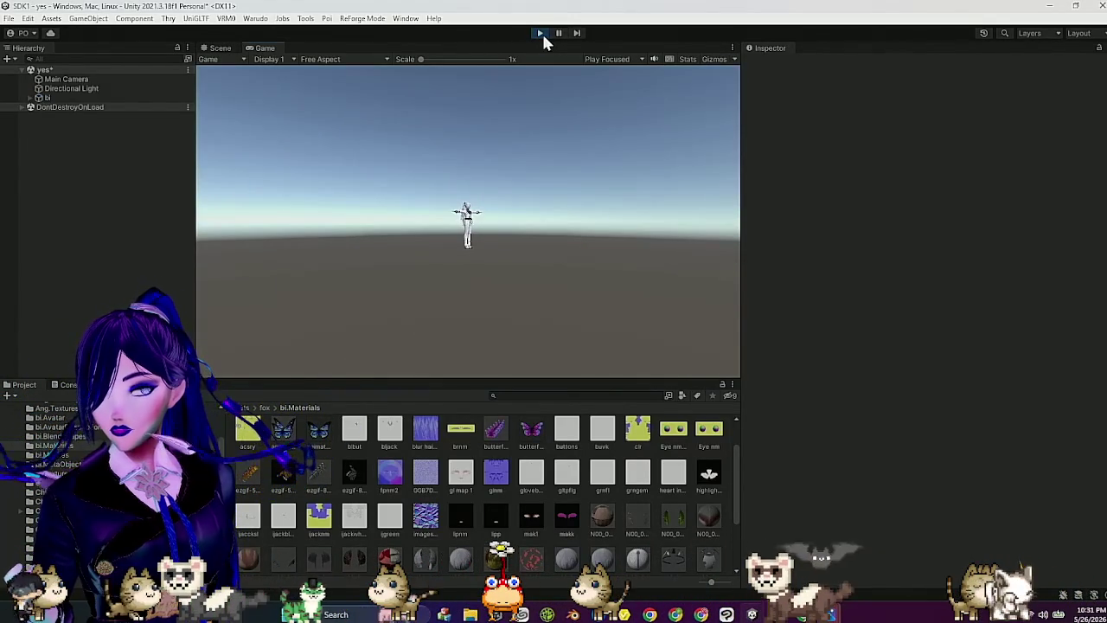
Step: In the Scene view, drag the bi avatar around to watch the hair swing
left_click(223, 48)
mouse_move(477, 165)
left_mouse_down()
mouse_move(424, 185)
mouse_move(350, 179)
mouse_move(593, 110)
left_mouse_up()
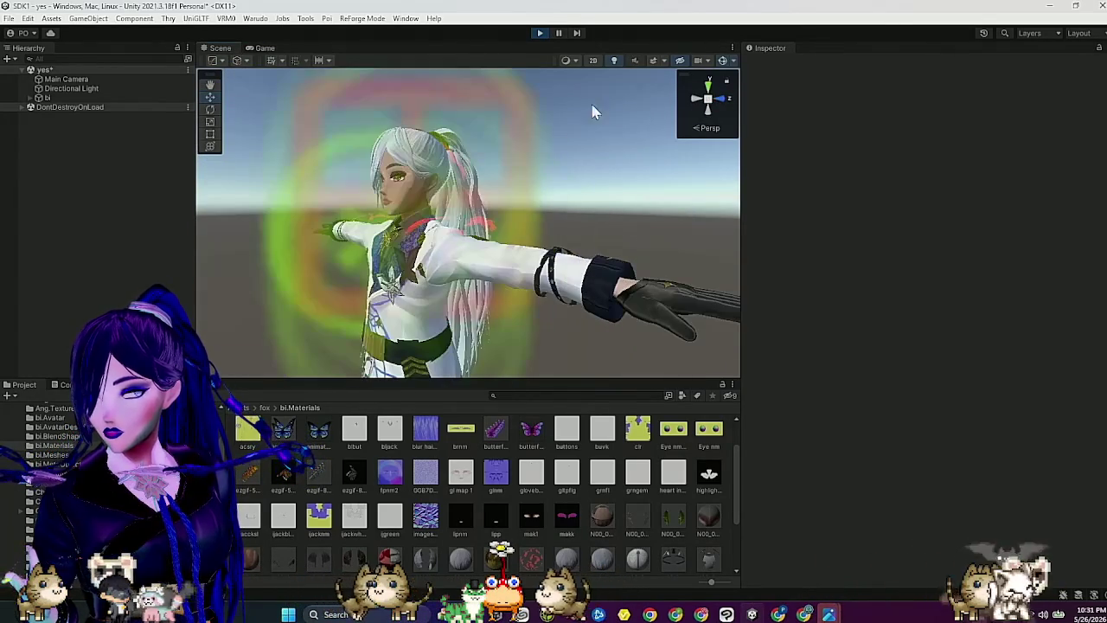
scroll(570, 173, "down", 3)
mouse_move(568, 179)
left_mouse_down()
mouse_move(491, 225)
mouse_move(208, 143)
left_mouse_up()
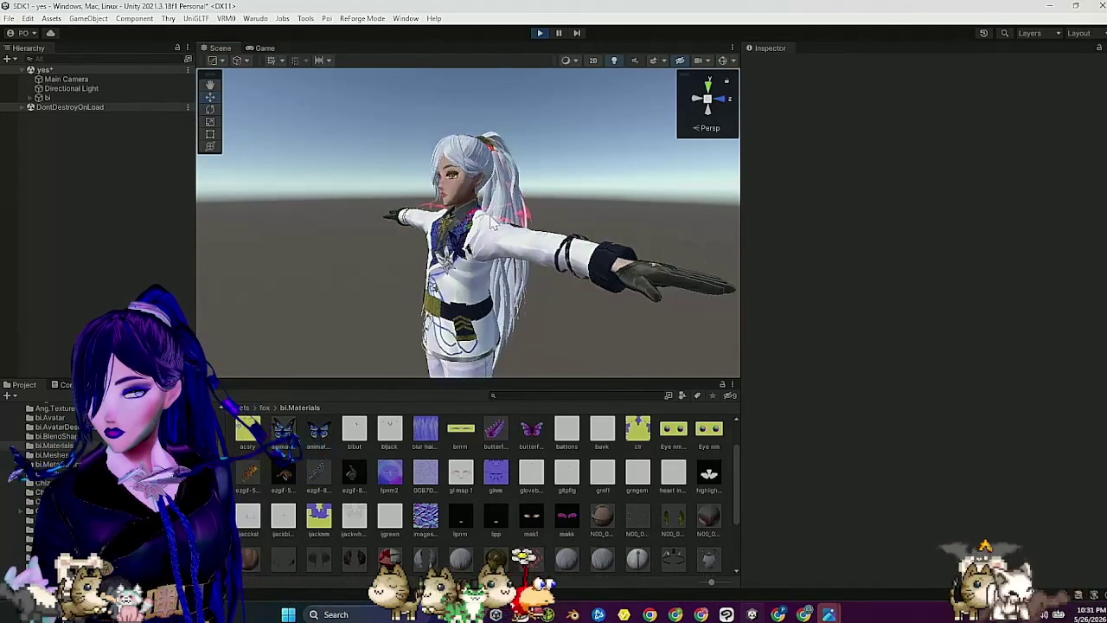
left_click(104, 96)
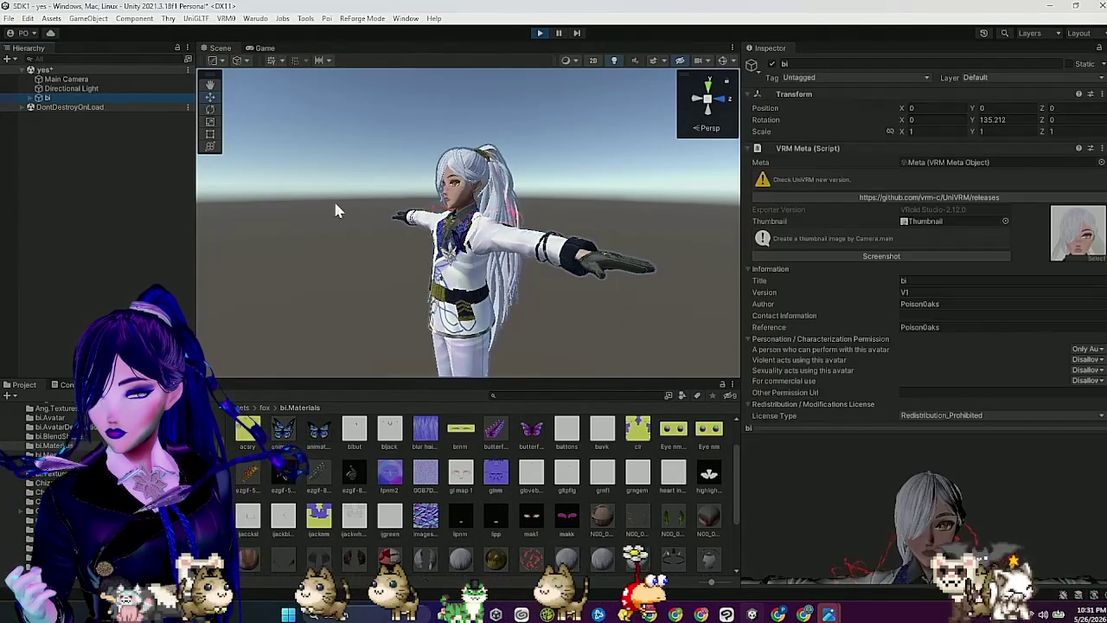
scroll(397, 236, "down", 4)
mouse_move(467, 322)
left_mouse_down()
mouse_move(474, 307)
mouse_move(535, 346)
mouse_move(478, 342)
mouse_move(501, 335)
mouse_move(499, 294)
mouse_move(499, 321)
mouse_move(499, 299)
mouse_move(505, 305)
left_mouse_up()
mouse_move(459, 363)
left_mouse_down()
mouse_move(422, 370)
mouse_move(457, 349)
mouse_move(398, 336)
mouse_move(407, 344)
mouse_move(432, 332)
mouse_move(373, 349)
left_mouse_up()
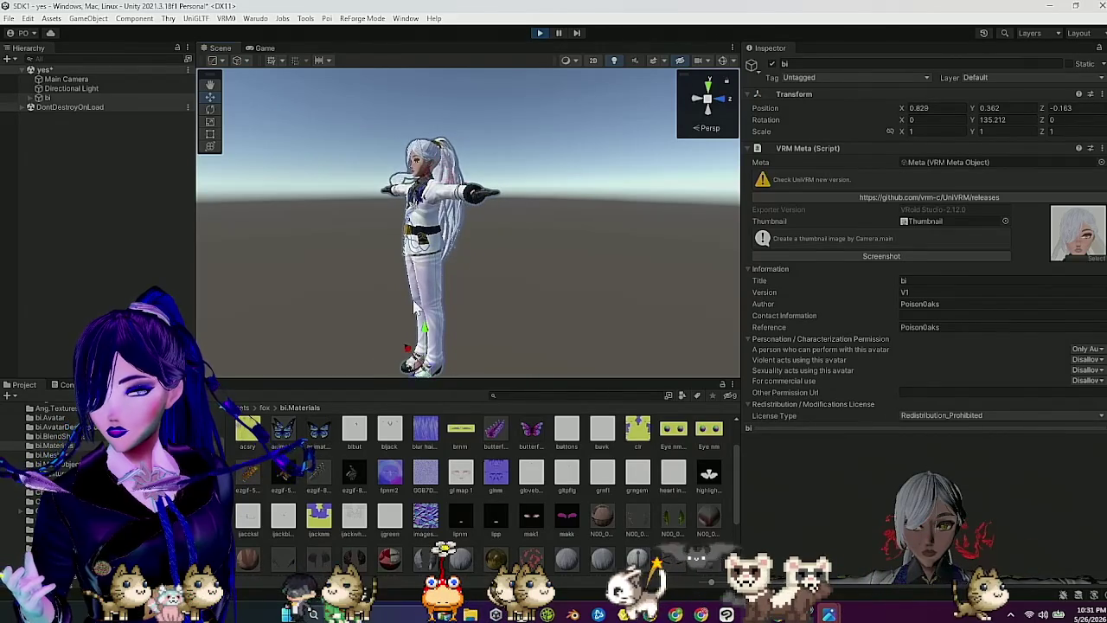
left_click(723, 61)
Step: Stop Play mode and open the bi prefab for editing
left_click(538, 33)
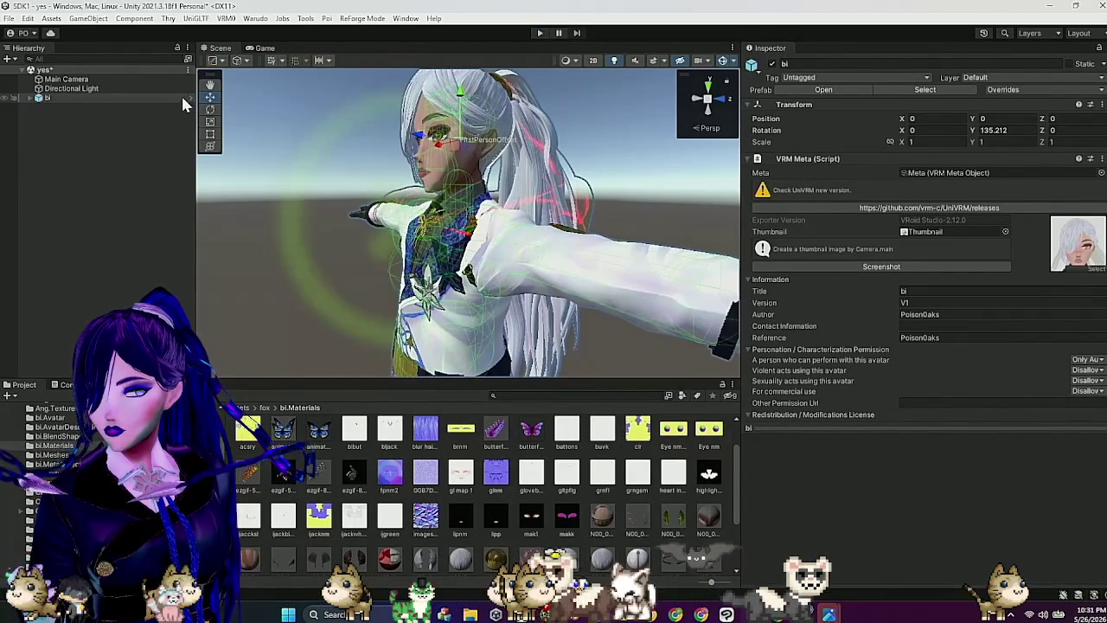
left_click(192, 99)
scroll(139, 198, "down", 3)
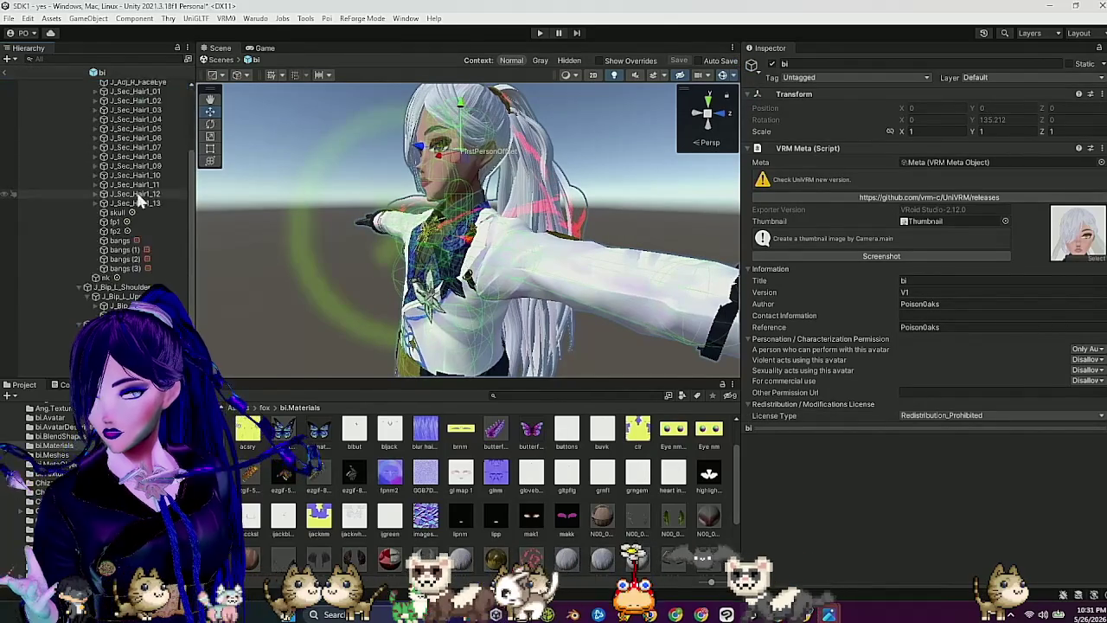
Step: Nudge the fp1 and fp2 face colliders, fp2 to 0.012, 0.028, 0.058, then leave prefab editing
left_click(115, 222)
left_click_drag(404, 156, 378, 139)
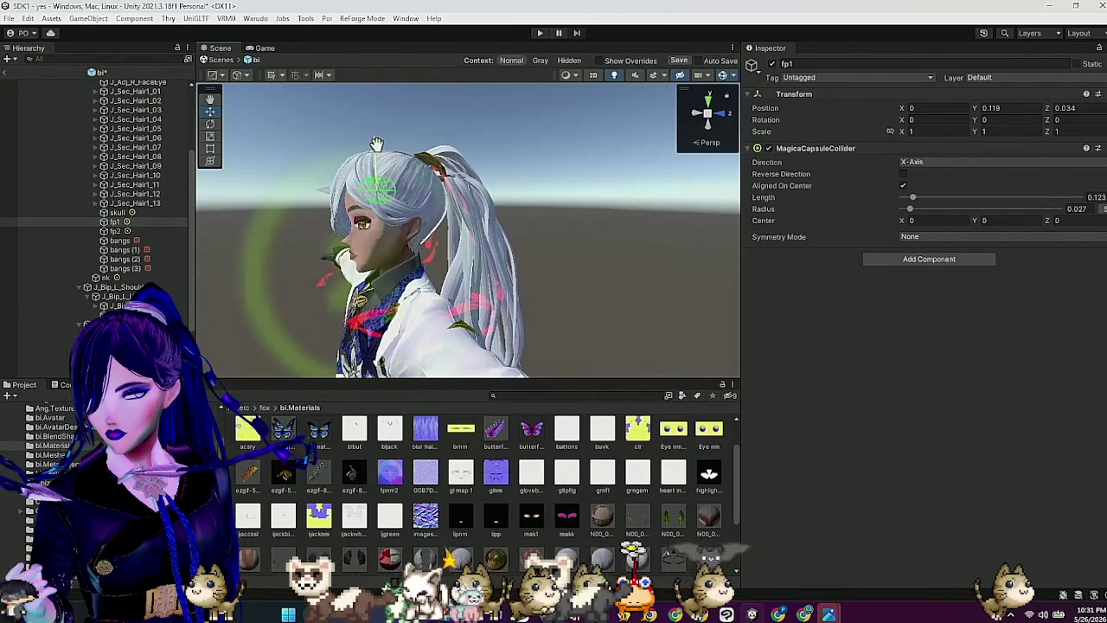
left_click_drag(377, 186, 319, 191)
left_click(139, 233)
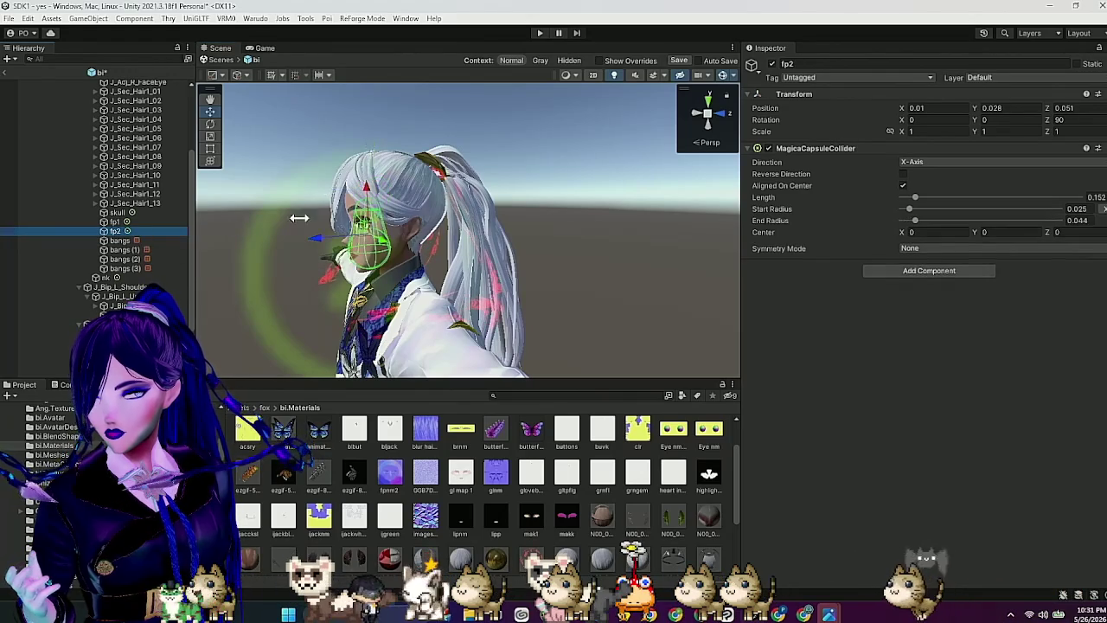
left_click_drag(321, 239, 530, 232)
scroll(530, 231, "down", 5)
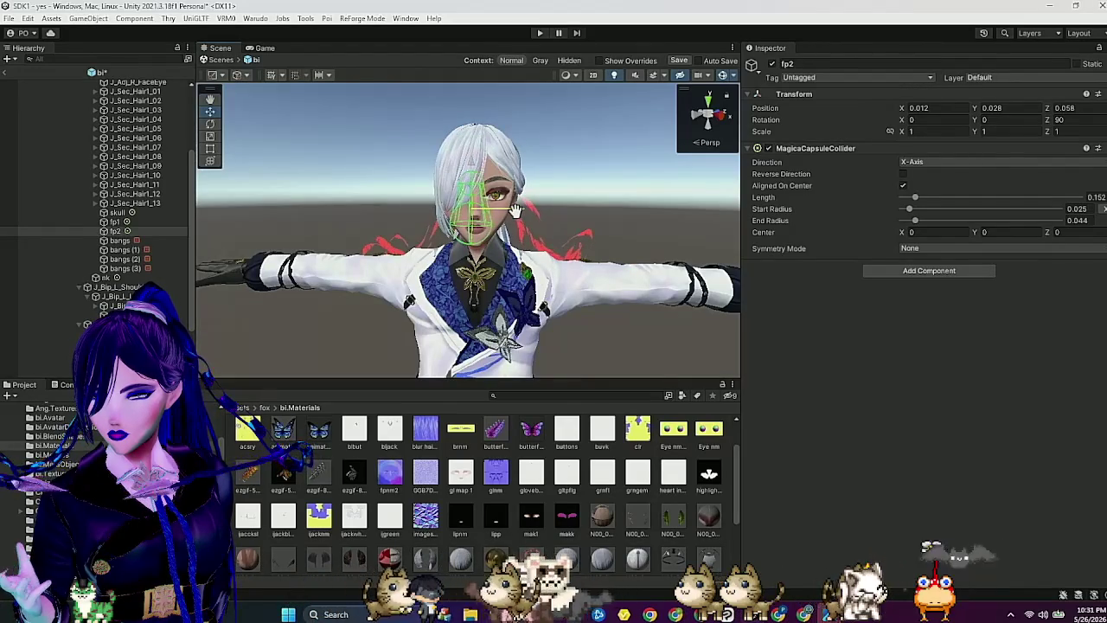
left_click(7, 76)
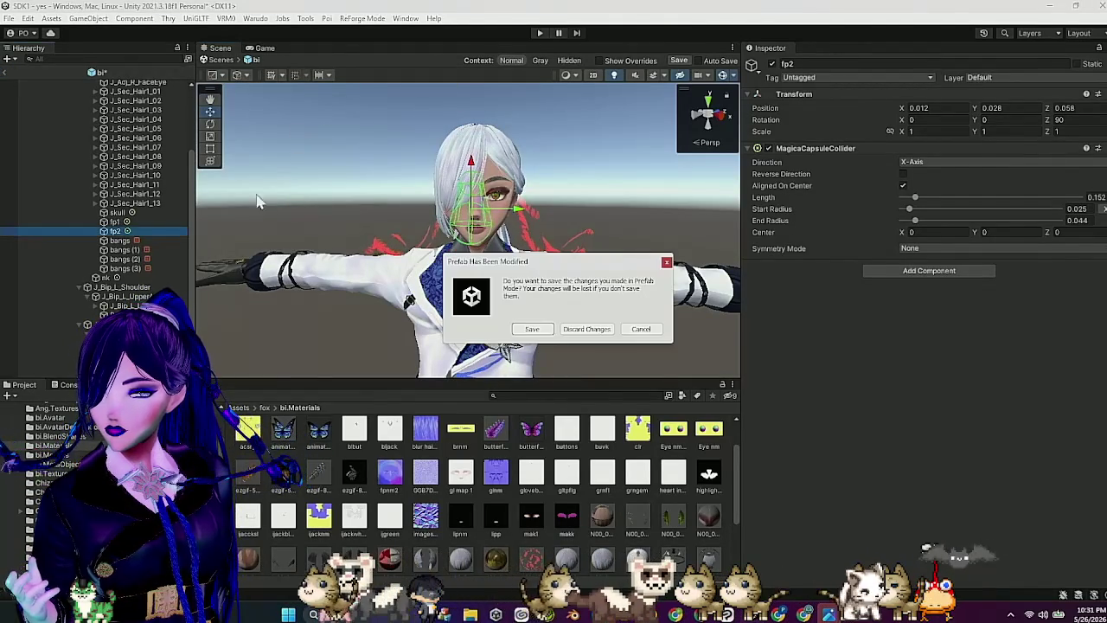
left_click(531, 330)
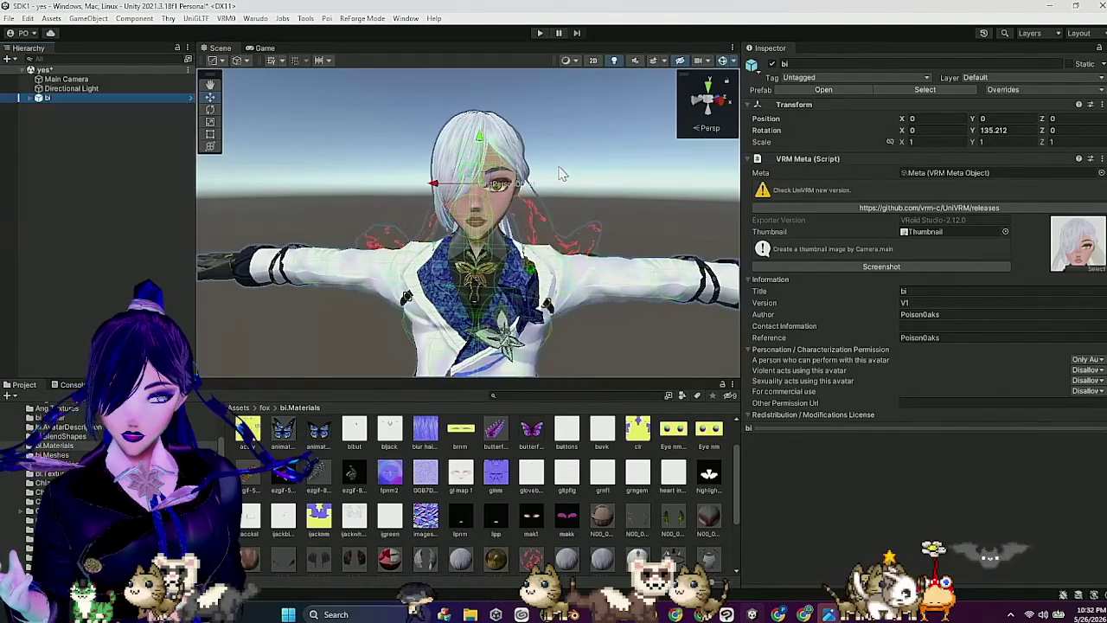
Step: Play the scene, drag the bi avatar around to test hair motion, then stop Play
left_click(540, 34)
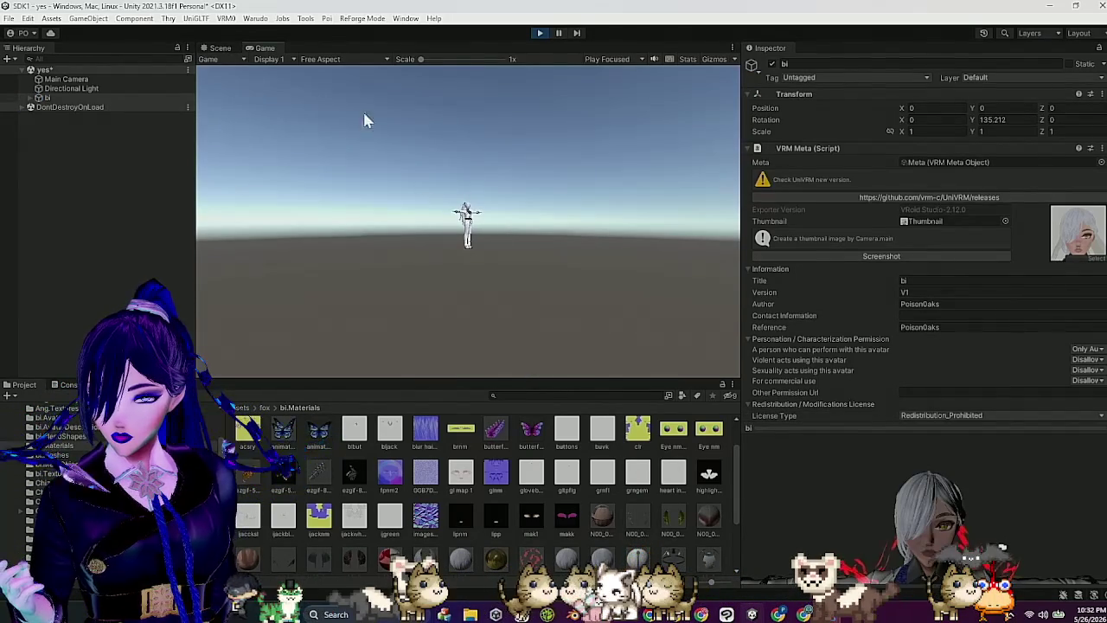
left_click(220, 48)
scroll(399, 204, "down", 2)
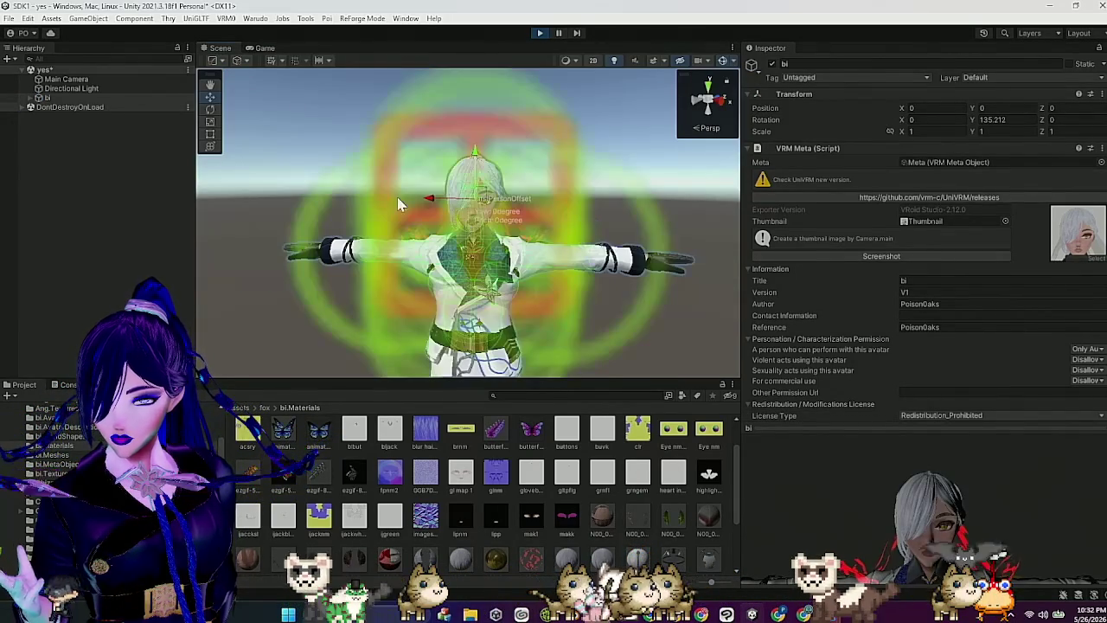
scroll(539, 189, "down", 3)
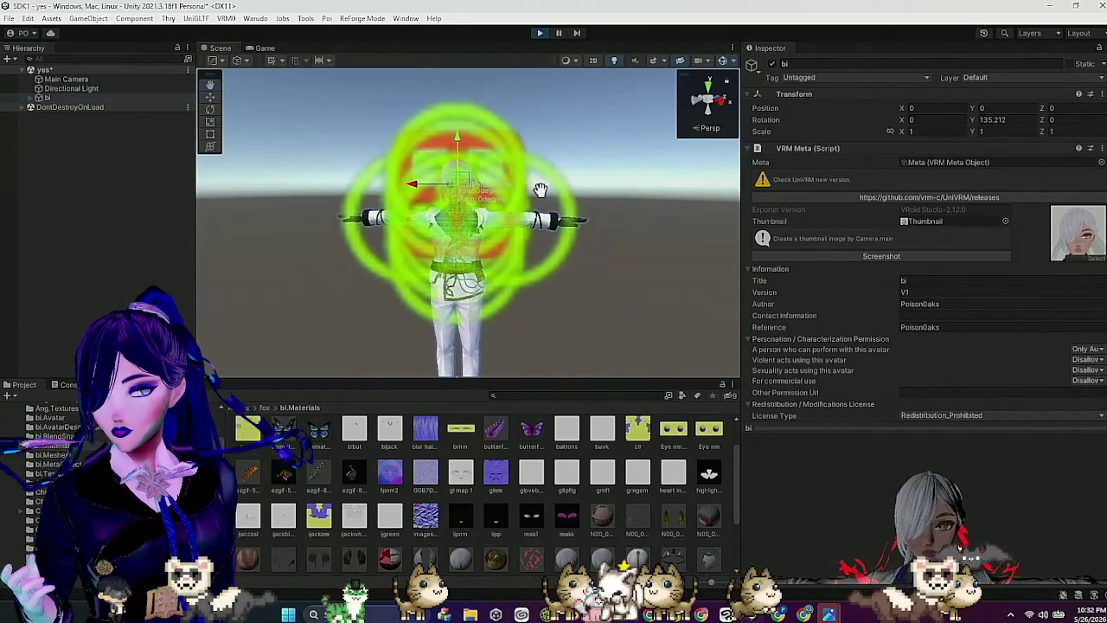
left_click(724, 62)
scroll(554, 223, "down", 3)
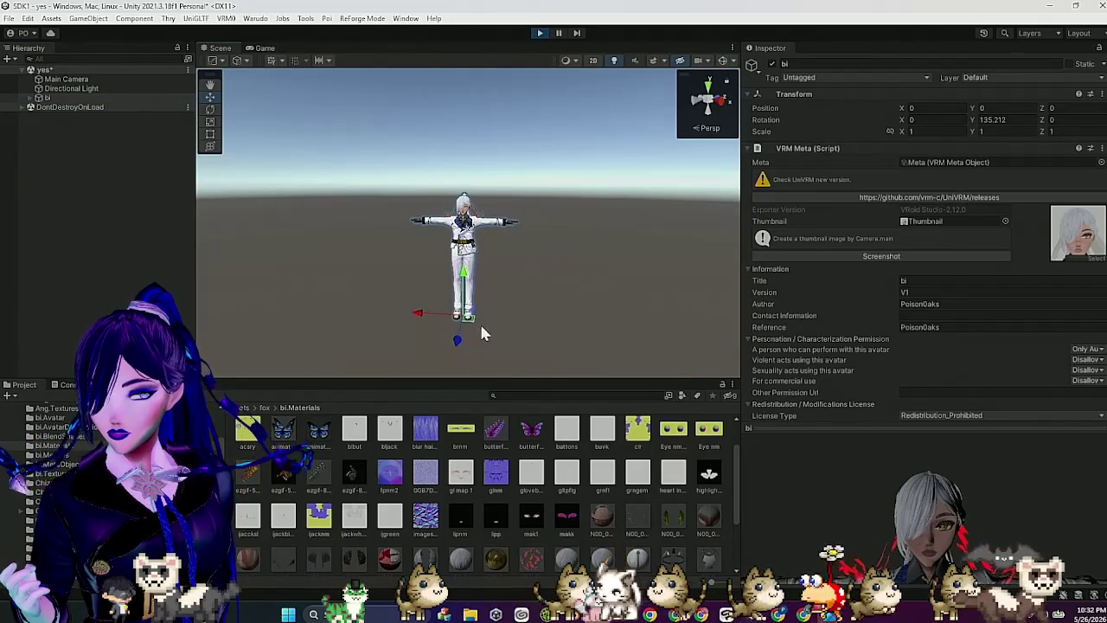
mouse_move(458, 344)
left_mouse_down()
mouse_move(451, 374)
mouse_move(469, 285)
mouse_move(533, 254)
mouse_move(465, 276)
mouse_move(347, 286)
mouse_move(371, 277)
left_mouse_up()
scroll(470, 254, "up", 3)
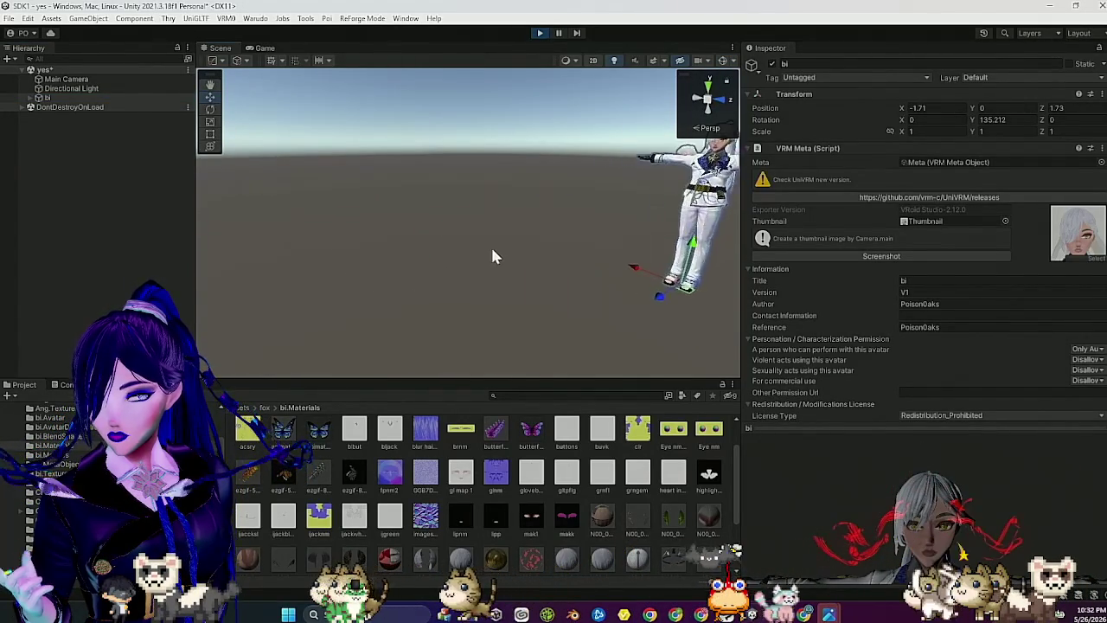
scroll(492, 273, "up", 5)
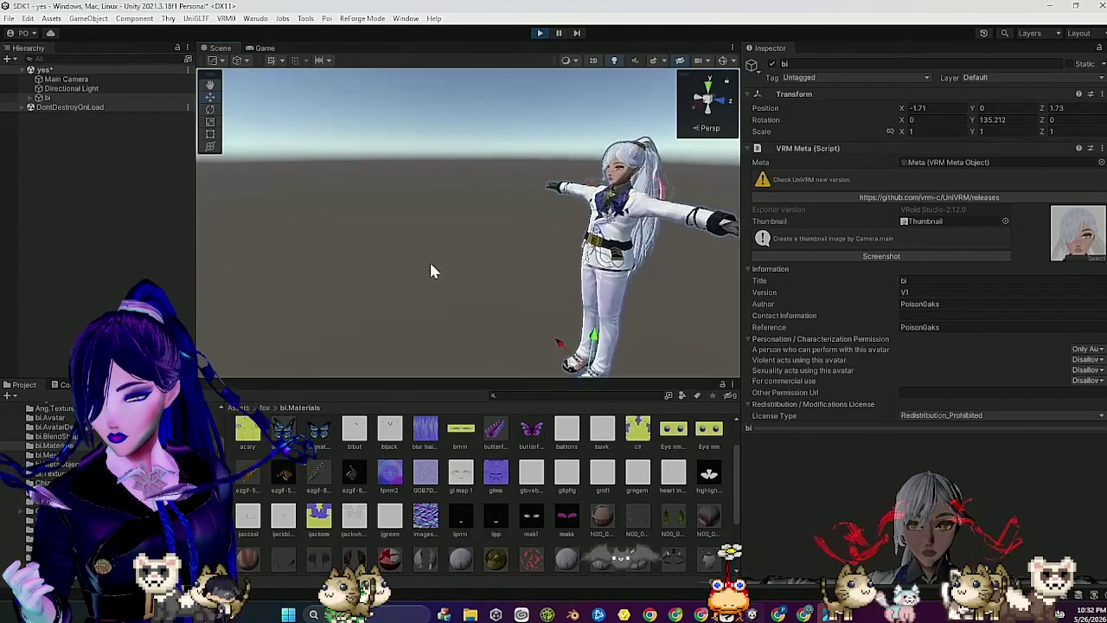
mouse_move(506, 361)
left_mouse_down()
mouse_move(400, 346)
mouse_move(467, 350)
mouse_move(434, 340)
mouse_move(478, 327)
mouse_move(527, 336)
mouse_move(529, 350)
mouse_move(481, 320)
mouse_move(517, 346)
mouse_move(536, 322)
mouse_move(599, 313)
left_mouse_up()
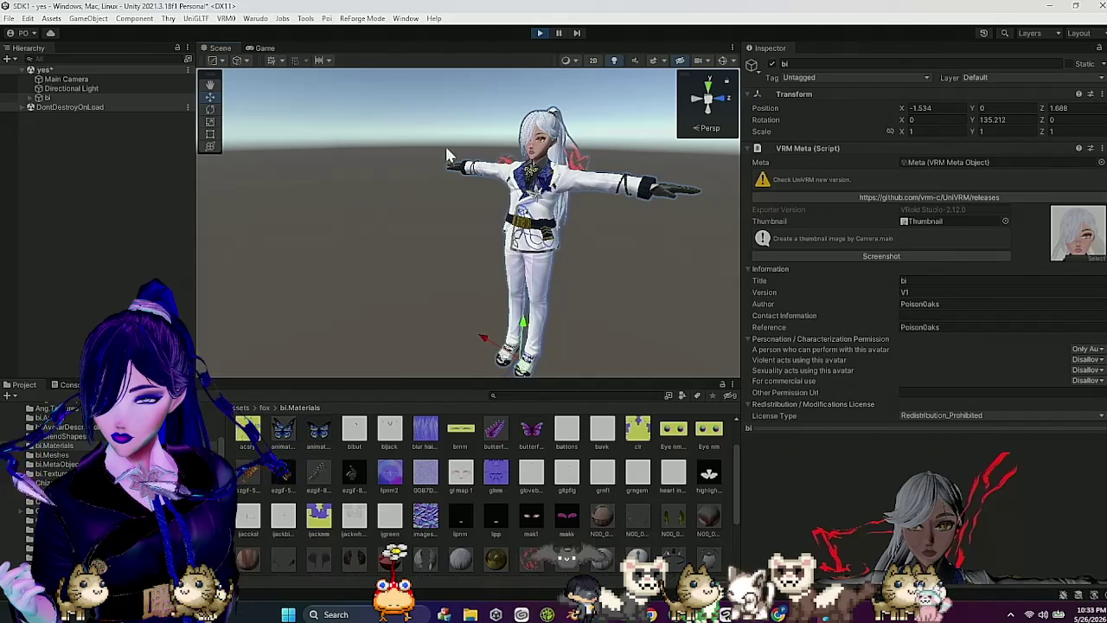
left_click(540, 32)
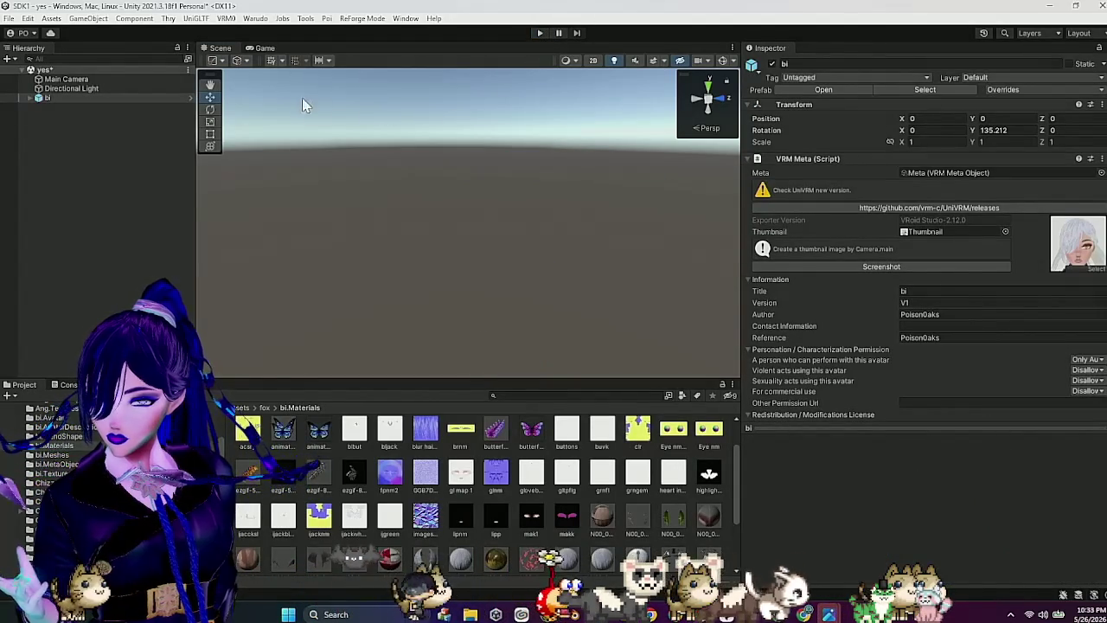
Step: Frame the bi avatar in the Scene view and orbit to an angled view of it
double_click(110, 98)
mouse_move(365, 181)
left_mouse_down()
mouse_move(530, 210)
mouse_move(592, 215)
mouse_move(596, 202)
mouse_move(583, 197)
mouse_move(575, 217)
mouse_move(606, 207)
left_mouse_up()
scroll(606, 207, "up", 5)
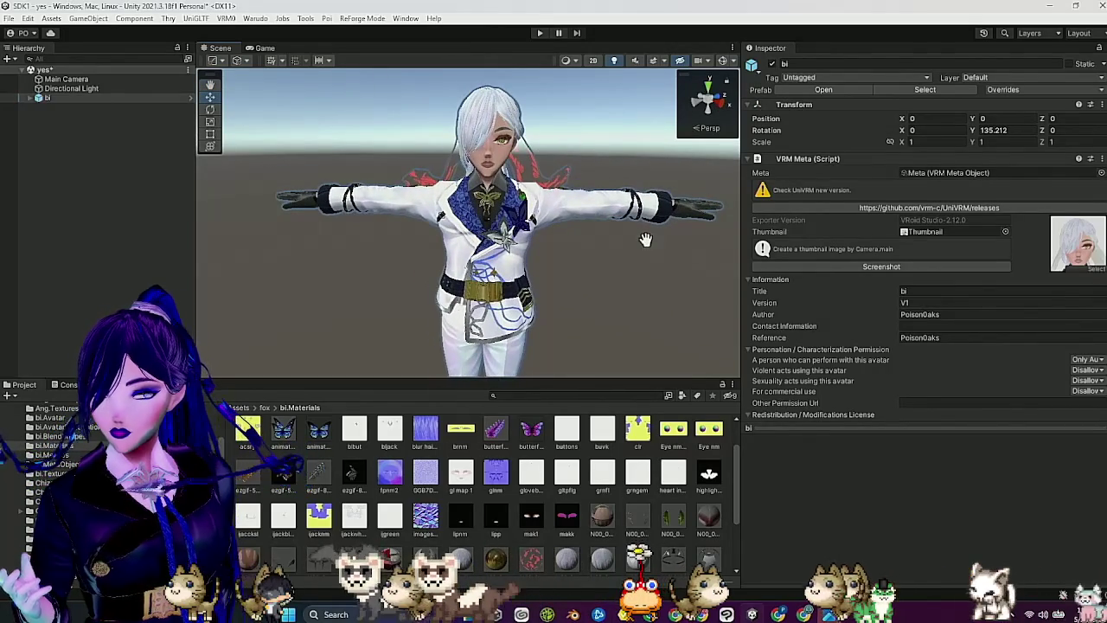
mouse_move(538, 212)
left_mouse_down()
mouse_move(499, 211)
mouse_move(576, 256)
mouse_move(409, 132)
left_mouse_up()
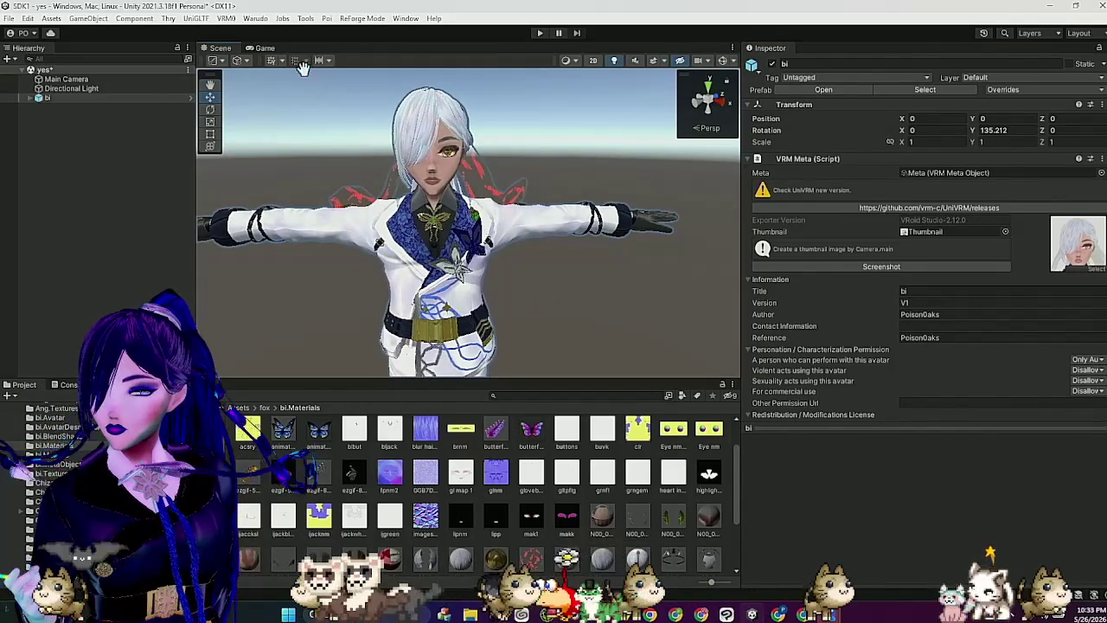
Step: Start a new mod from the Warudo menu and begin entering its name ('bisic')
left_click(256, 19)
left_click(302, 33)
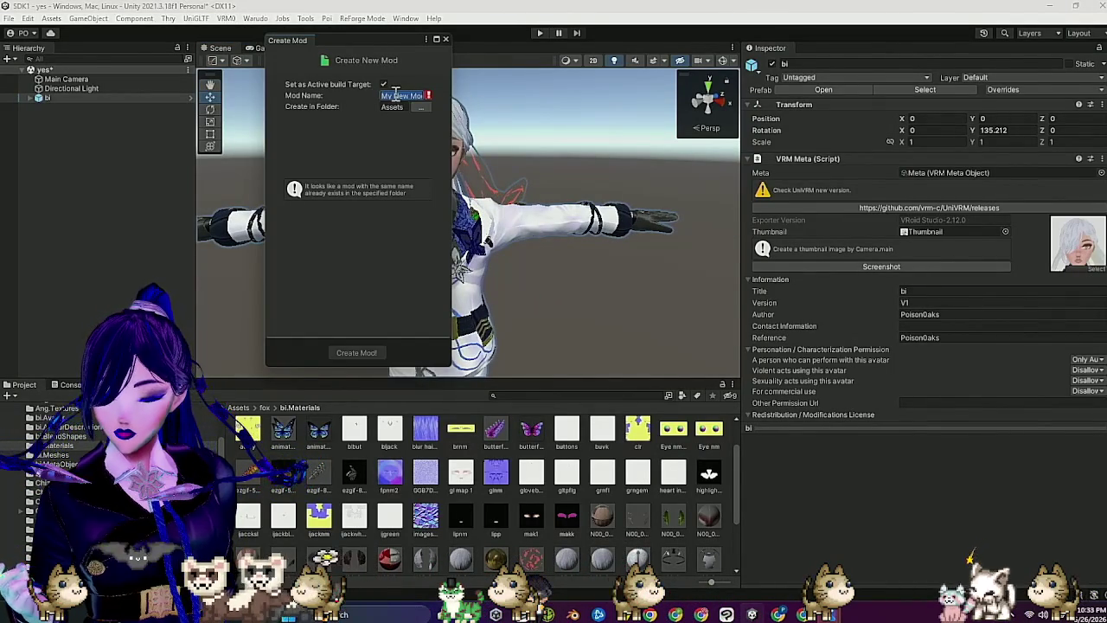
type("bi")
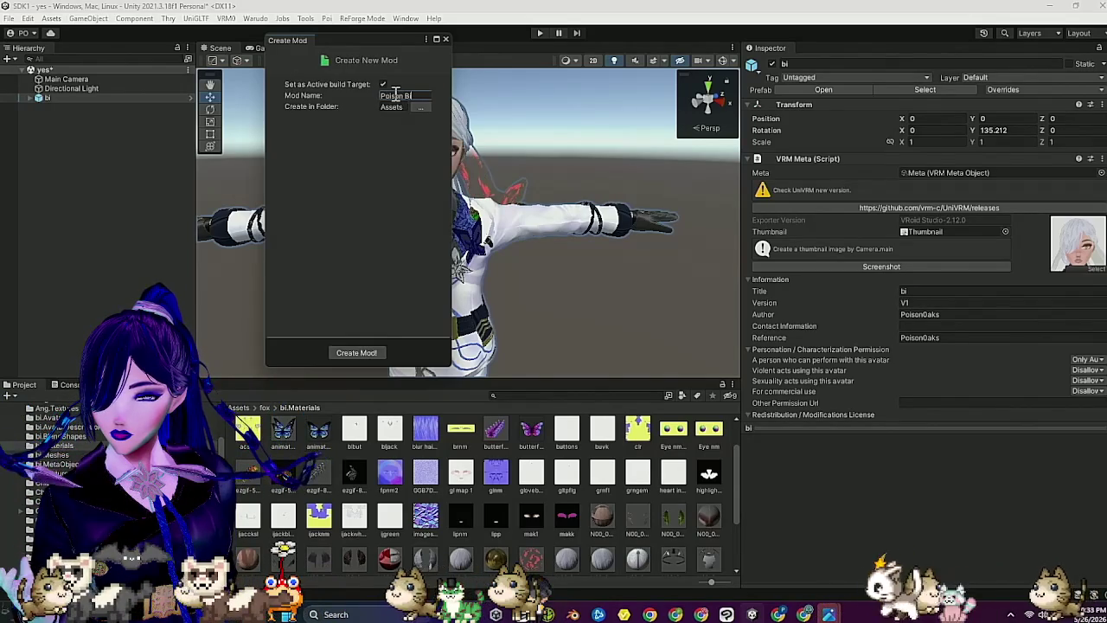
type("sic")
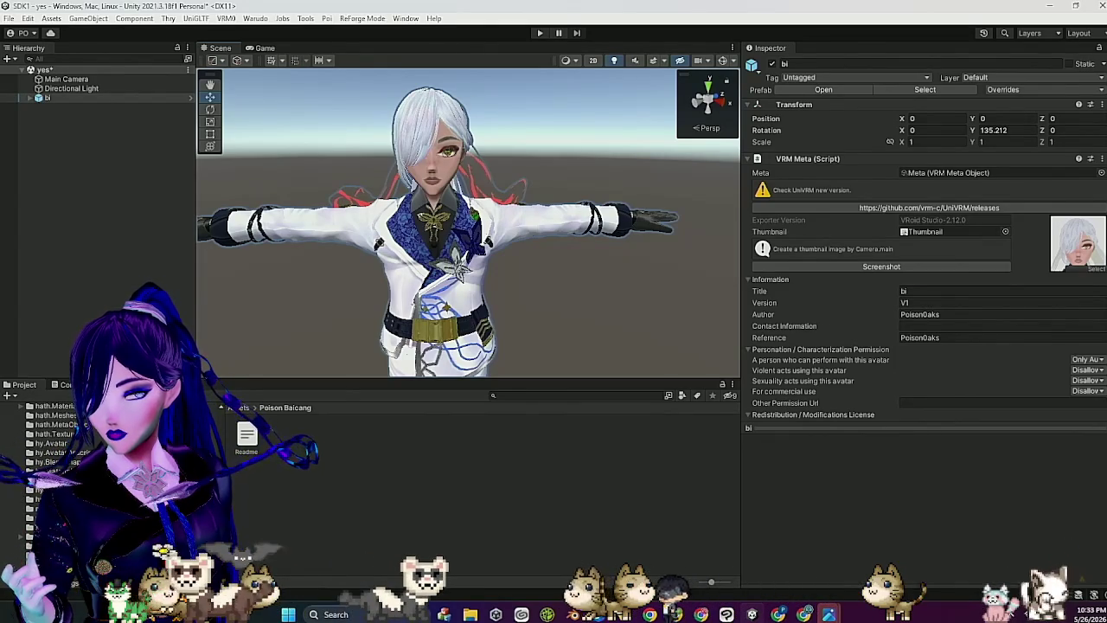
Step: Open the bi.Materials folder and inspect the body skin material's Matcap 1 settings
scroll(78, 455, "up", 3)
scroll(78, 454, "up", 2)
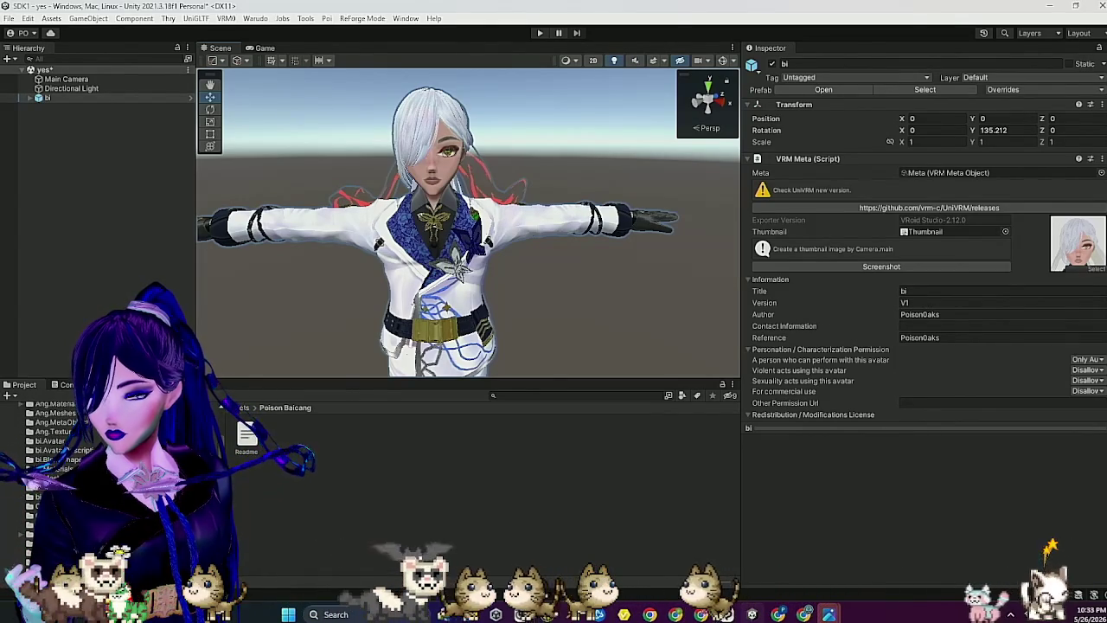
left_click(54, 434)
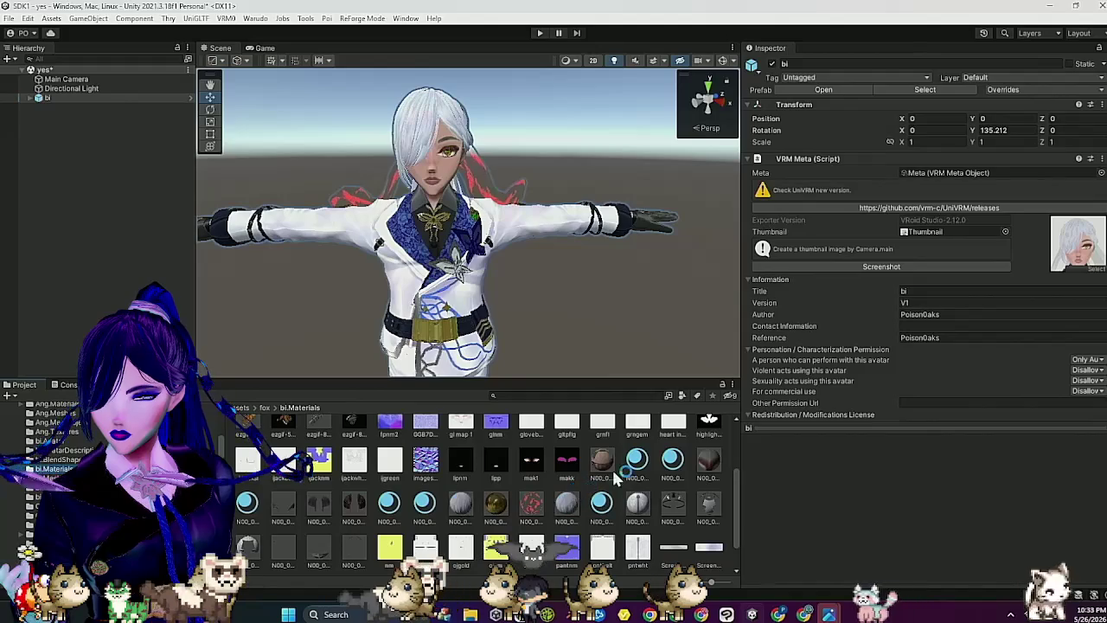
left_click(605, 462)
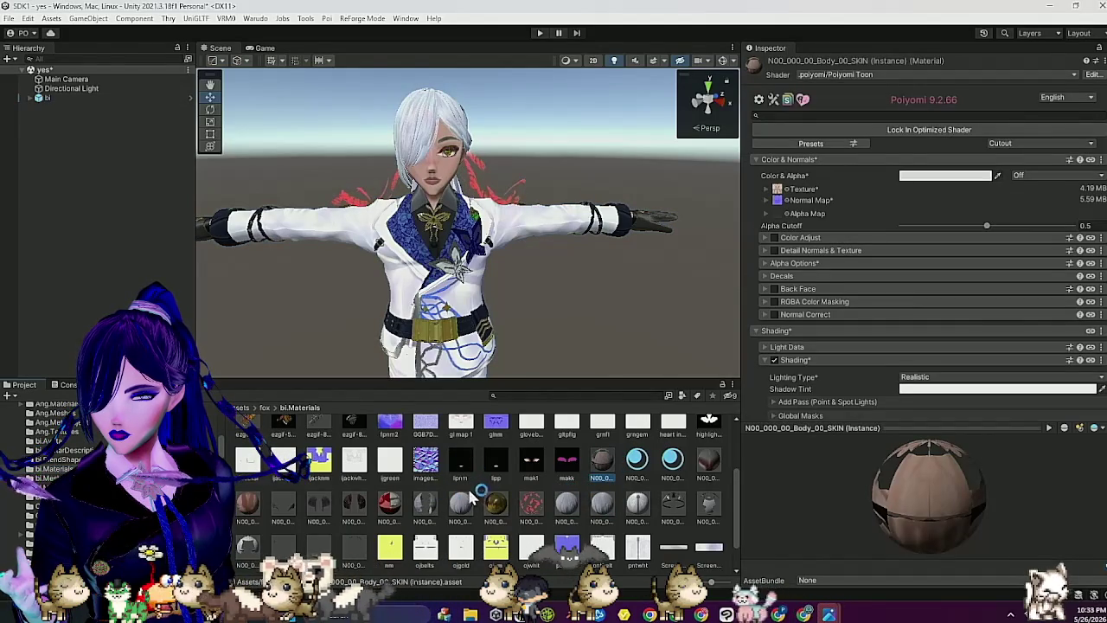
left_click(568, 503)
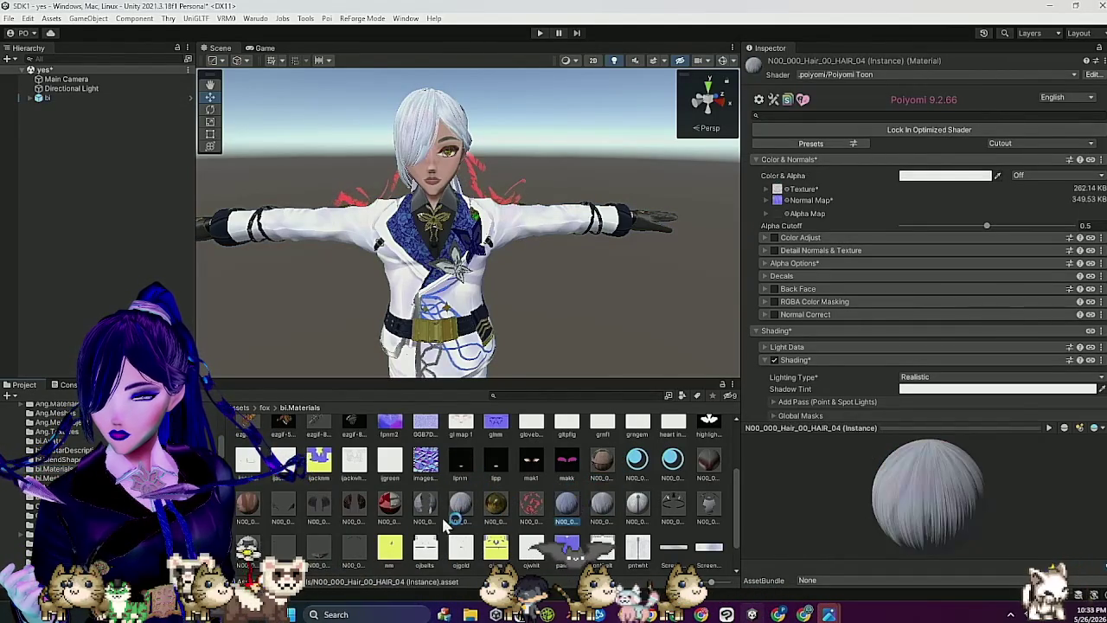
scroll(808, 360, "down", 10)
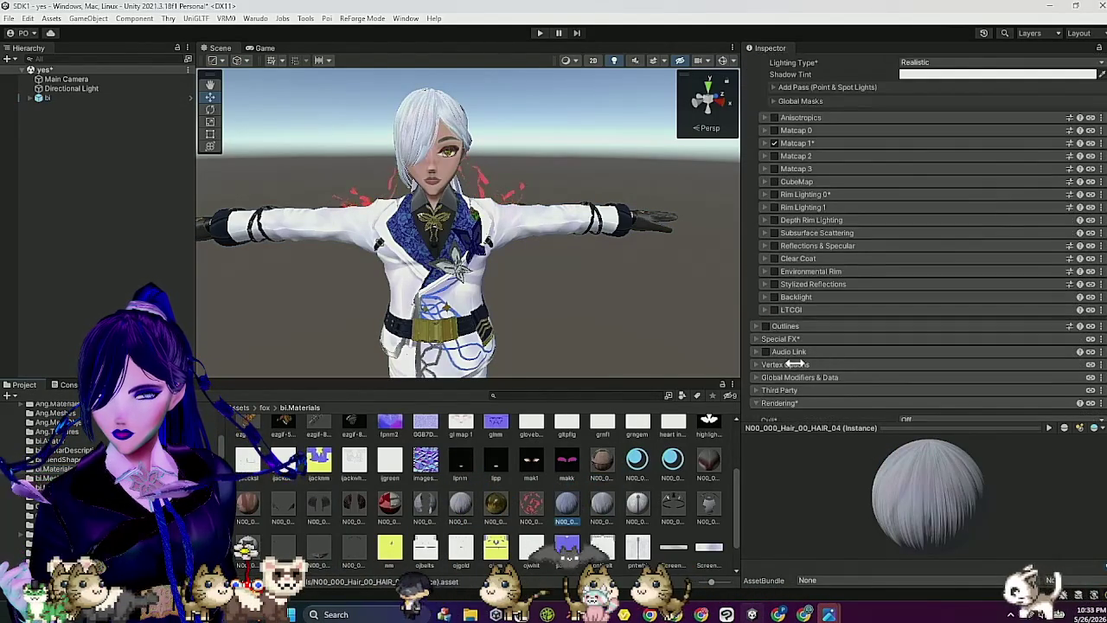
left_click(788, 145)
left_click(788, 145)
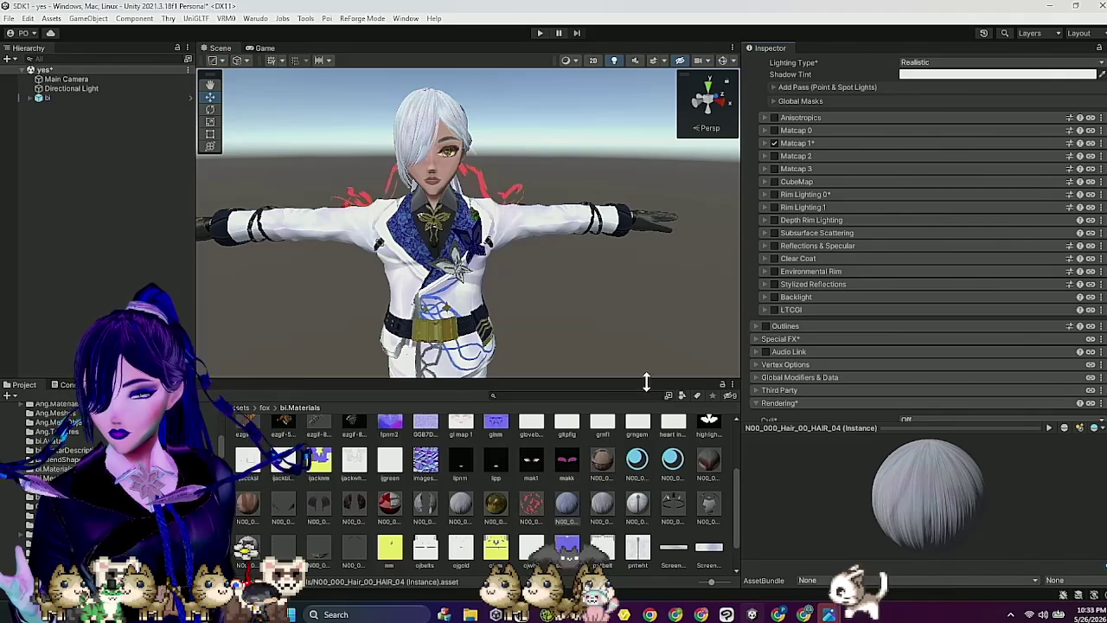
left_click(607, 452)
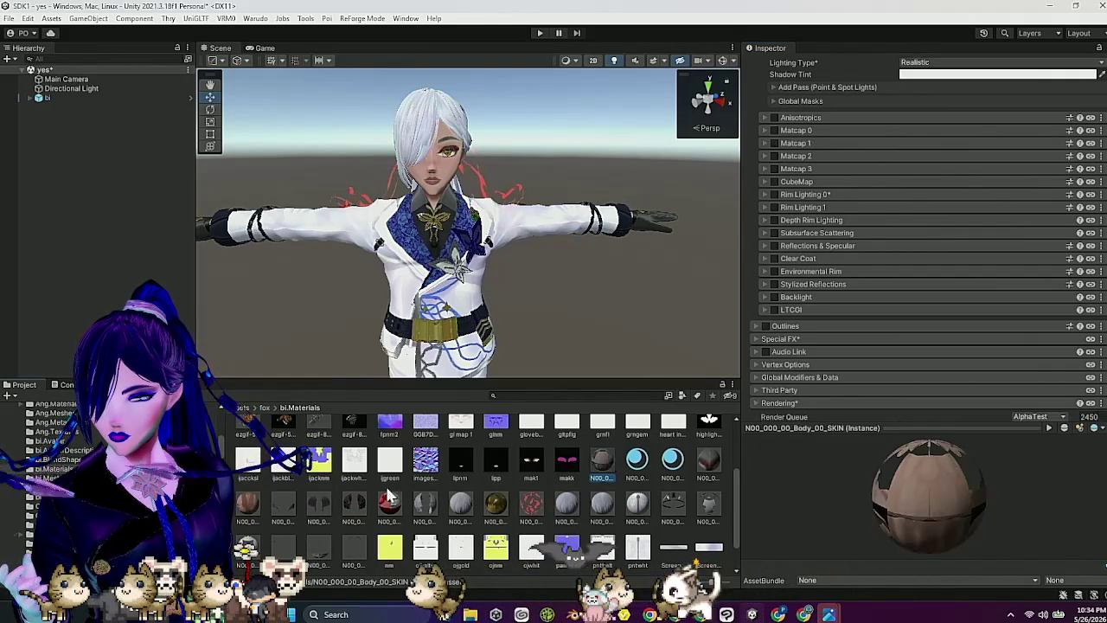
Step: Select all 22 materials, lock in optimized Poiyomi shaders, then switch to VRoid Studio
left_click(345, 543, "shift")
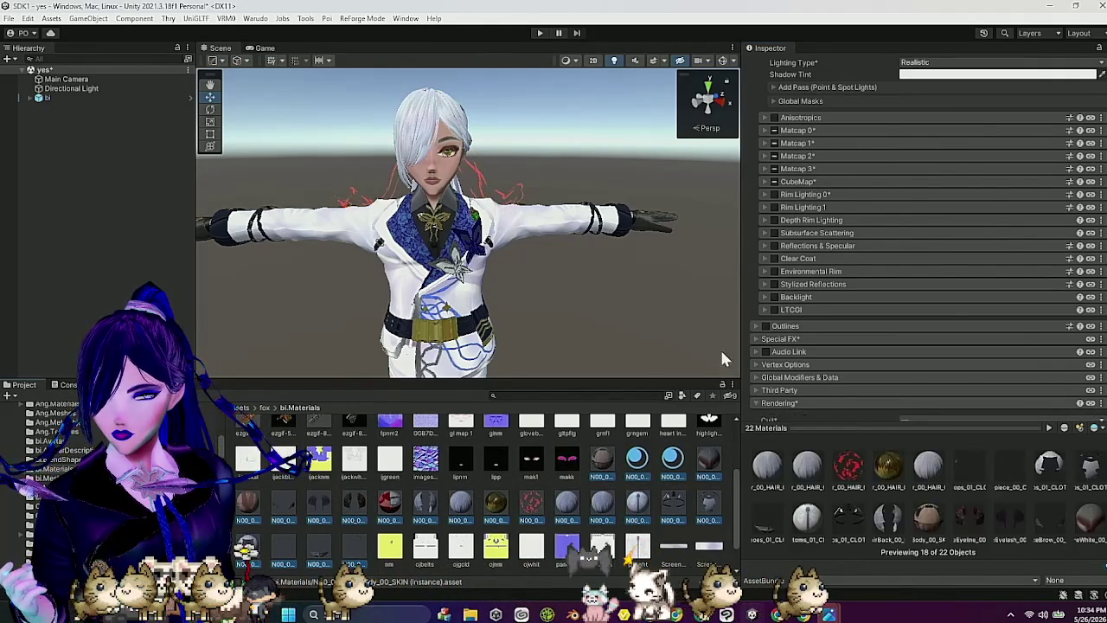
scroll(908, 134, "up", 5)
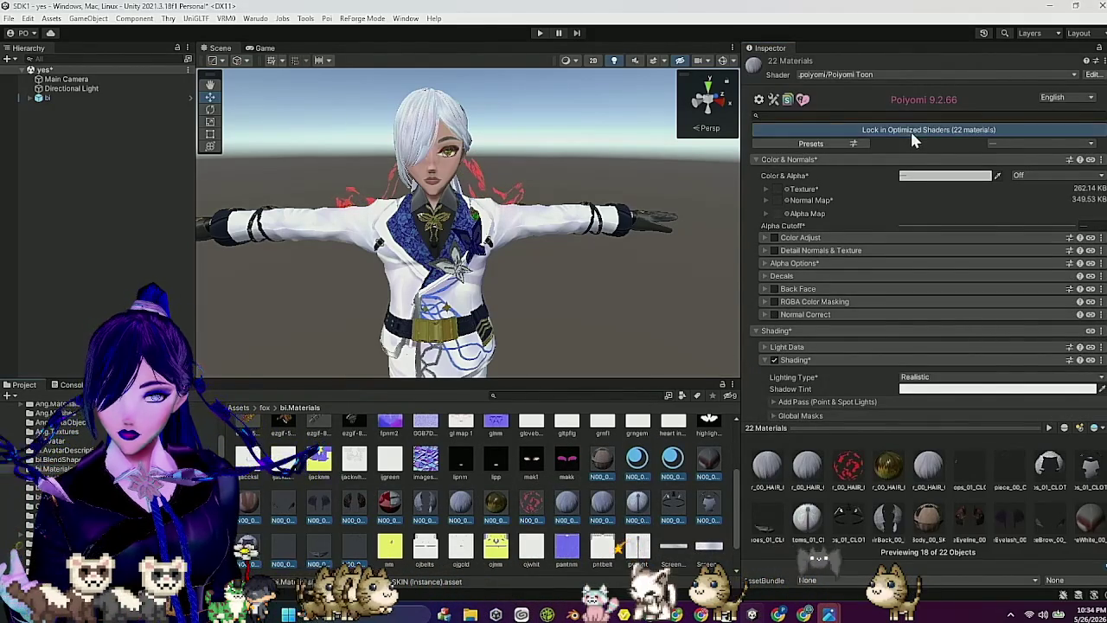
left_click(910, 129)
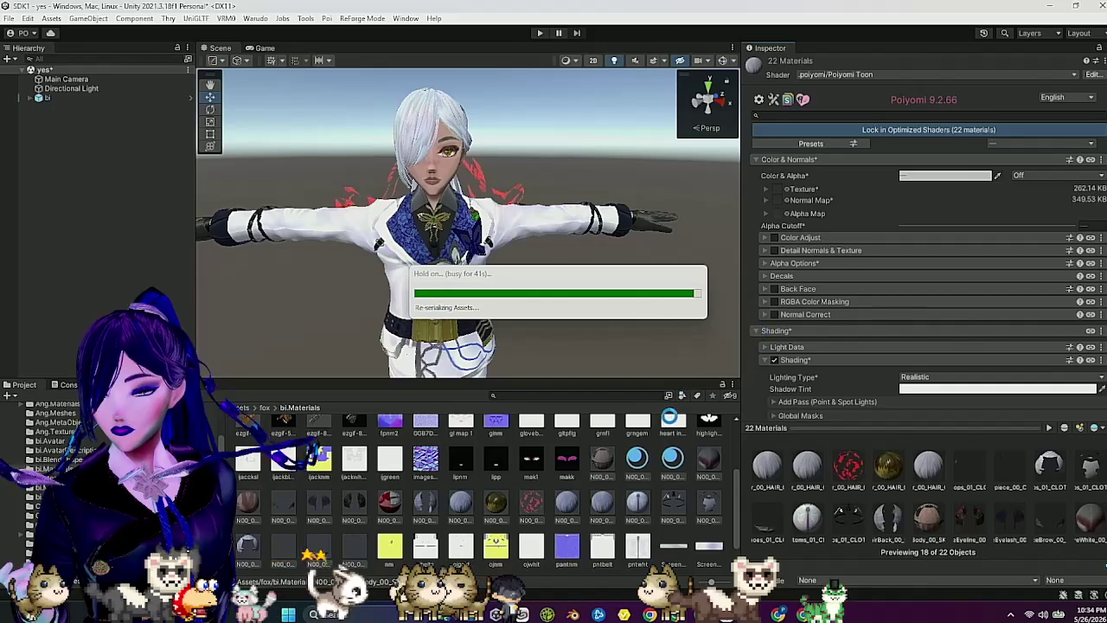
mouse_move(636, 613)
left_click(657, 536)
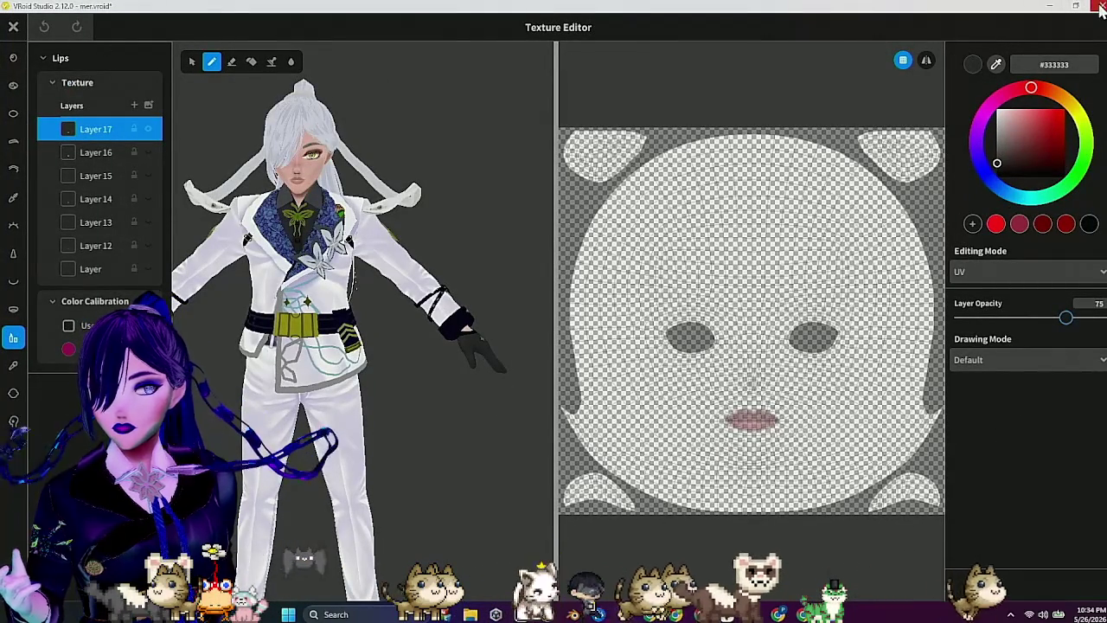
Step: Close VRoid Studio's lips Texture Editor without saving, then return to Unity
key("Escape")
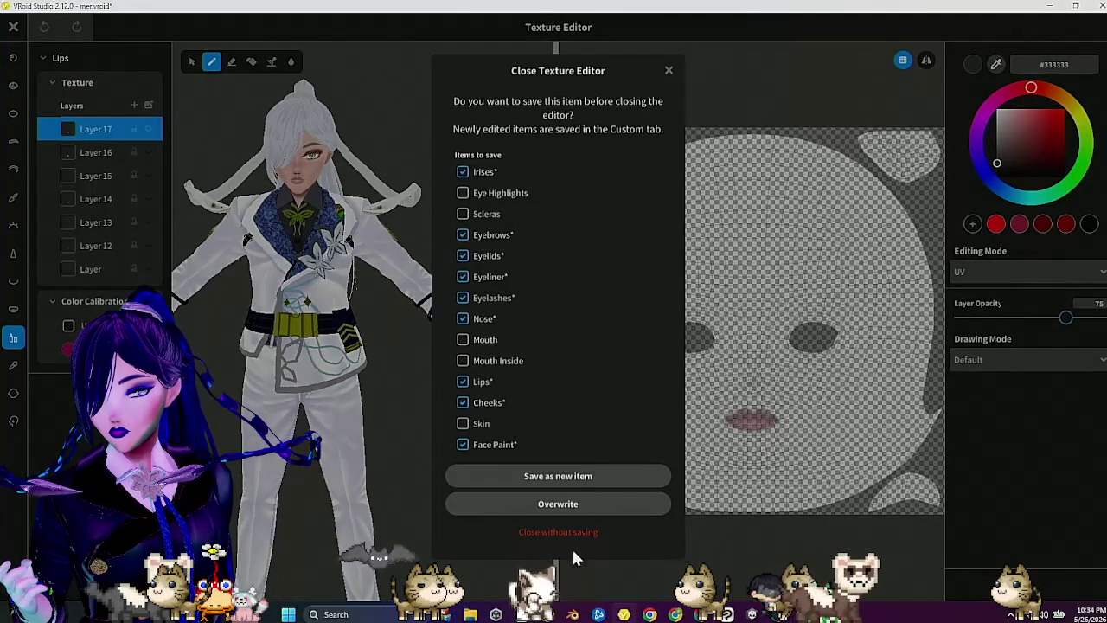
left_click(578, 533)
key("Escape")
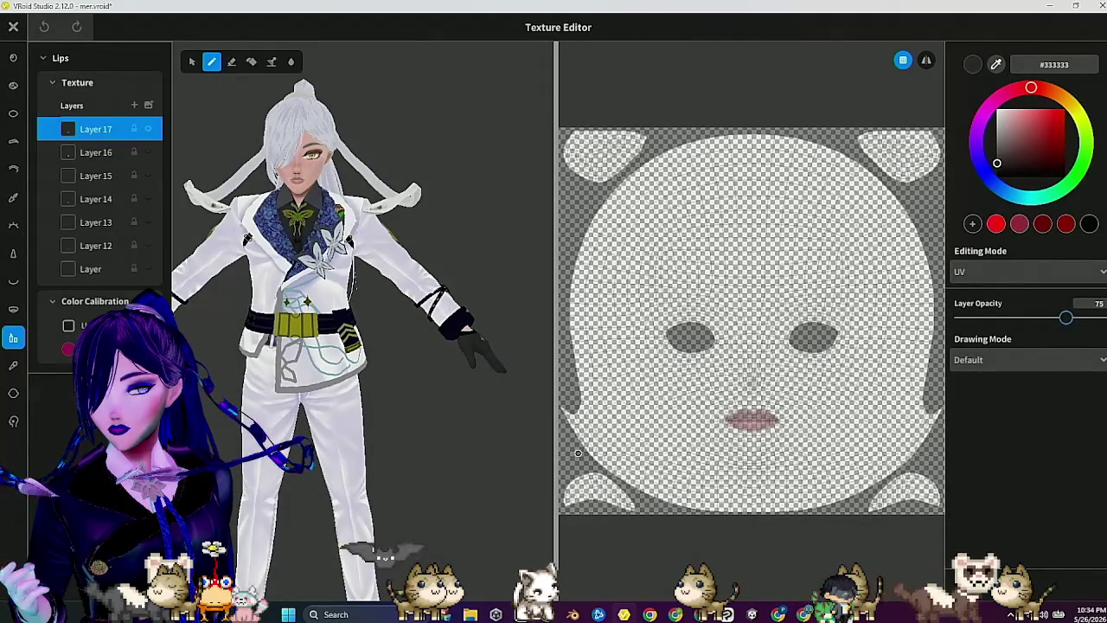
left_click(14, 27)
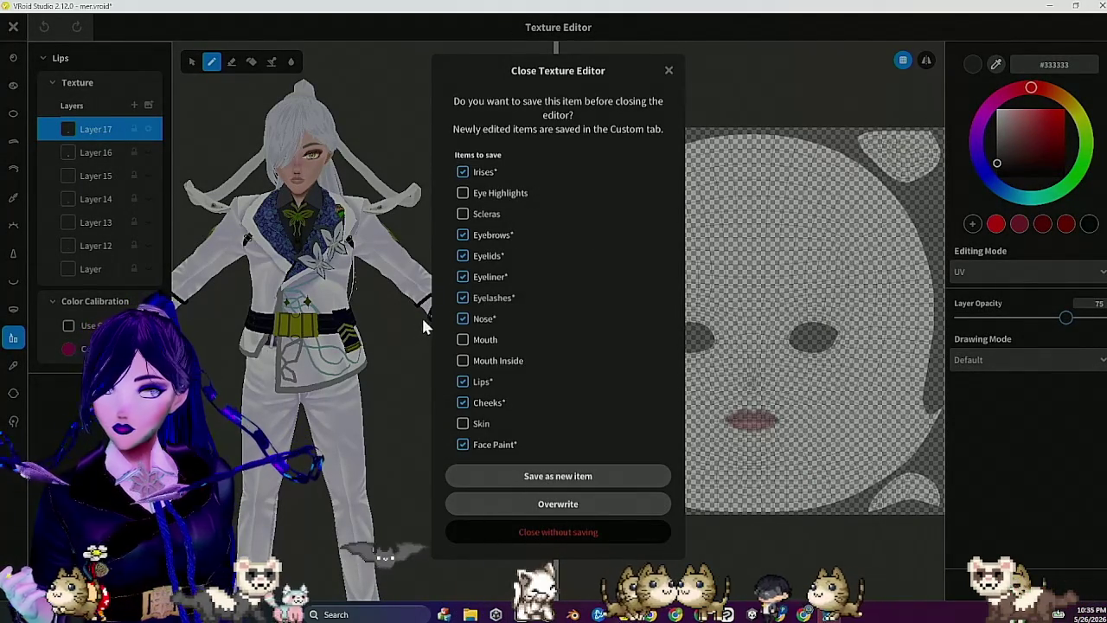
left_click(599, 530)
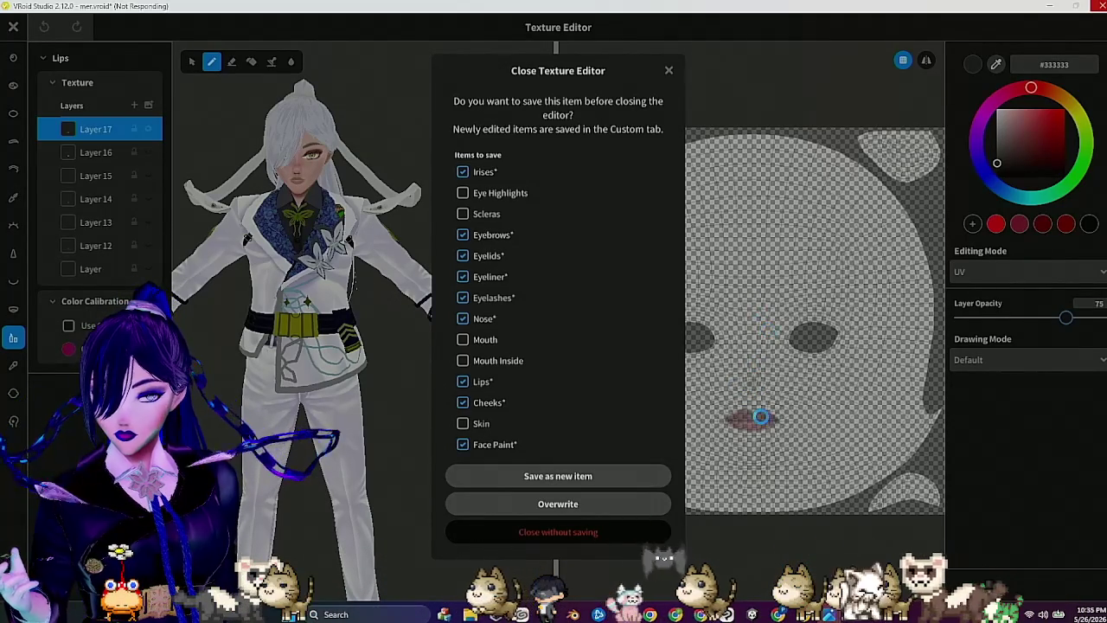
mouse_move(827, 614)
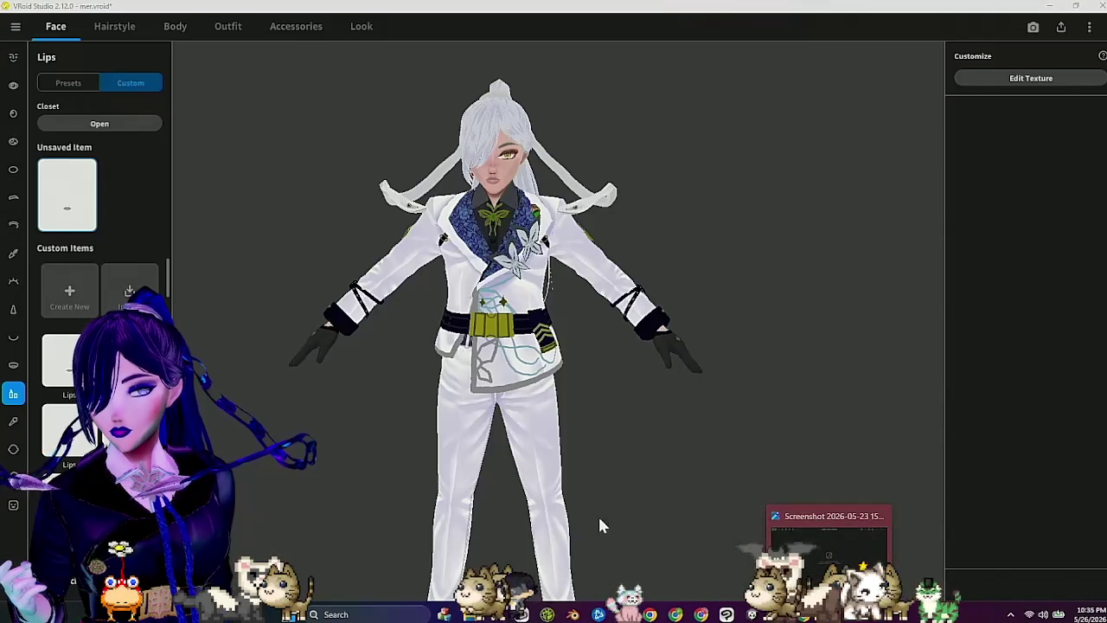
left_click(1032, 27)
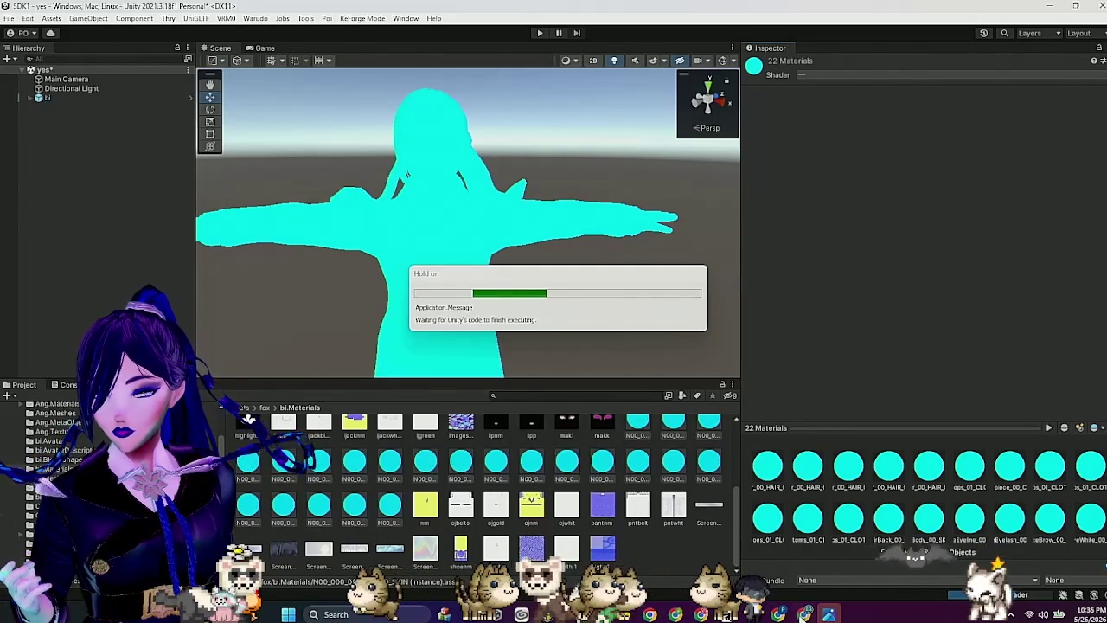
Step: Close the stray screenshot window and pan the Scene view around the avatar
mouse_move(829, 614)
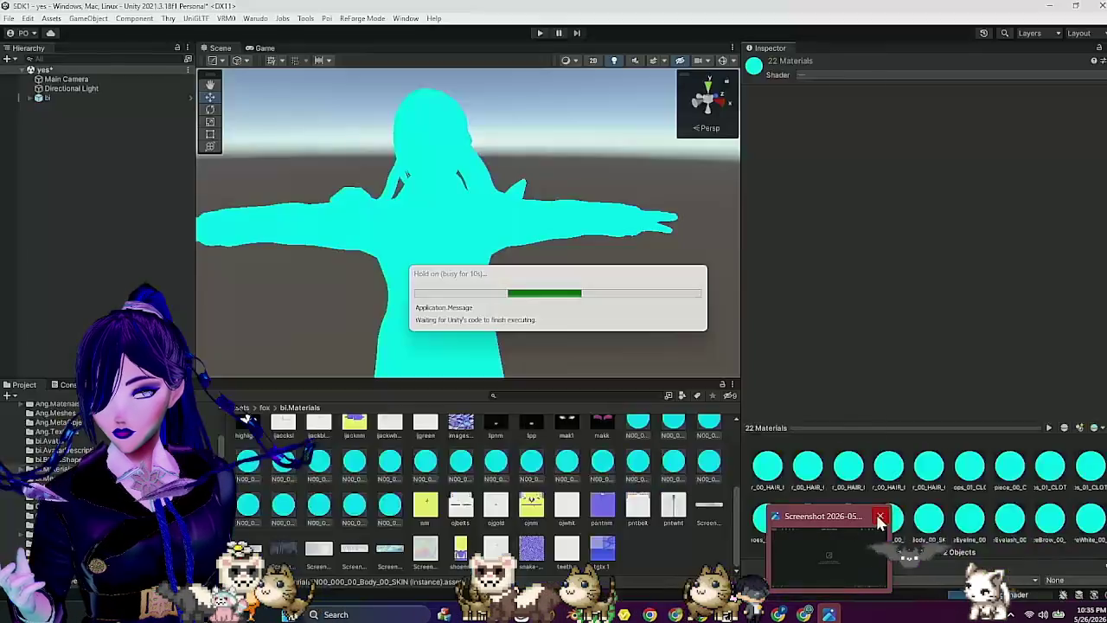
left_click(880, 518)
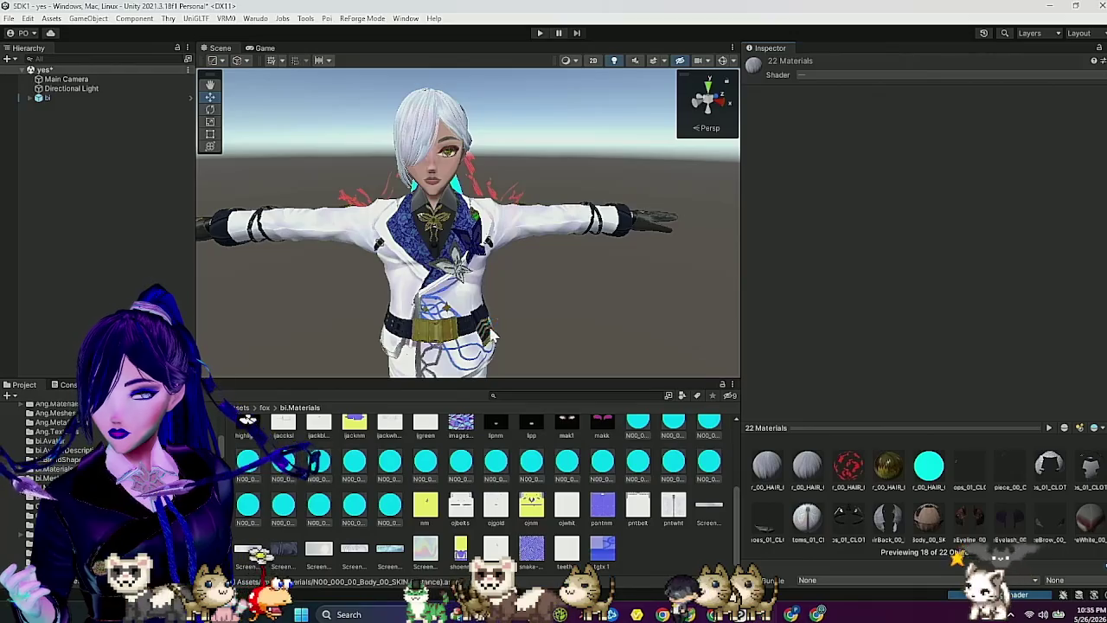
left_click_drag(511, 326, 560, 264)
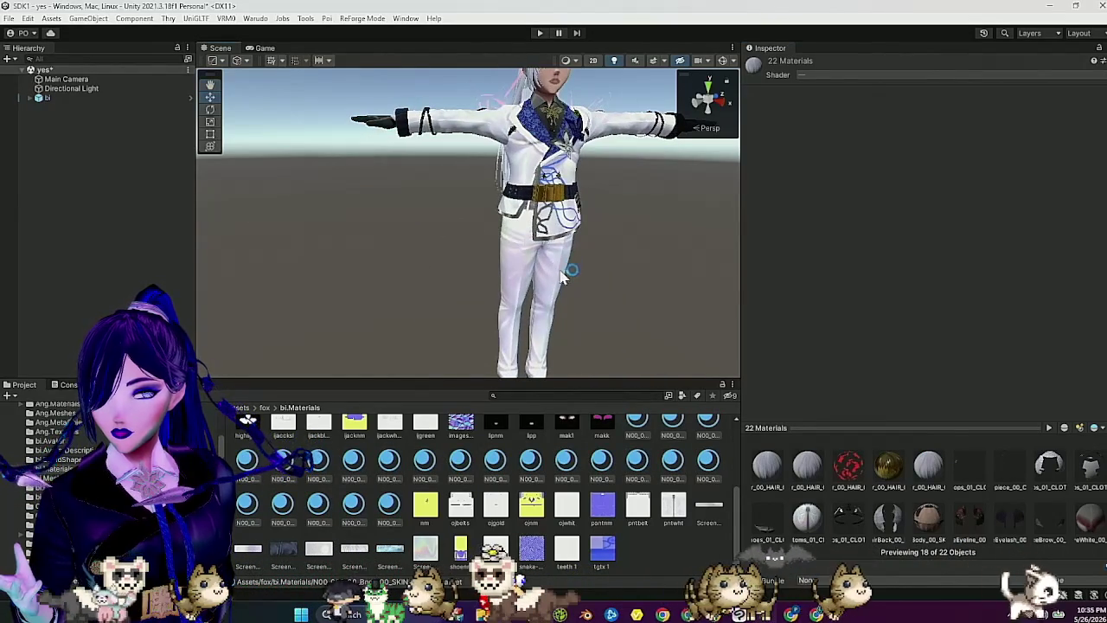
scroll(95, 476, "down", 3)
scroll(52, 475, "down", 3)
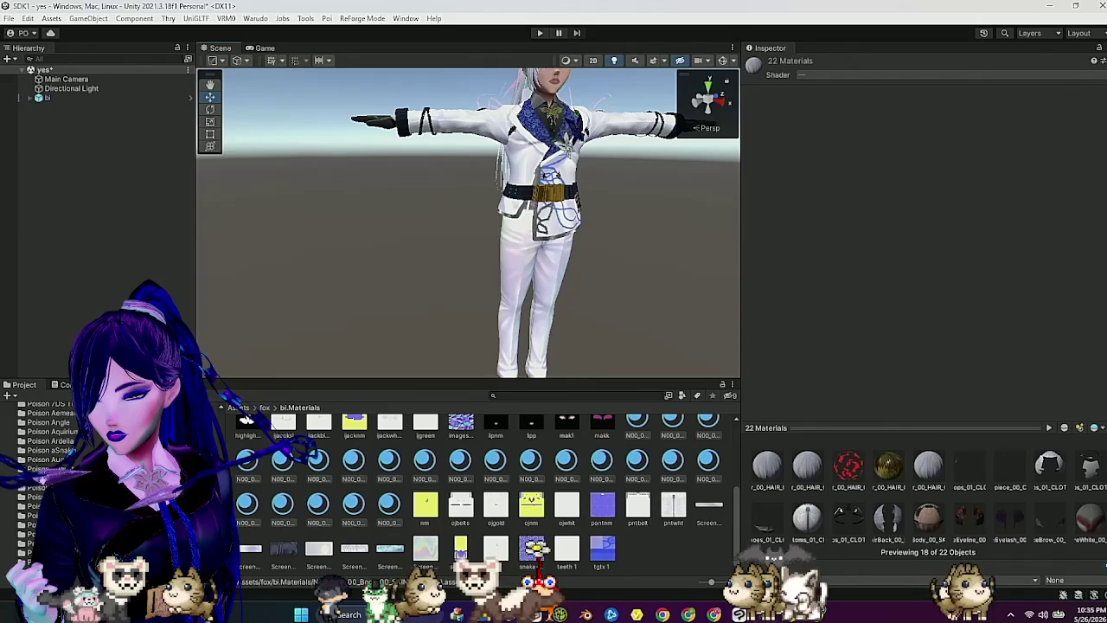
Step: Open the Poison Baicang mod folder in the Project tree and select bi in the Hierarchy
left_click(47, 477)
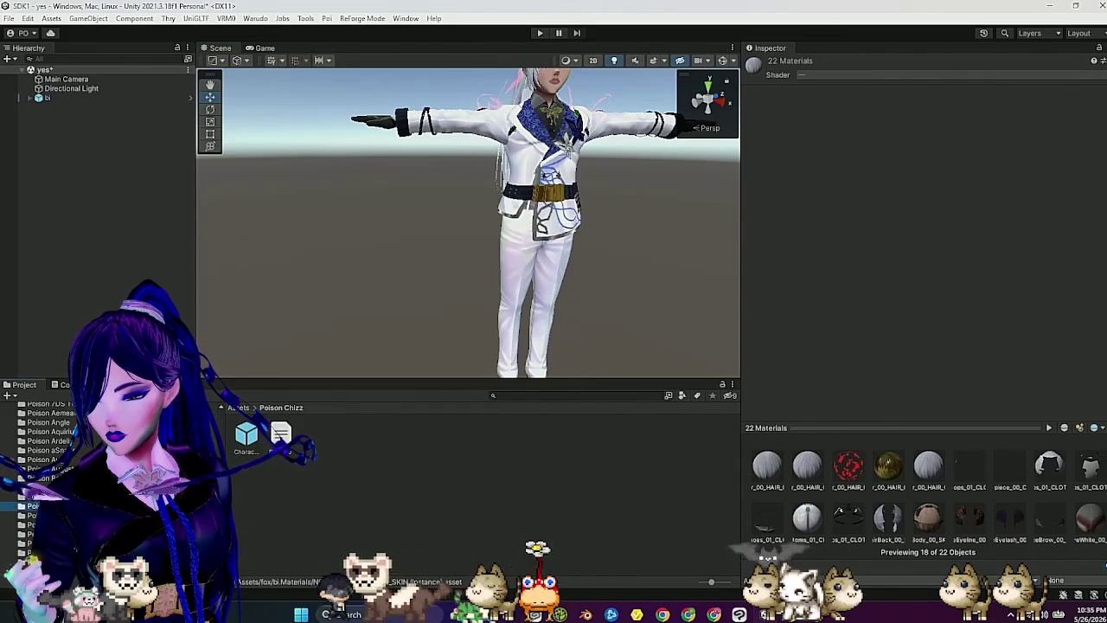
left_click(48, 469)
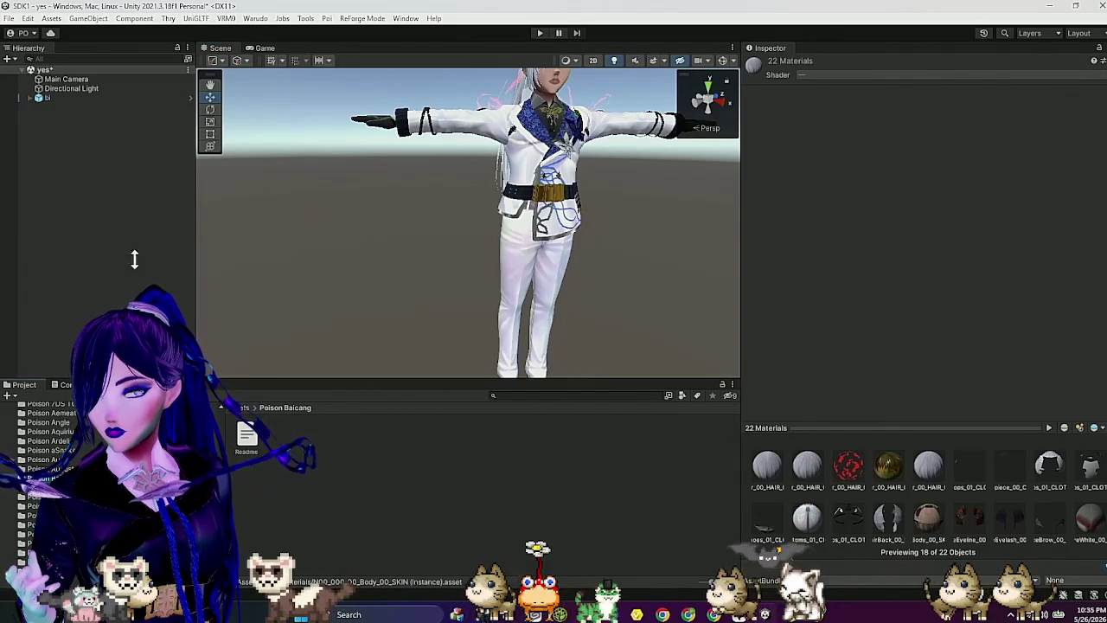
left_click(118, 98)
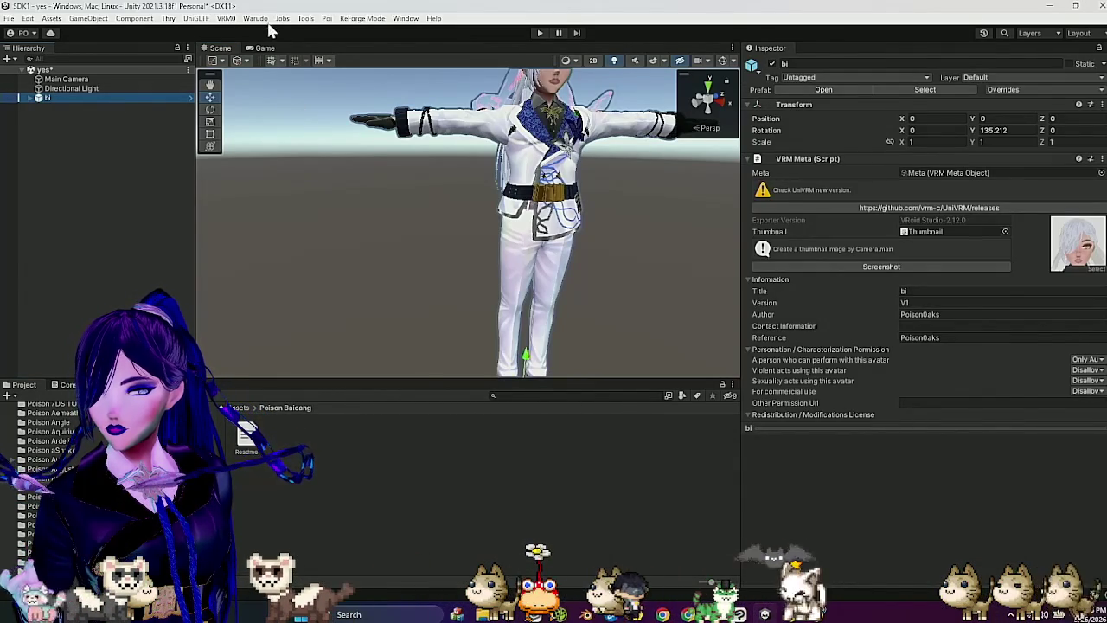
left_click(282, 18)
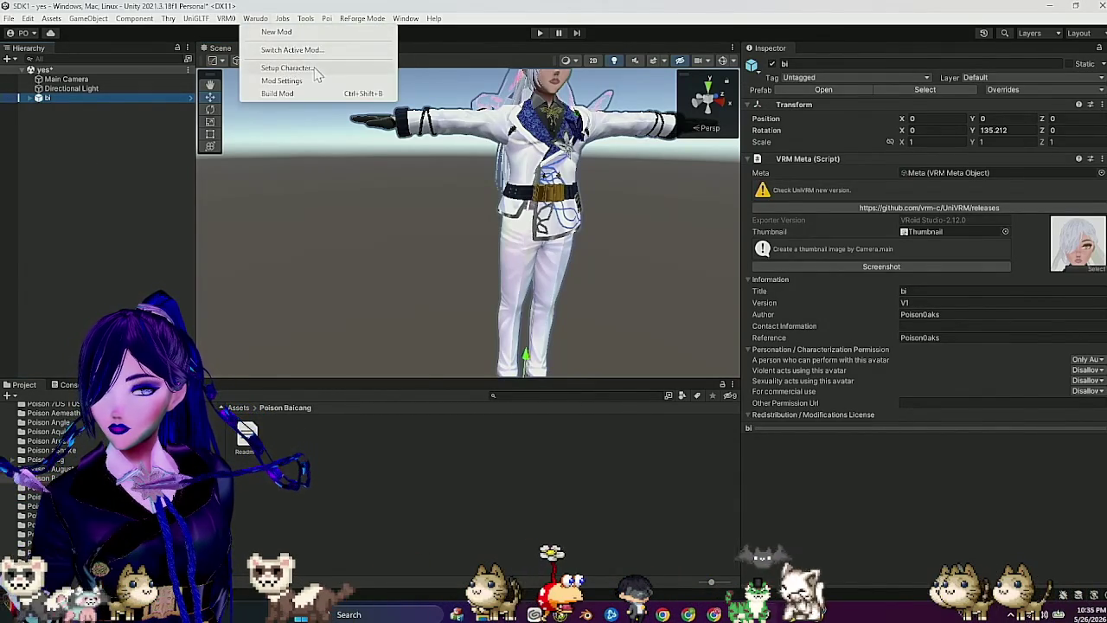
Step: Set up the selected bi avatar as a Warudo character mod via Setup Character, confirming Success
left_click(294, 66)
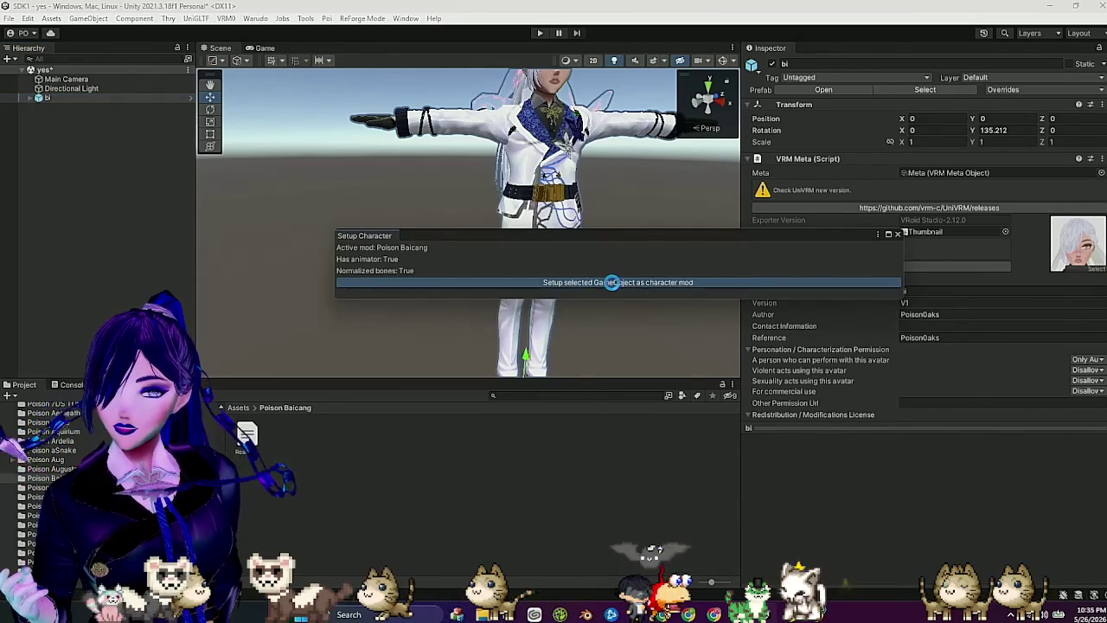
left_click(613, 284)
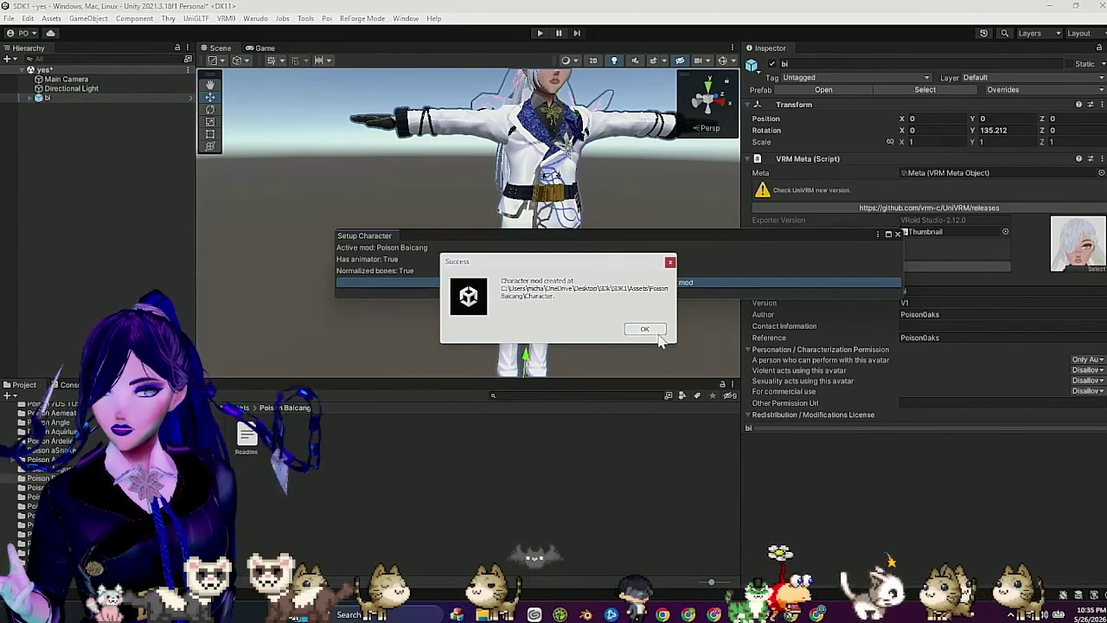
left_click(645, 330)
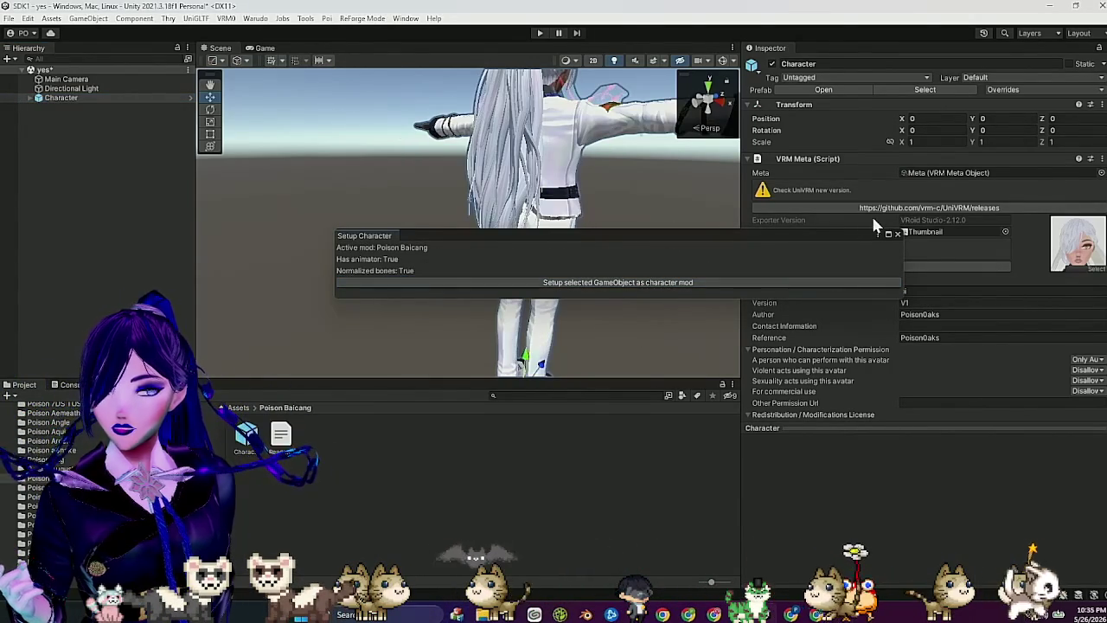
left_click(896, 233)
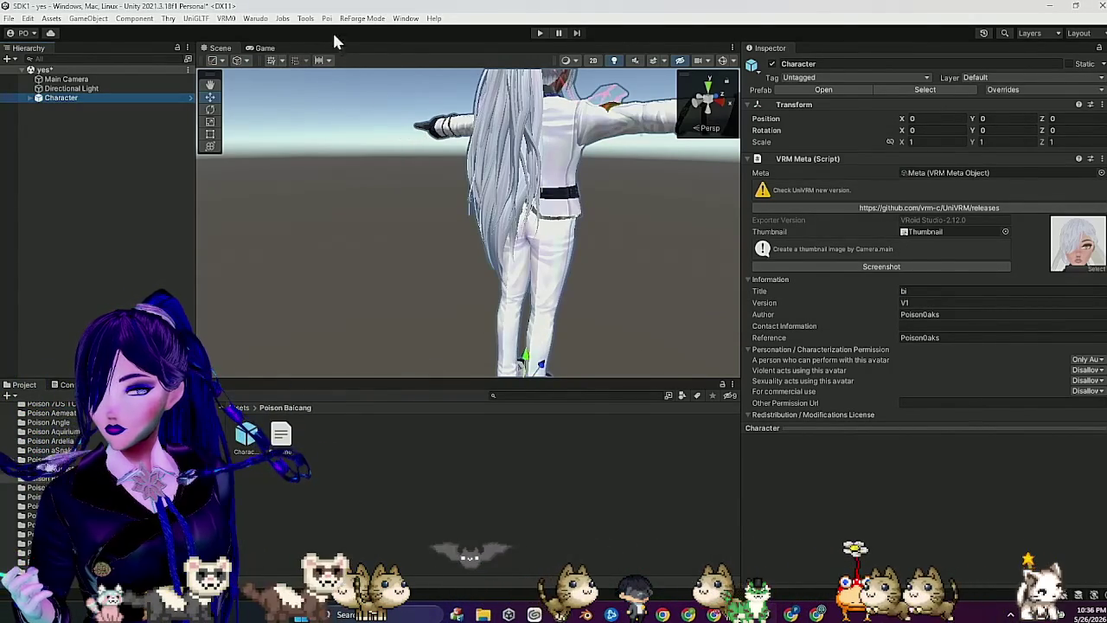
left_click(255, 18)
Step: Run Build Mod! from Mod Export and save the modified yes.unity scene
left_click(276, 66)
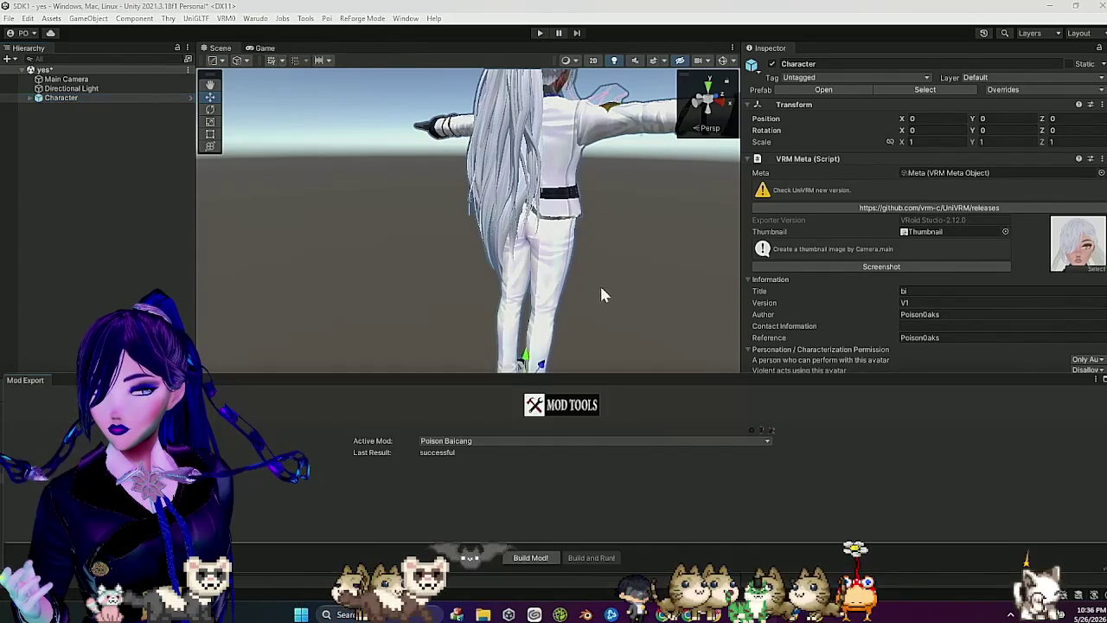
left_click(541, 556)
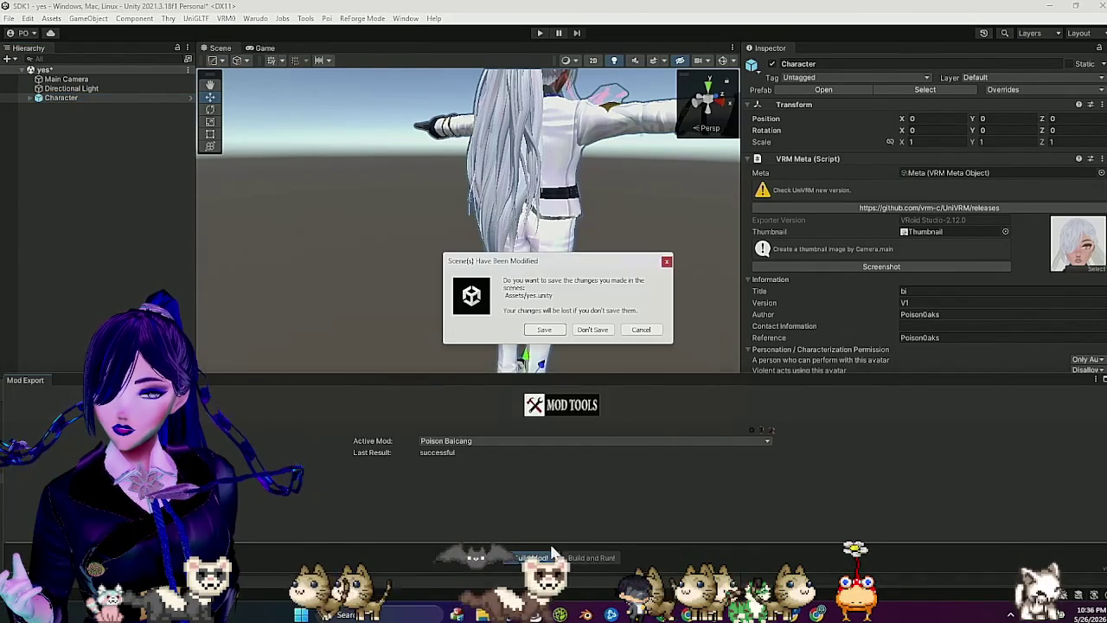
left_click(542, 332)
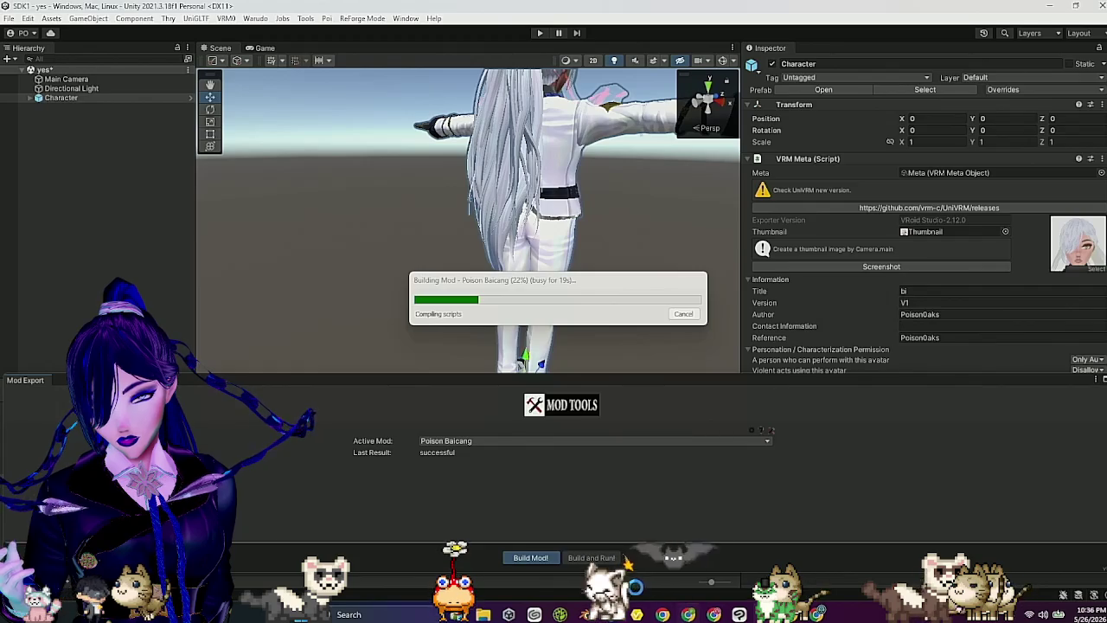
Step: Allow Warudo to launch while the Poison Baicang mod build compiles
mouse_move(687, 614)
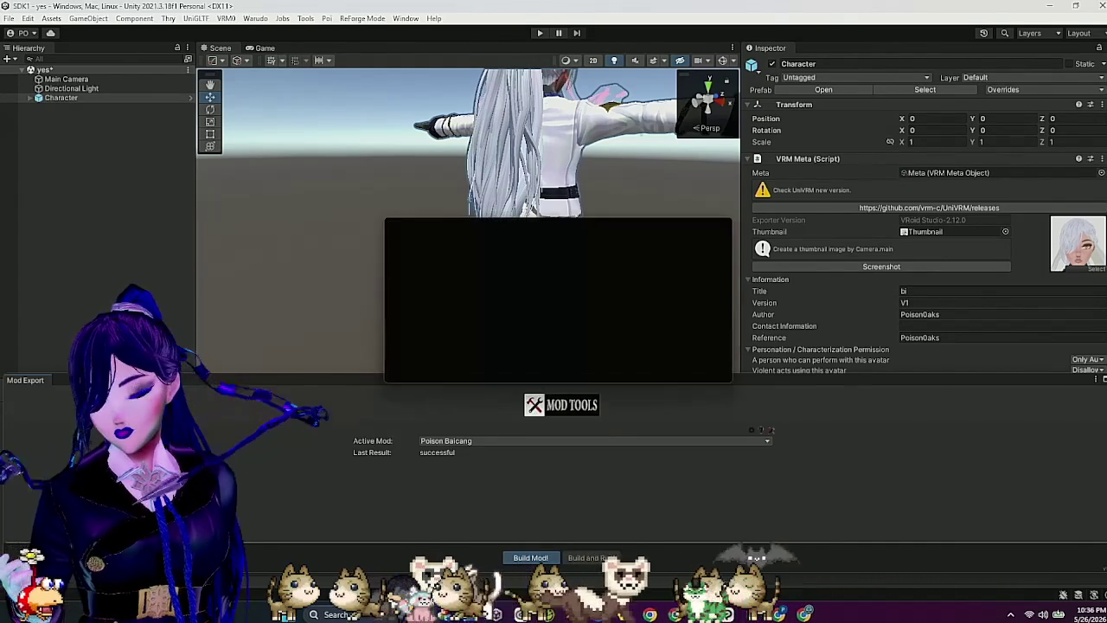
left_click(527, 413)
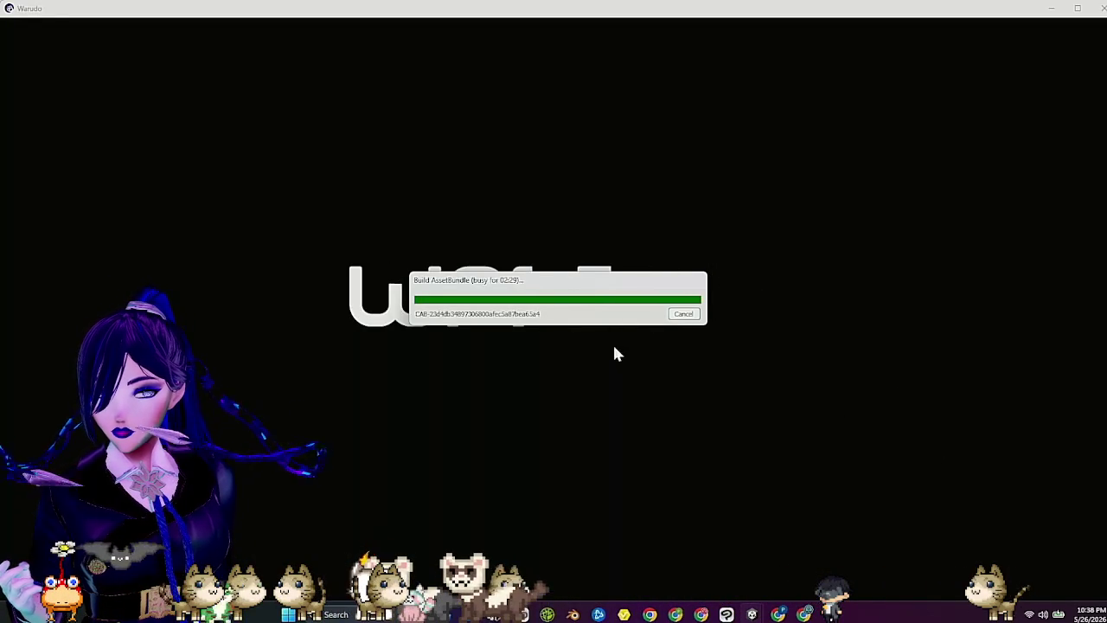
Step: Minimize Warudo to check on Unity's ongoing shader variant compile
left_click(1050, 8)
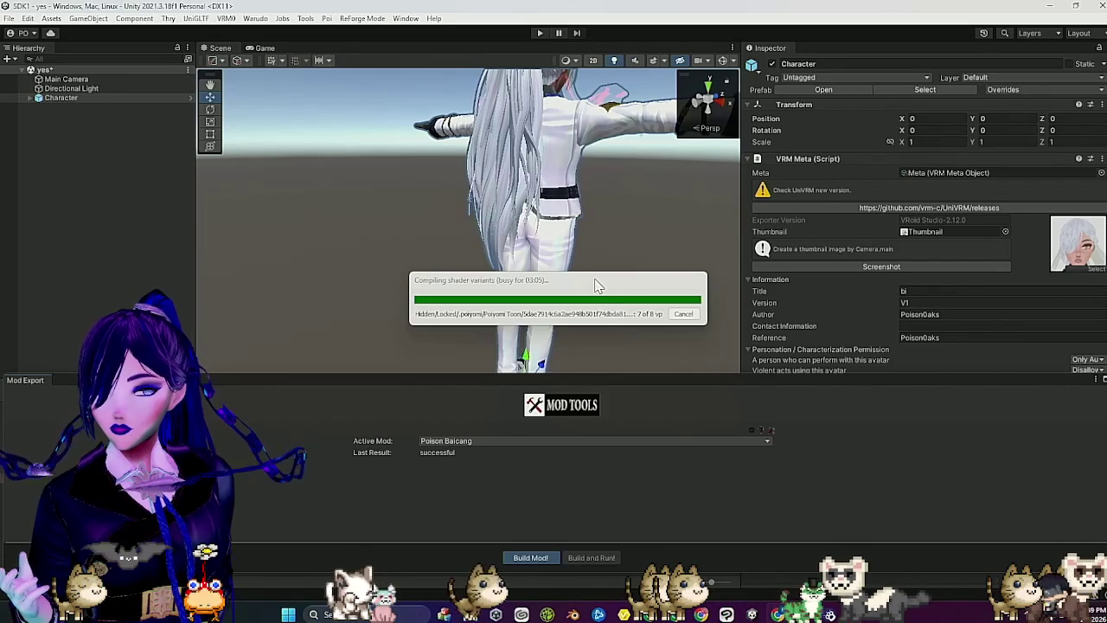
Step: Move the shader compile box aside, switch back to Unity, and minimize the Warudo Editor window
mouse_move(596, 286)
left_mouse_down()
mouse_move(619, 261)
mouse_move(622, 284)
mouse_move(647, 284)
mouse_move(635, 267)
left_mouse_up()
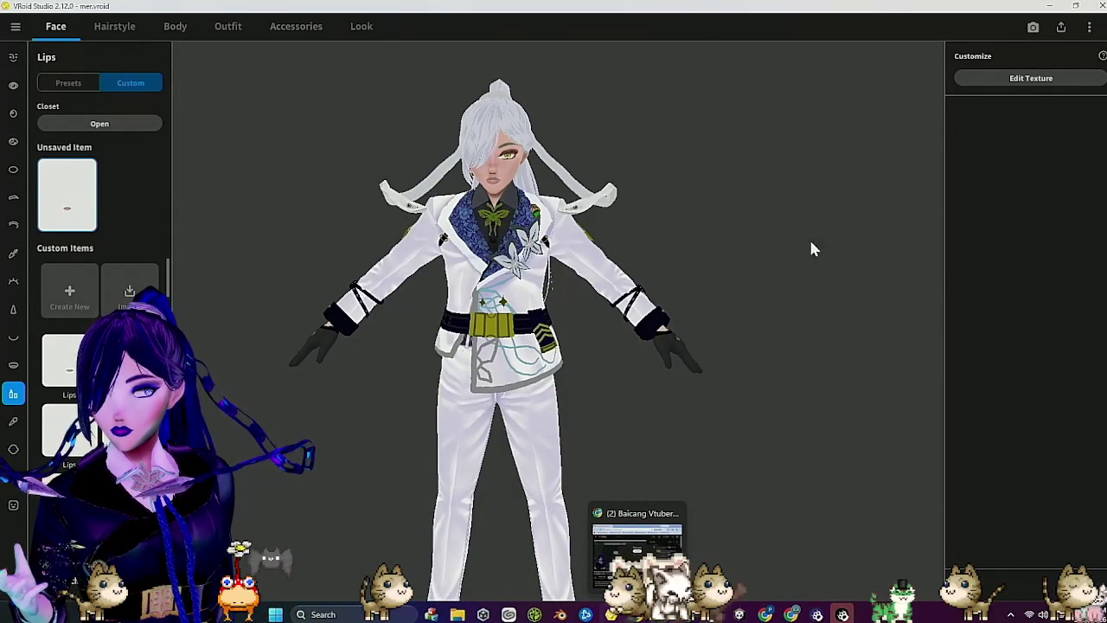
key("alt+Tab")
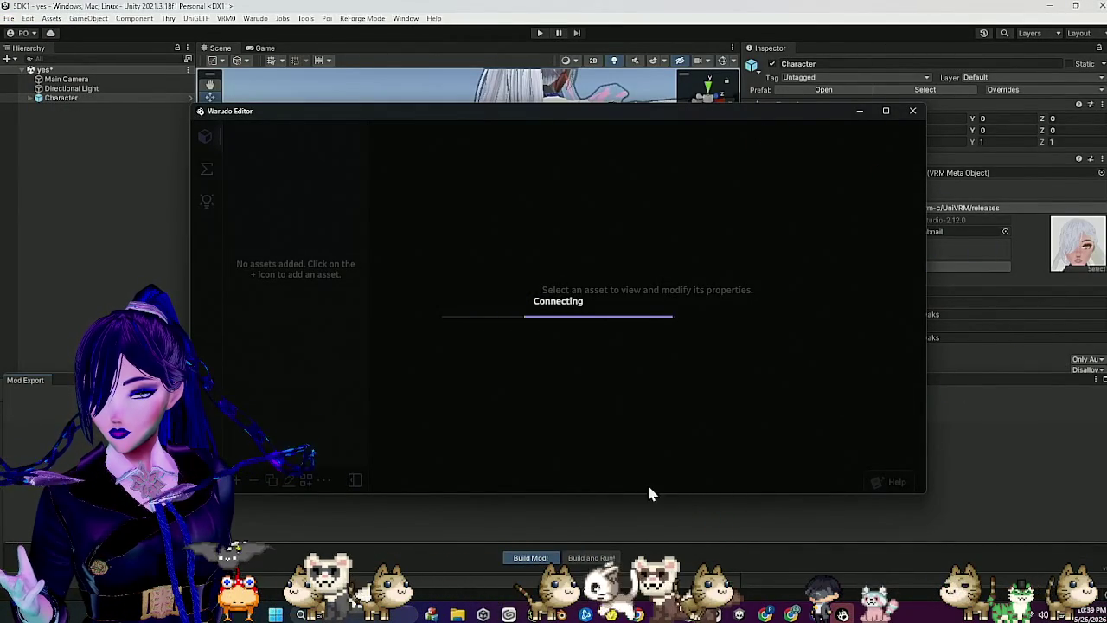
left_click(860, 110)
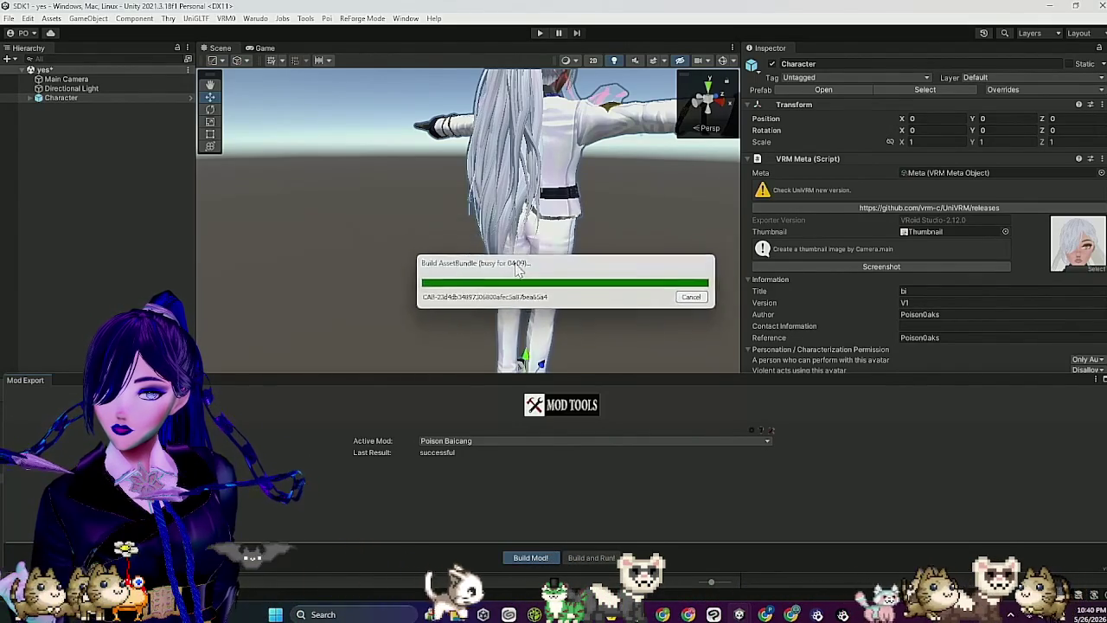
Step: Shift the shader compile and AssetBundle progress windows aside while the Poison Baicang build runs
mouse_move(553, 238)
left_mouse_down()
mouse_move(551, 259)
mouse_move(610, 263)
left_mouse_up()
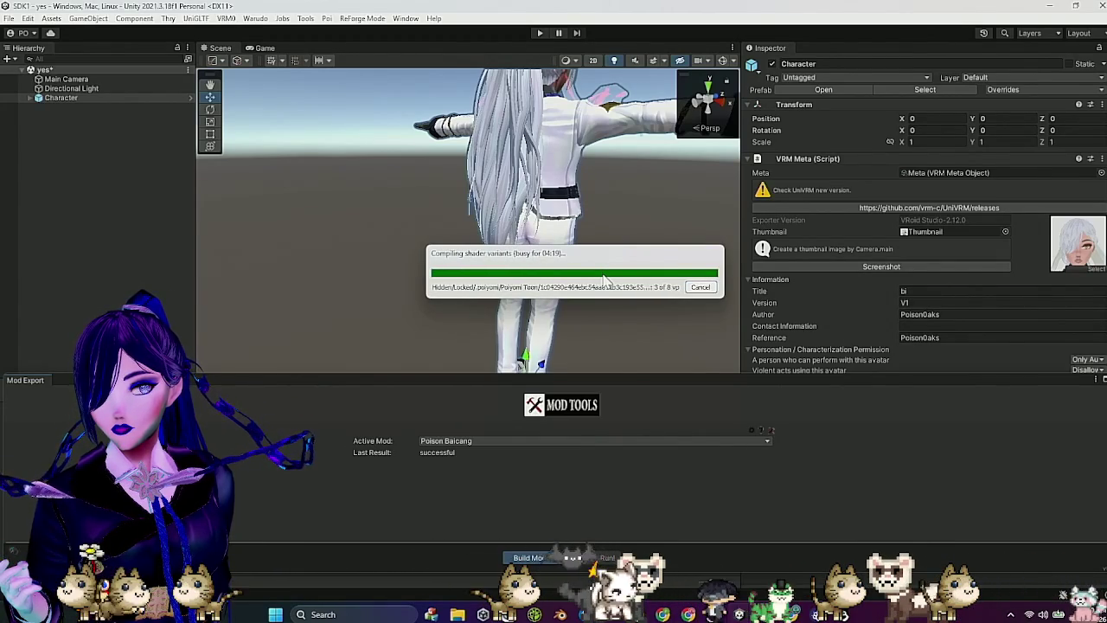
mouse_move(655, 257)
left_mouse_down()
mouse_move(633, 258)
mouse_move(670, 249)
mouse_move(650, 232)
left_mouse_up()
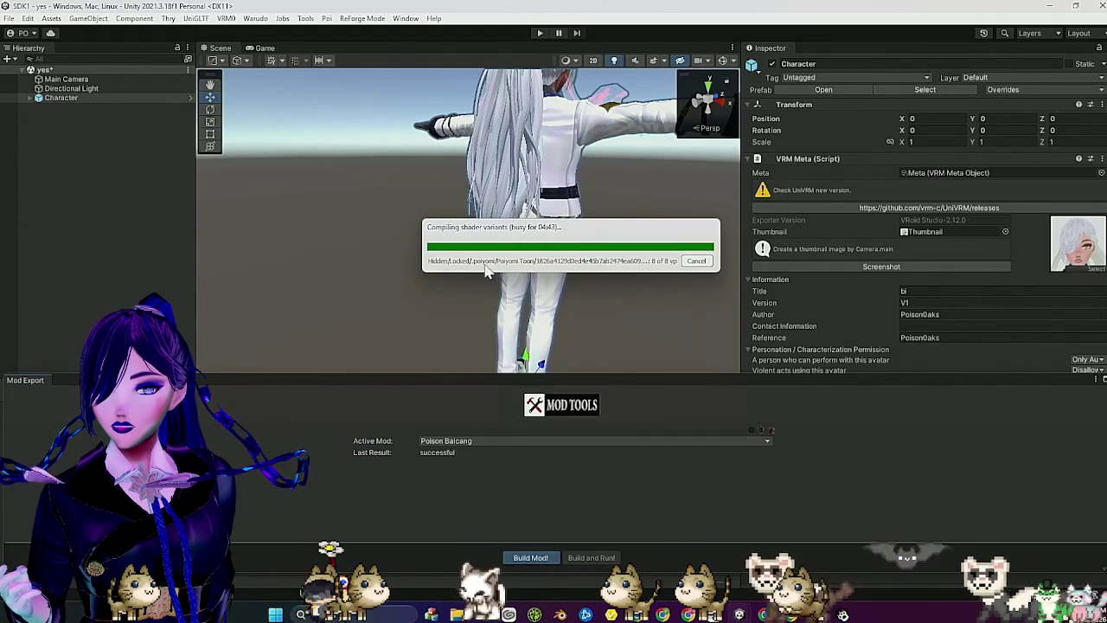
left_click_drag(638, 234, 562, 230)
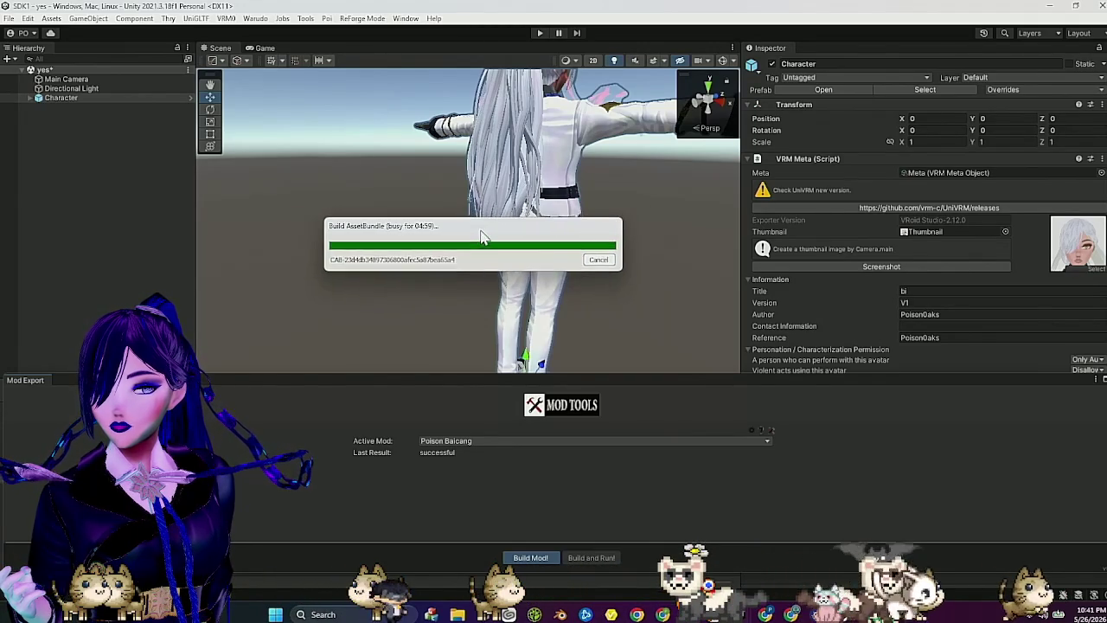
mouse_move(524, 235)
left_mouse_down()
mouse_move(512, 228)
mouse_move(564, 232)
left_mouse_up()
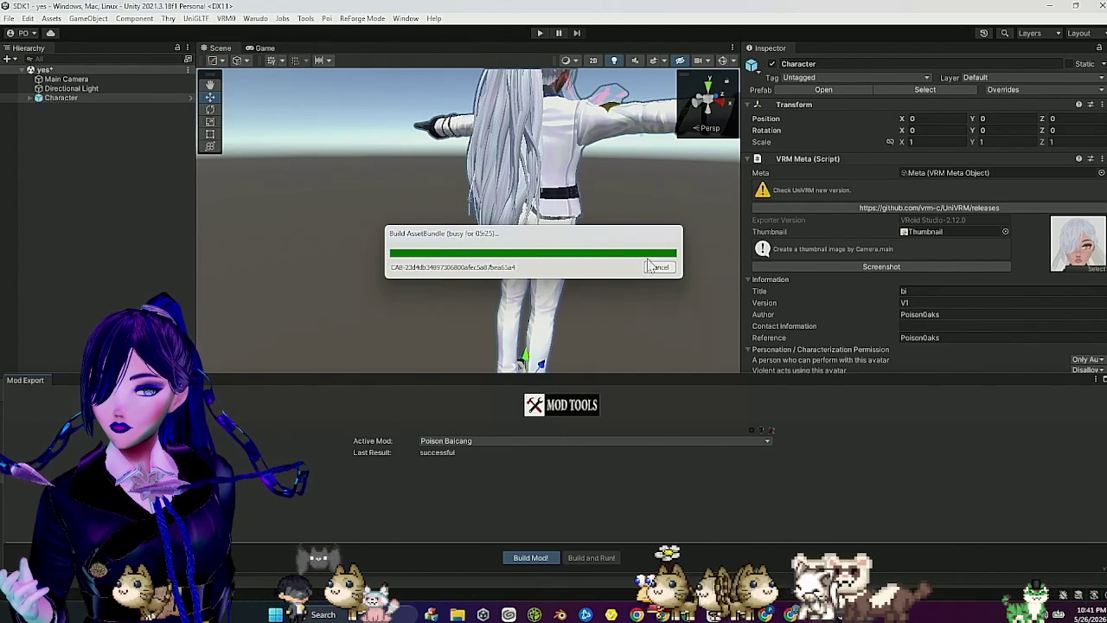
mouse_move(554, 237)
left_mouse_down()
mouse_move(553, 222)
mouse_move(587, 280)
mouse_move(506, 134)
mouse_move(496, 176)
left_mouse_up()
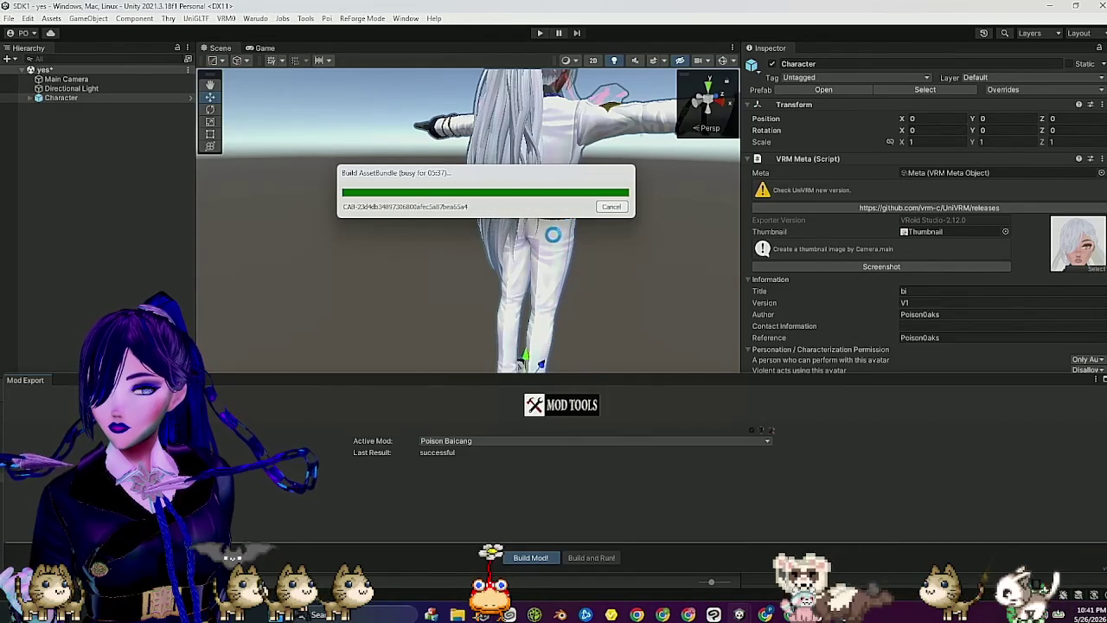
mouse_move(506, 184)
left_mouse_down()
mouse_move(558, 187)
mouse_move(572, 222)
mouse_move(651, 193)
mouse_move(436, 199)
mouse_move(703, 218)
mouse_move(754, 136)
mouse_move(841, 70)
mouse_move(965, 8)
mouse_move(918, 200)
mouse_move(825, 367)
mouse_move(747, 478)
mouse_move(735, 567)
mouse_move(673, 574)
mouse_move(465, 274)
mouse_move(456, 297)
mouse_move(411, 264)
mouse_move(365, 194)
mouse_move(314, 71)
mouse_move(313, 10)
mouse_move(297, 44)
mouse_move(160, 203)
mouse_move(487, 588)
mouse_move(634, 443)
mouse_move(741, 383)
mouse_move(890, 333)
mouse_move(977, 273)
mouse_move(843, 225)
mouse_move(761, 135)
mouse_move(718, 10)
mouse_move(680, 80)
mouse_move(642, 212)
mouse_move(597, 491)
mouse_move(576, 547)
mouse_move(542, 539)
mouse_move(414, 440)
mouse_move(197, 210)
mouse_move(306, 130)
mouse_move(415, 93)
left_mouse_up()
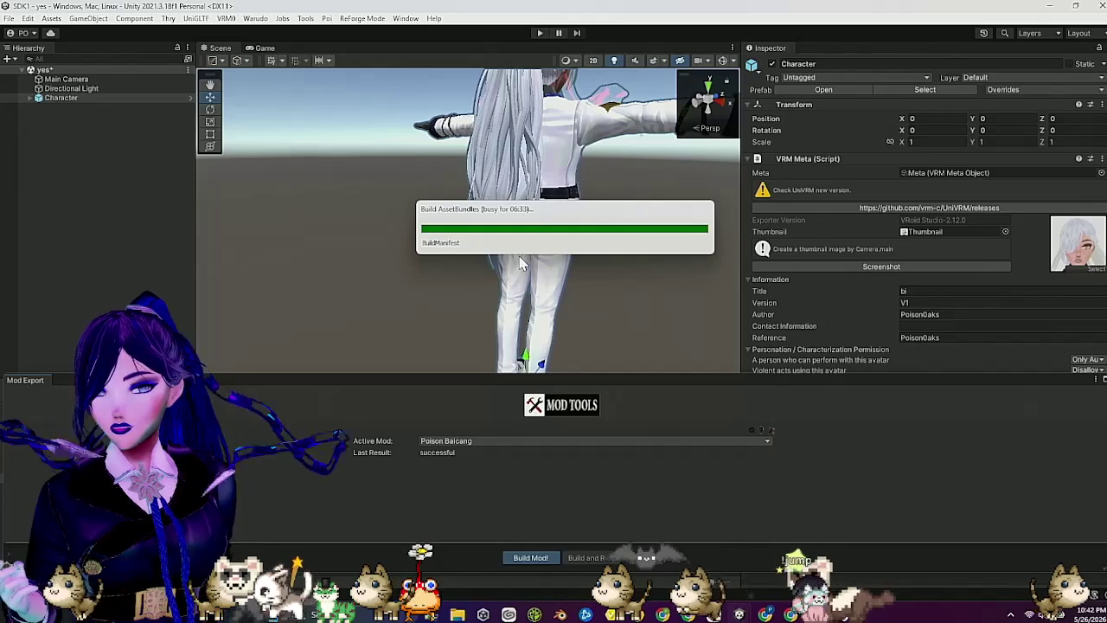
left_click_drag(700, 233, 783, 352)
mouse_move(736, 427)
left_mouse_down()
mouse_move(837, 500)
mouse_move(941, 538)
mouse_move(991, 580)
mouse_move(908, 540)
mouse_move(657, 318)
mouse_move(616, 261)
mouse_move(647, 353)
mouse_move(506, 289)
mouse_move(553, 276)
left_mouse_up()
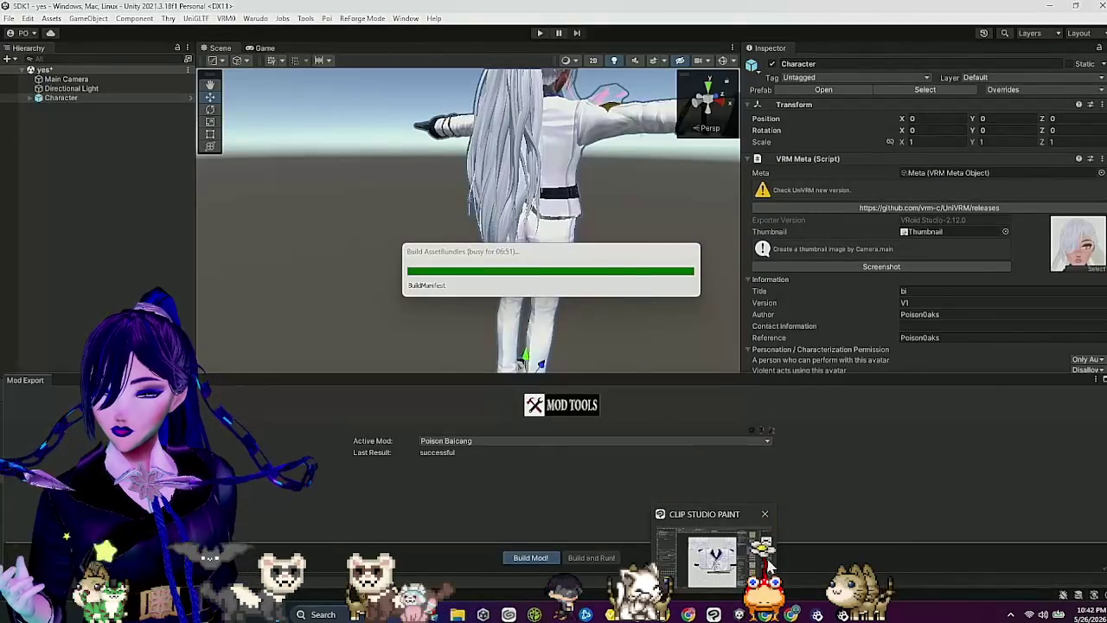
Step: Close Clip Studio Paint and discard changes to its five unsaved canvases
left_click(764, 514)
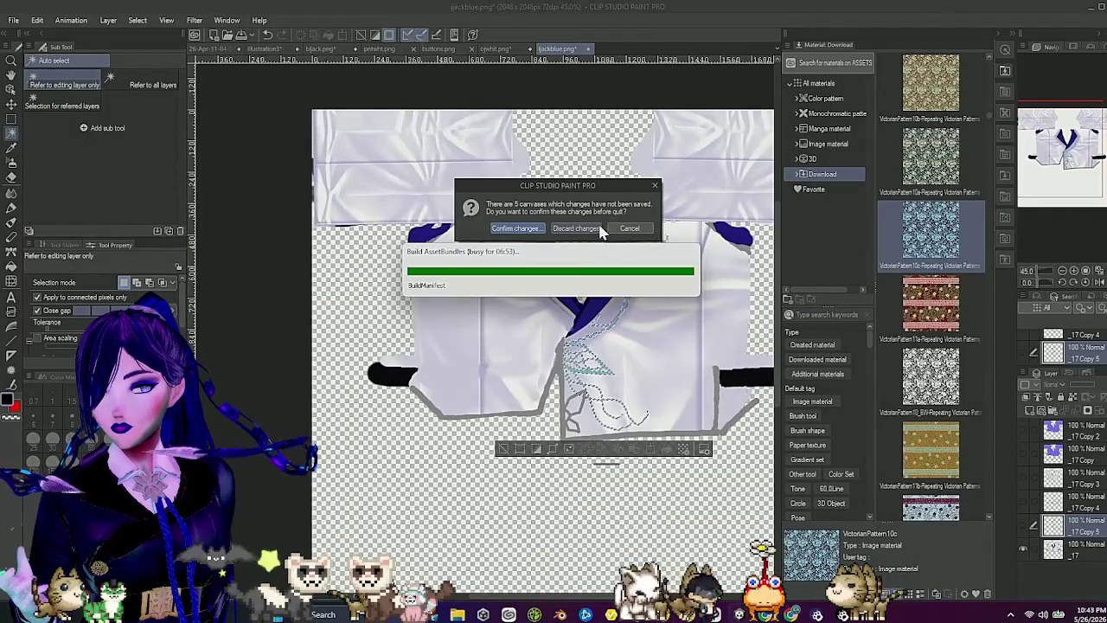
left_click(597, 229)
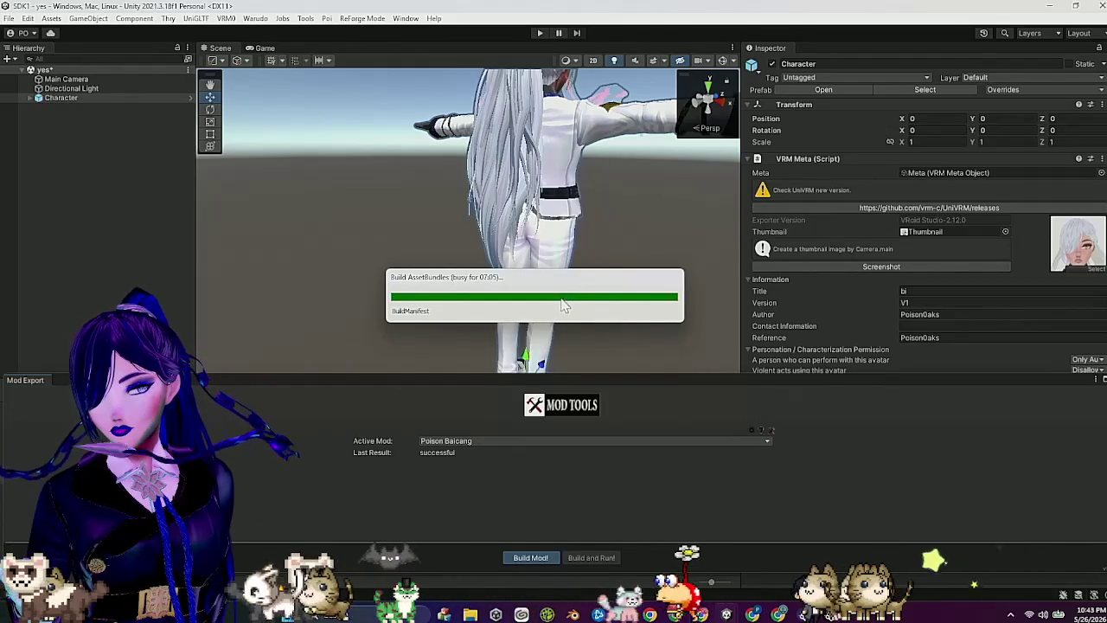
Step: Keep the Build AssetBundles and Building Mod progress windows visible until the build succeeds, then switch to Warudo
mouse_move(569, 288)
left_mouse_down()
mouse_move(469, 297)
mouse_move(486, 293)
mouse_move(265, 180)
mouse_move(170, 19)
mouse_move(324, 228)
mouse_move(471, 471)
mouse_move(485, 519)
mouse_move(527, 575)
mouse_move(988, 63)
mouse_move(988, 28)
mouse_move(825, 573)
mouse_move(729, 463)
mouse_move(650, 281)
mouse_move(588, 109)
mouse_move(584, 6)
mouse_move(575, 184)
left_mouse_up()
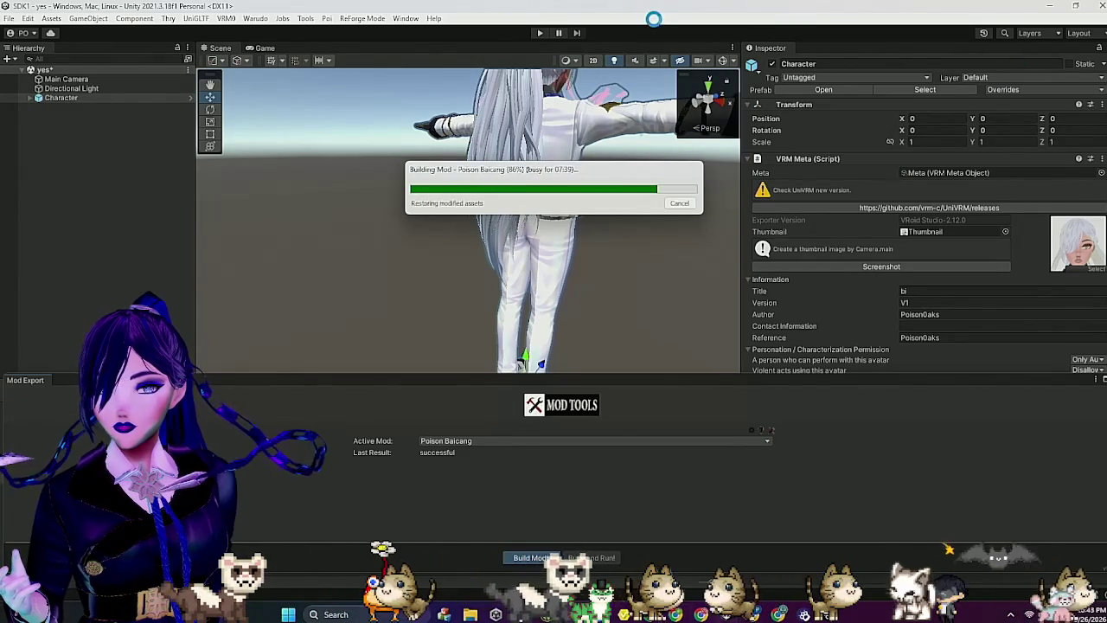
mouse_move(632, 189)
left_mouse_down()
mouse_move(606, 185)
mouse_move(560, 59)
left_mouse_up()
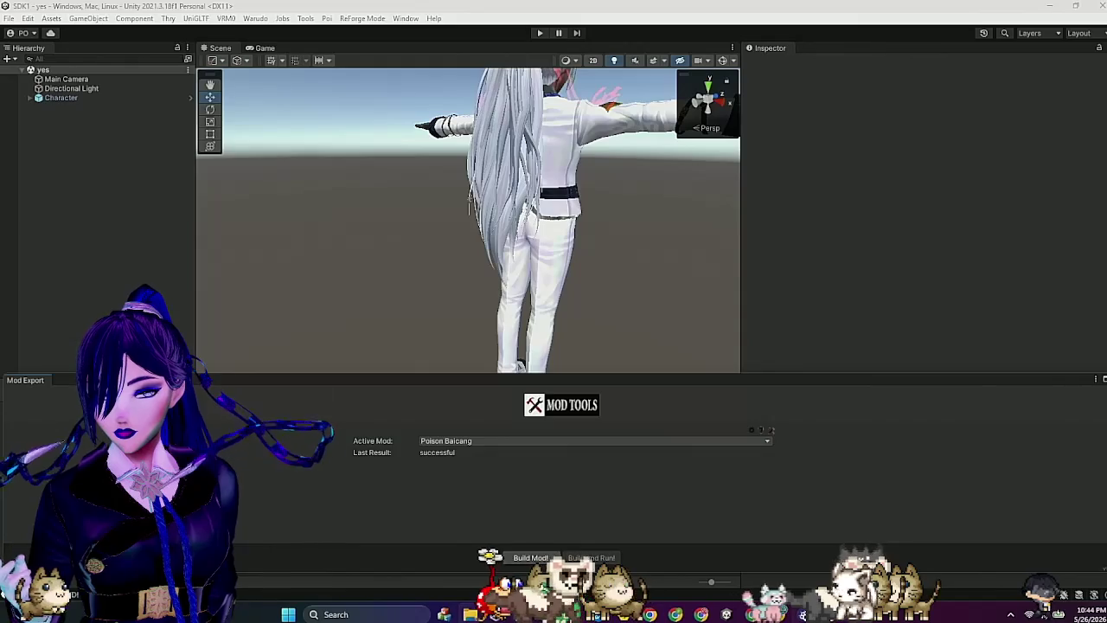
key("alt+Tab")
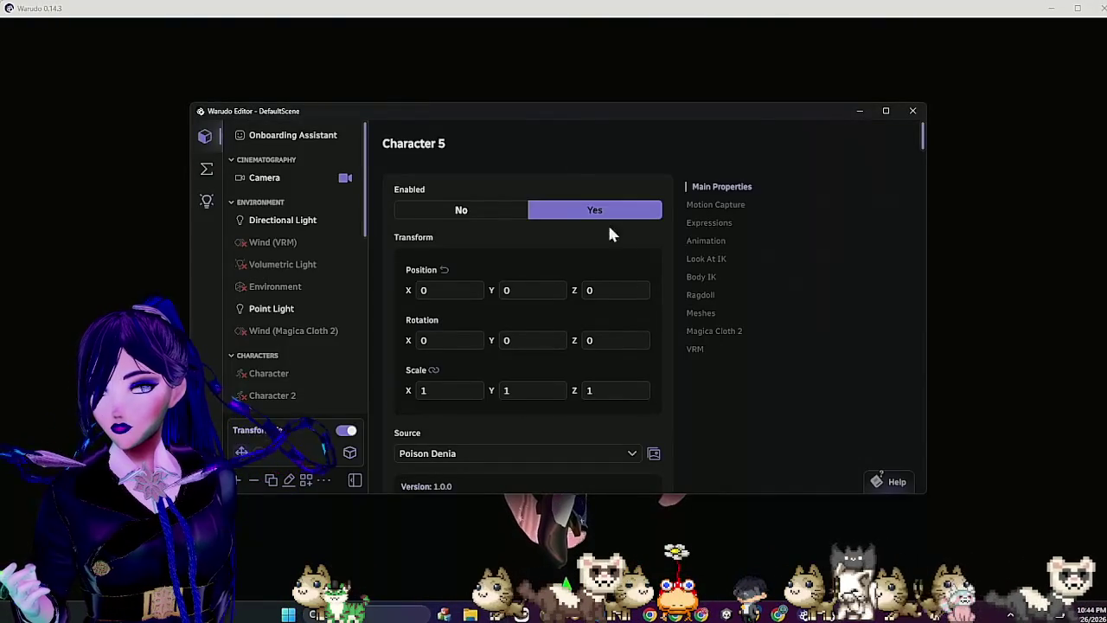
Step: Move the Warudo Editor window off the right edge to reveal the pink-haired avatar
mouse_move(588, 118)
left_mouse_down()
mouse_move(820, 154)
mouse_move(689, 130)
left_mouse_up()
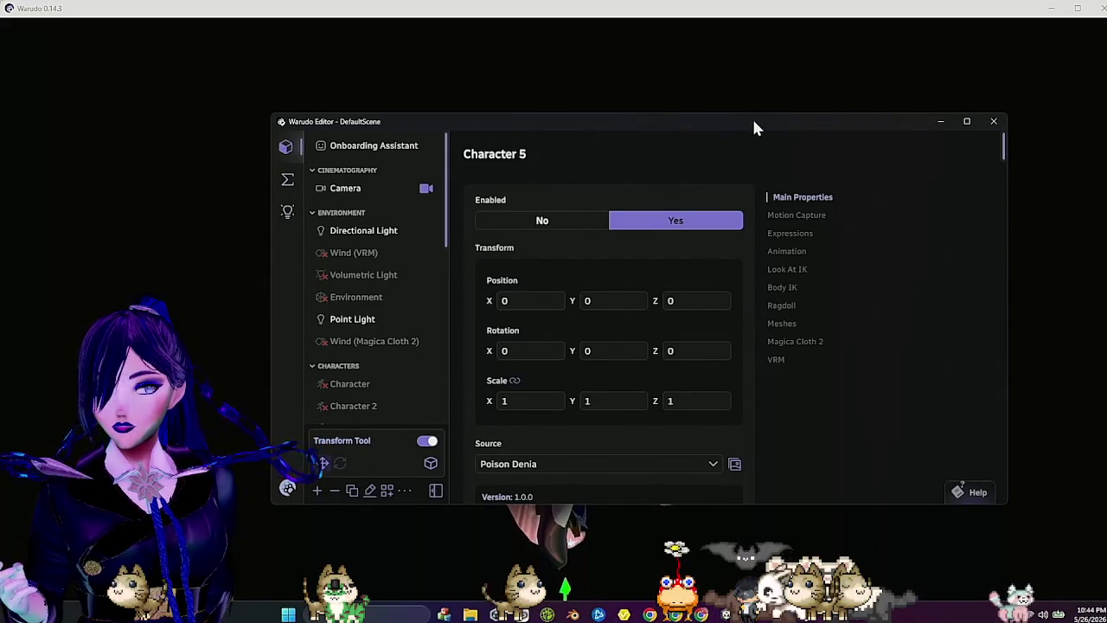
left_click_drag(744, 133, 1106, 160)
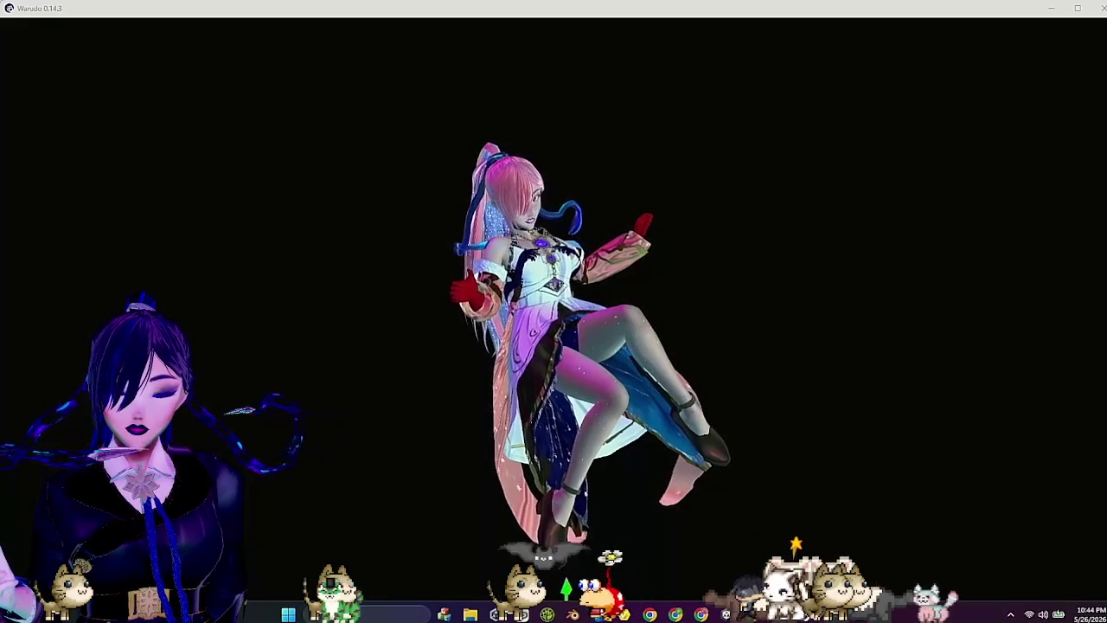